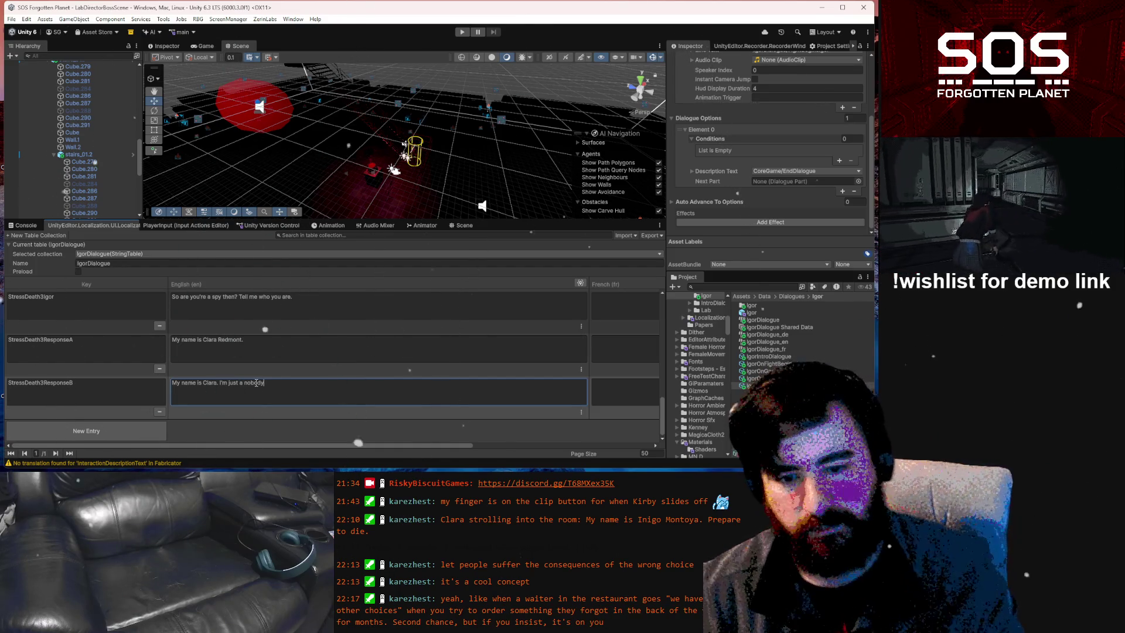
Append 'My Grandfather was Castor Redmon' to the StressDeath3ResponseA English line
left_click(275, 337)
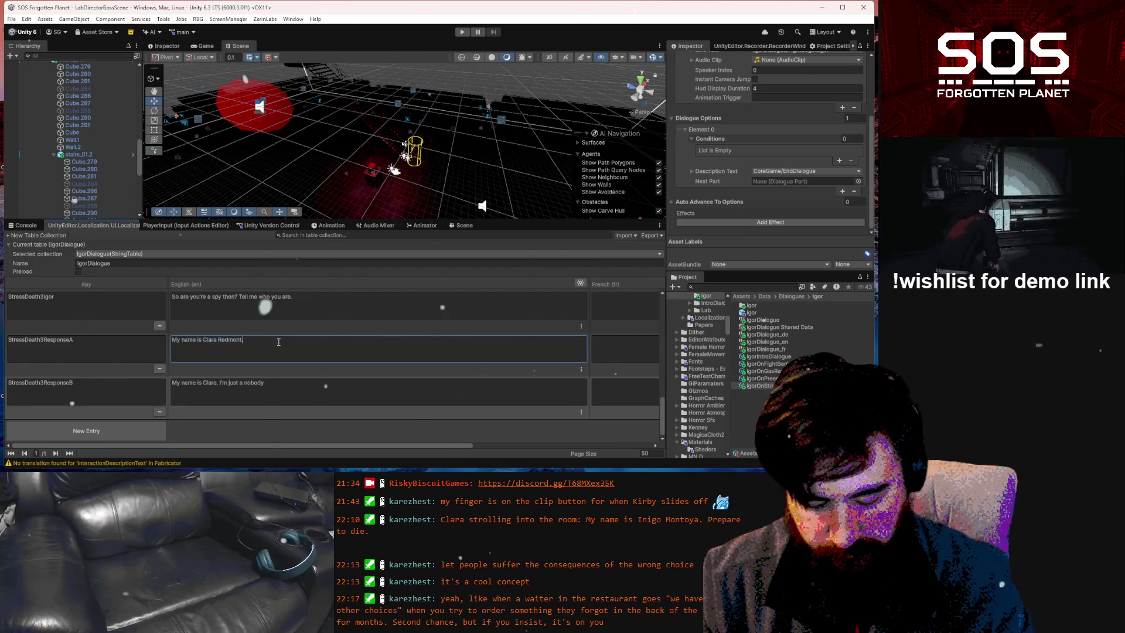
type(" My")
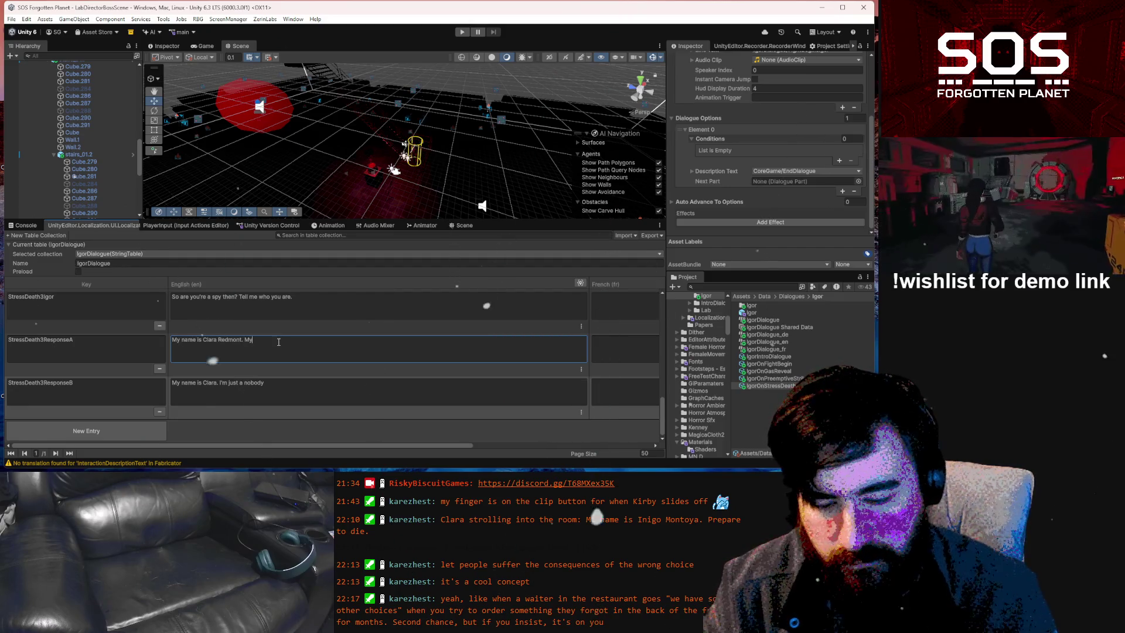
type(" Gra")
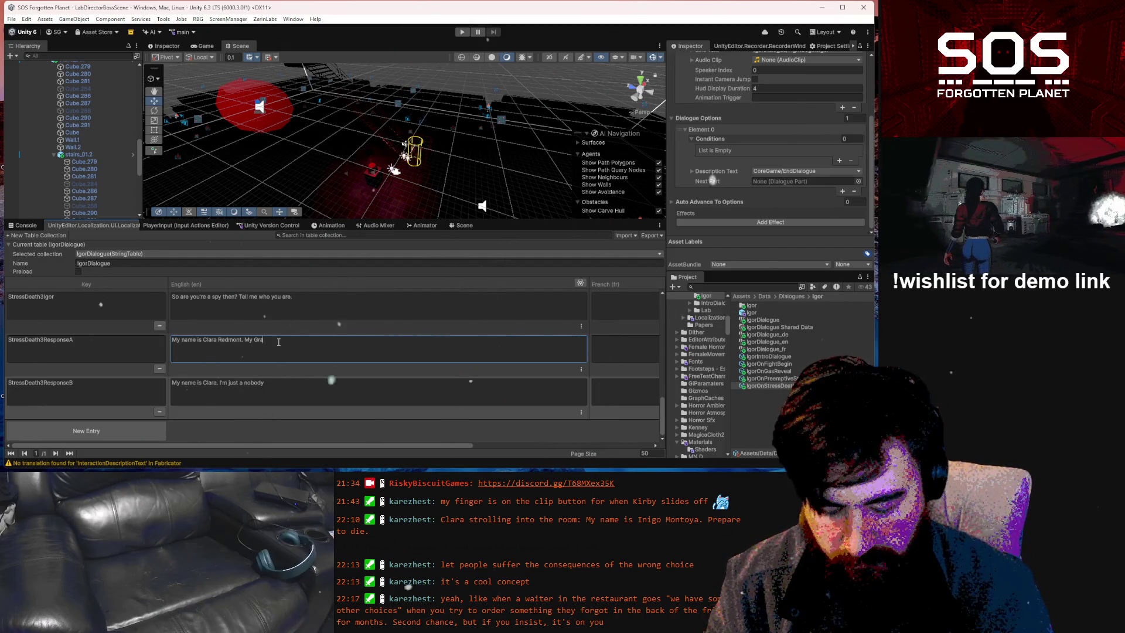
type("ndfather was Castor Redmo")
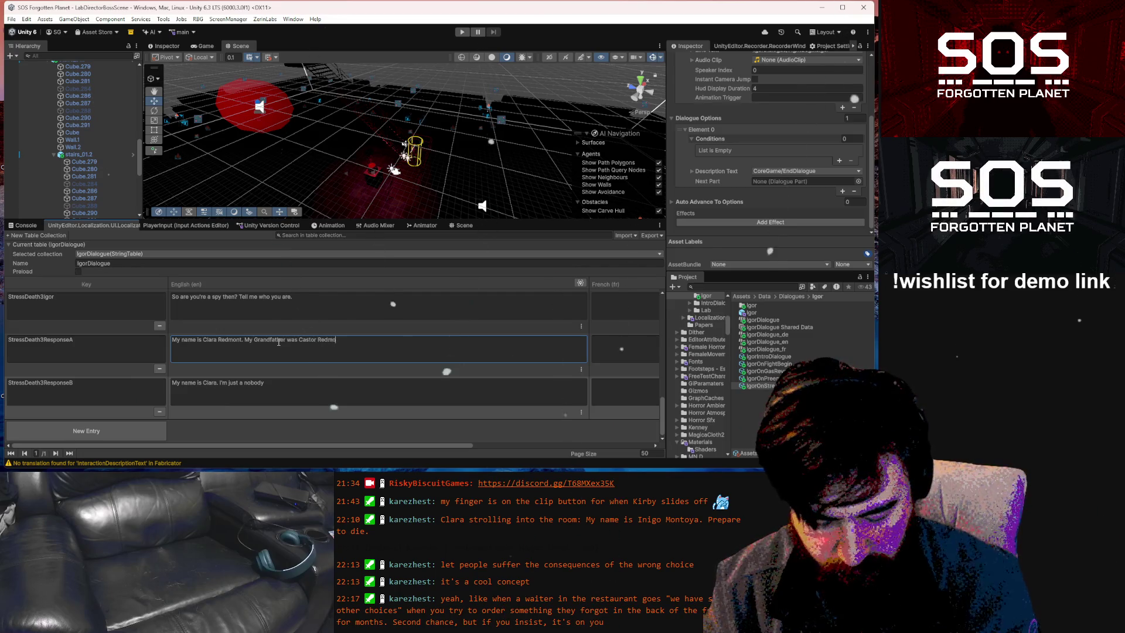
type("nt.")
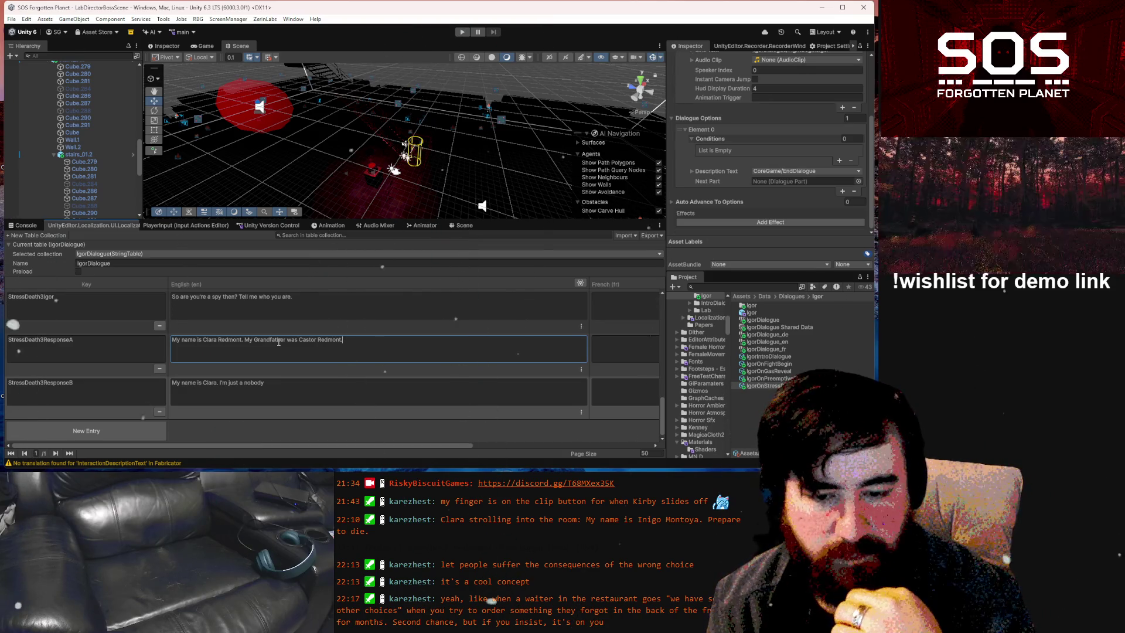
left_click(255, 386)
Change the ResponseB English line to "I'm a reporter looking into what happenned here."
double_click(256, 383)
type("reporter")
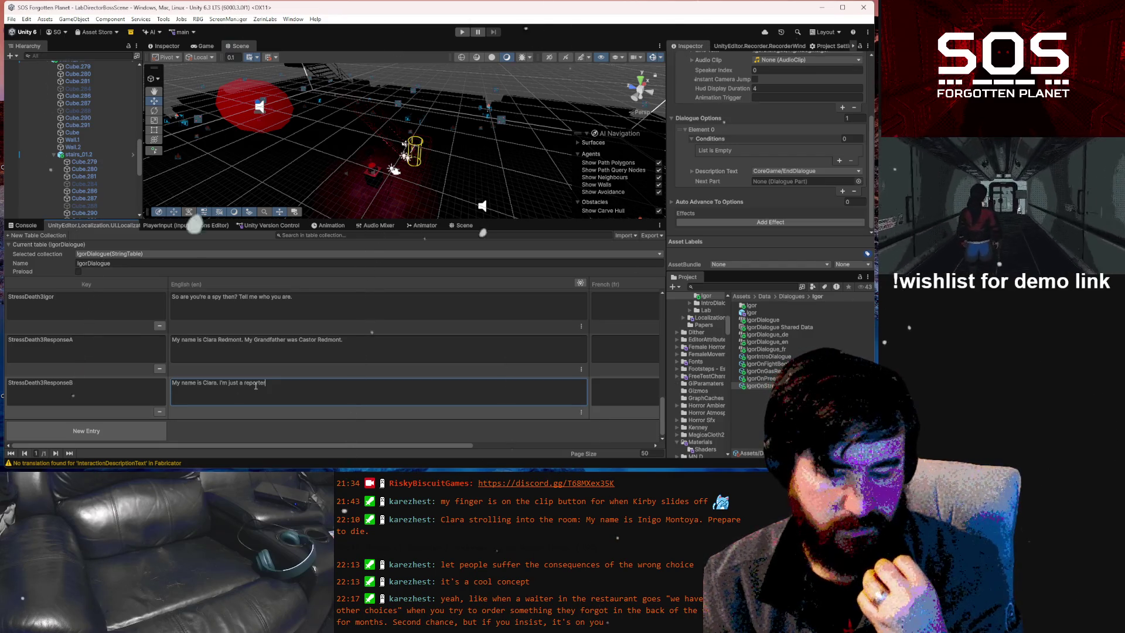
double_click(230, 382)
key("BackSpace")
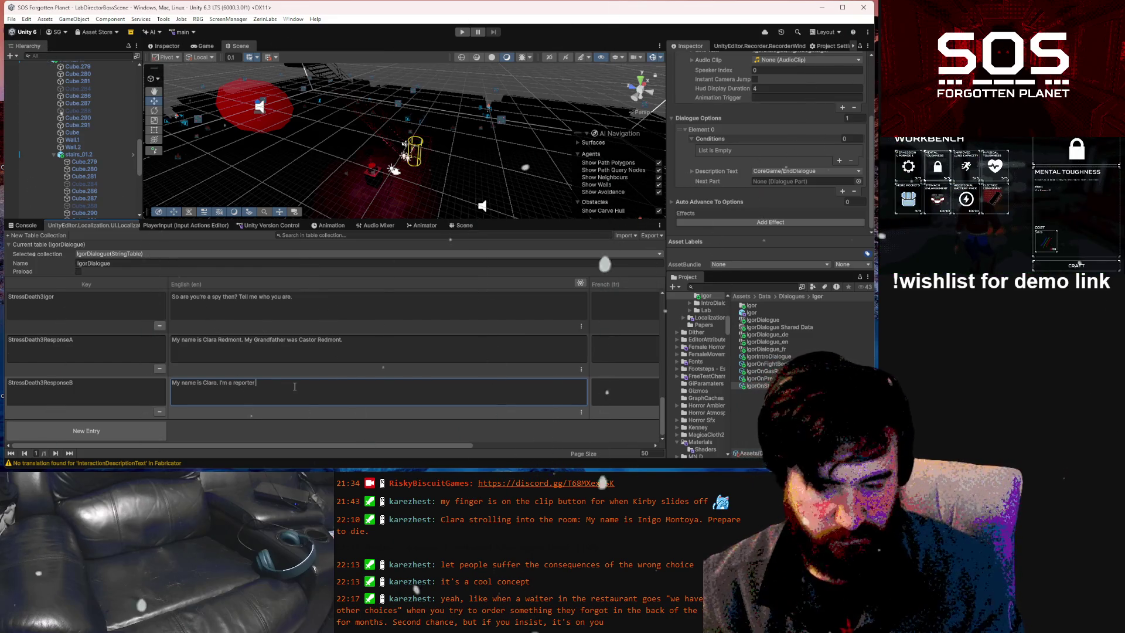
type("look")
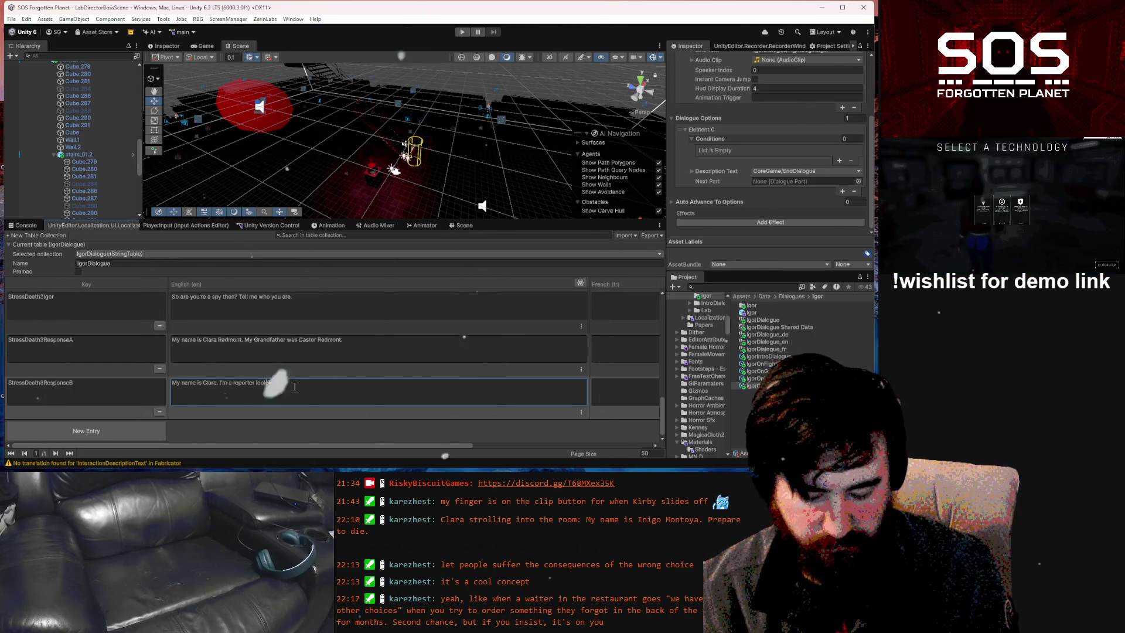
type("ing into w")
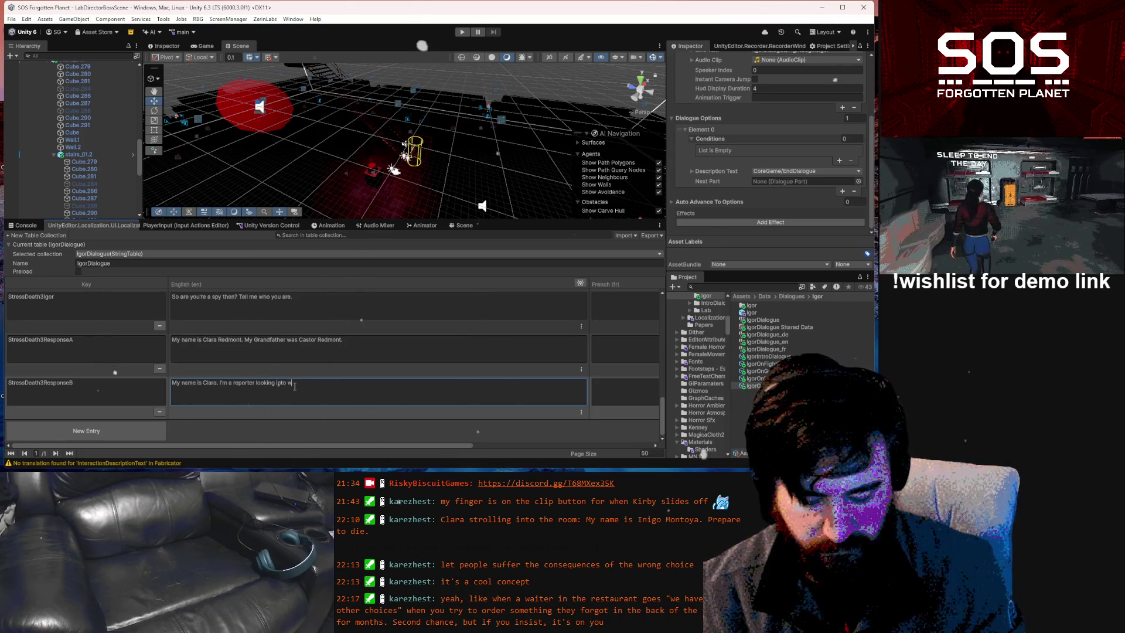
type("hat happenned")
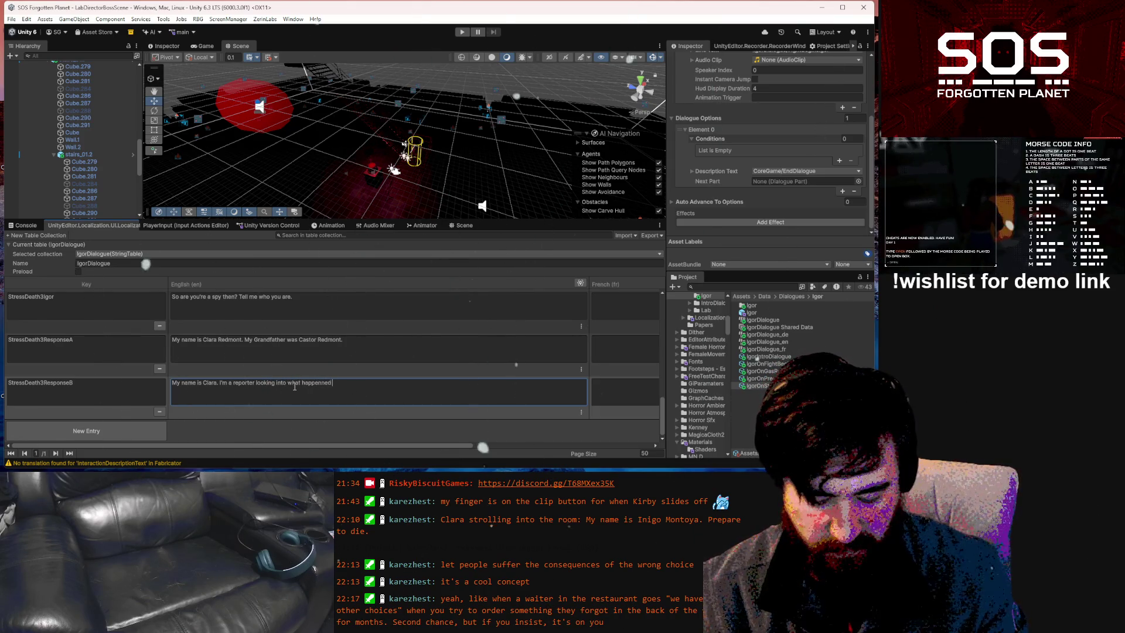
type(" here.")
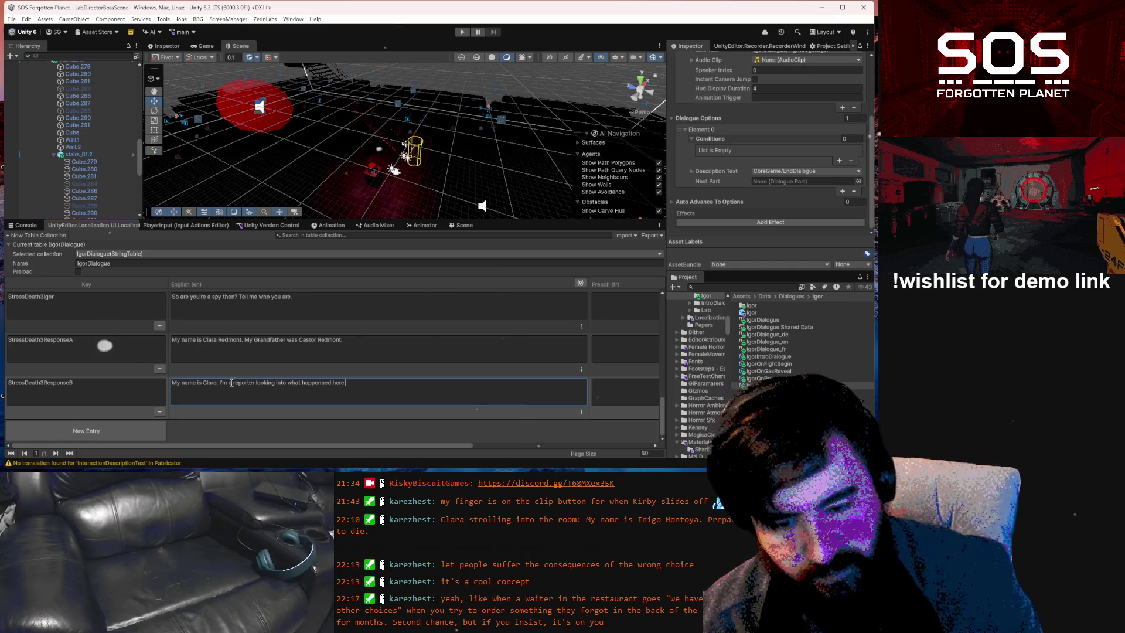
left_click_drag(233, 383, 379, 380)
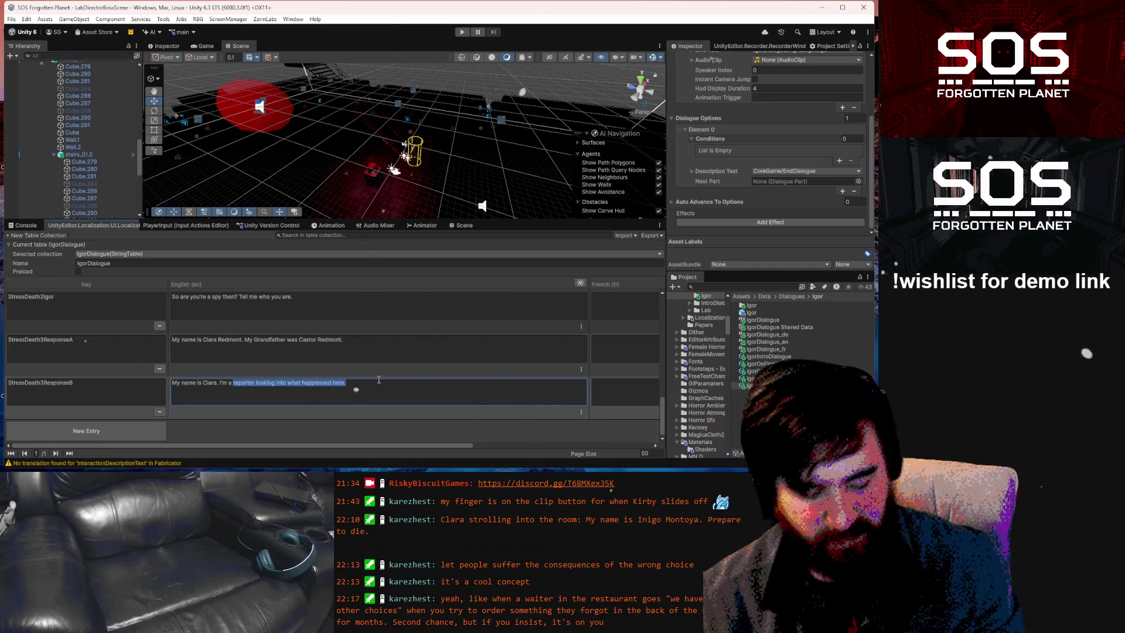
Reword ResponseB to end "I'm nobody particularly important." and add a New Entry row
key("BackSpace")
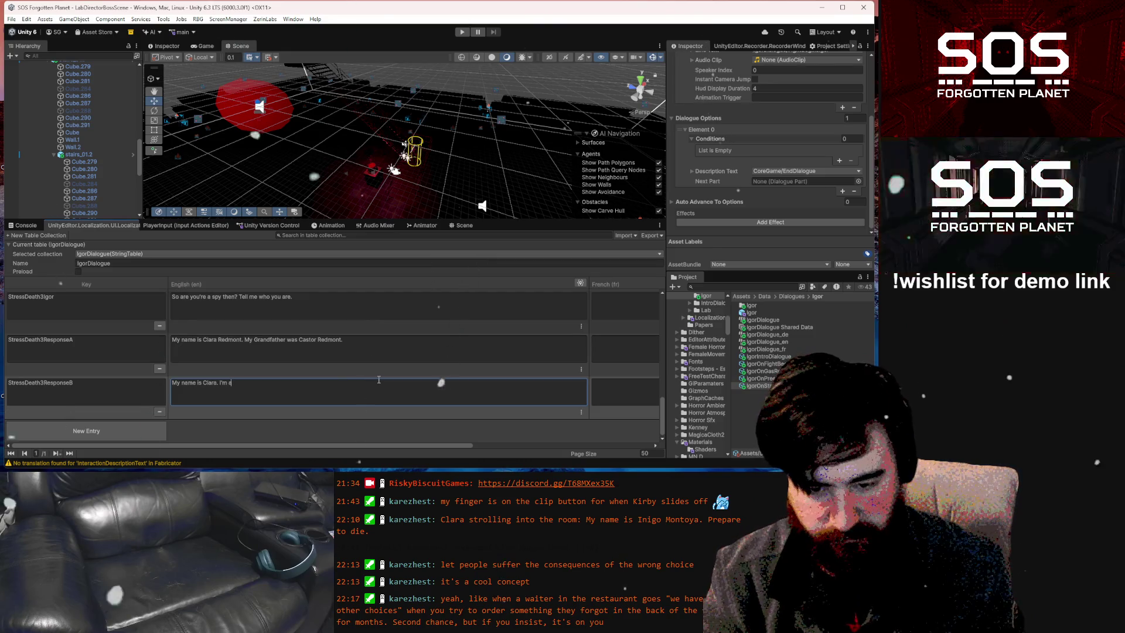
key("BackSpace")
type("nobody ")
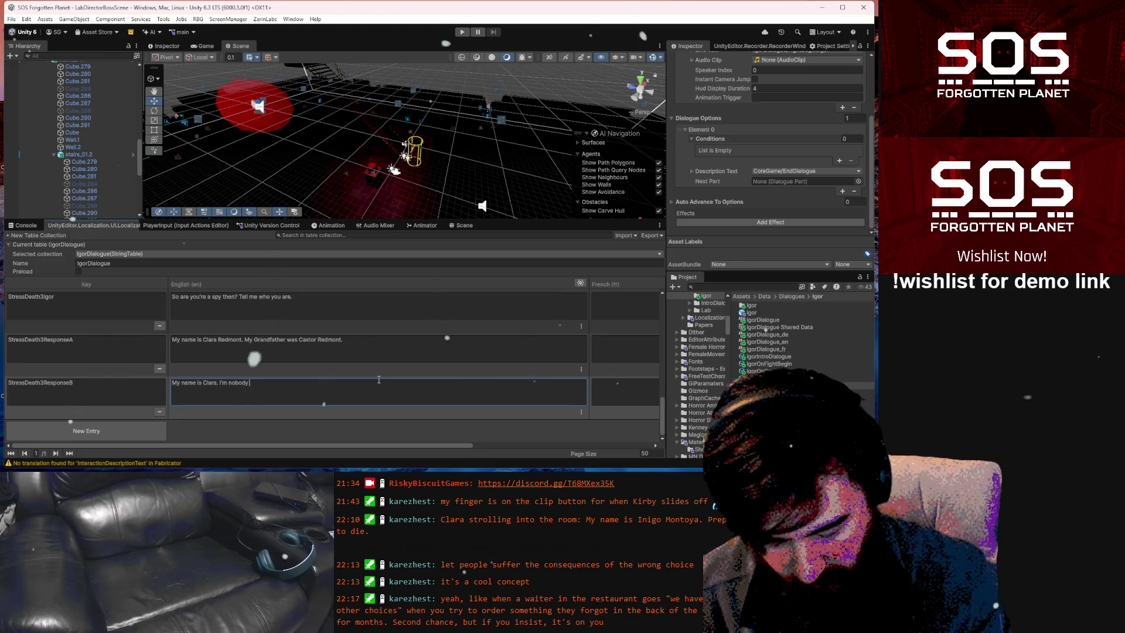
type("particularly important")
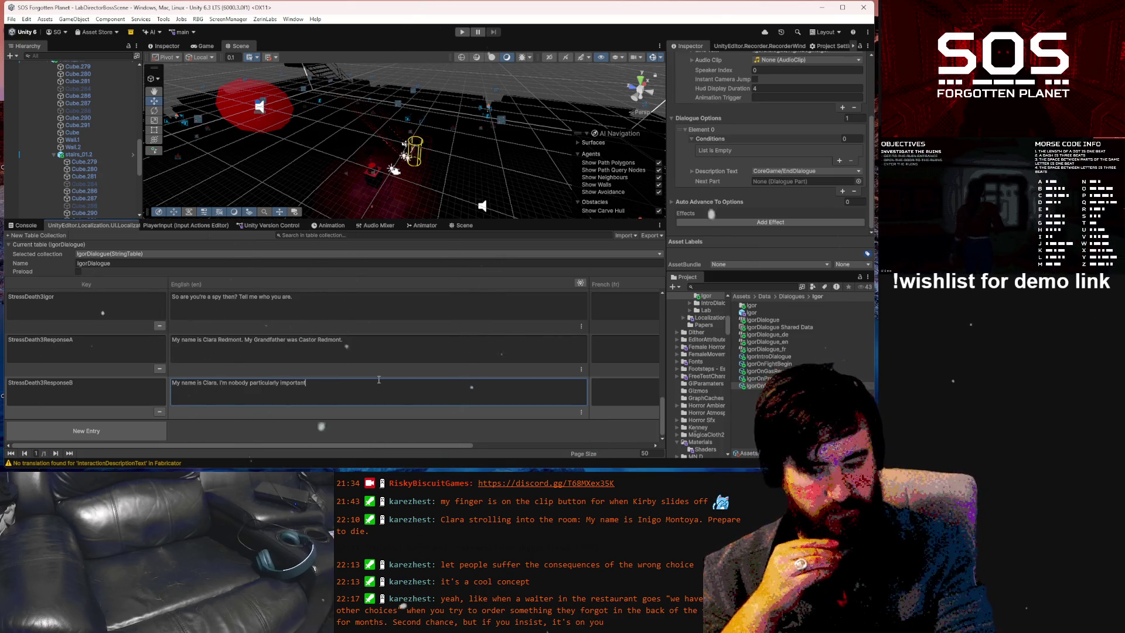
type(".")
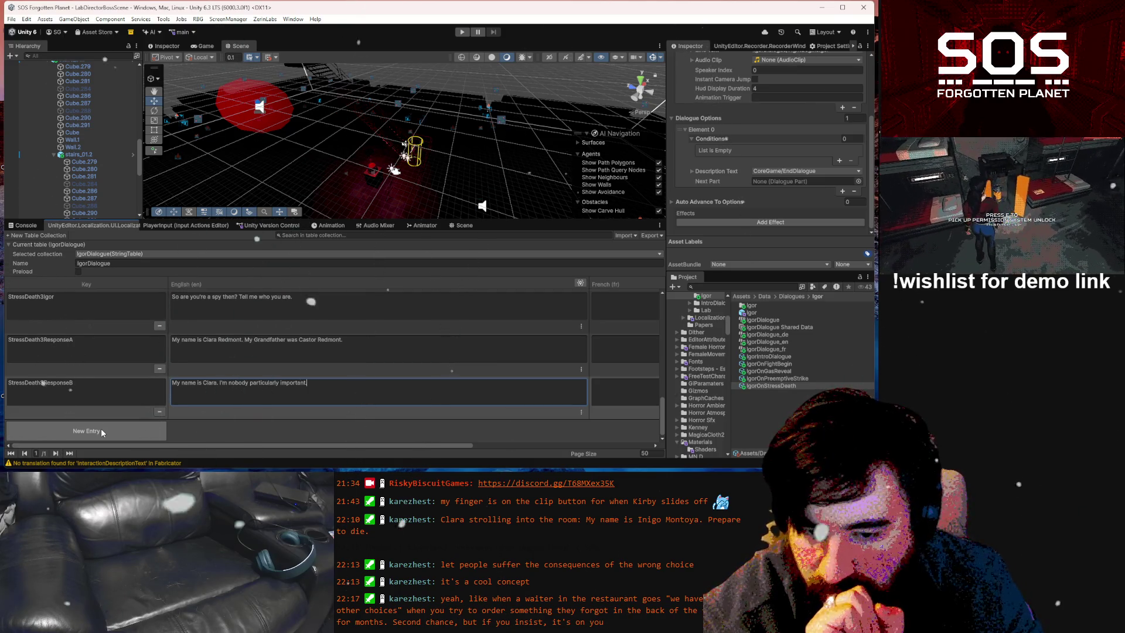
left_click(102, 431)
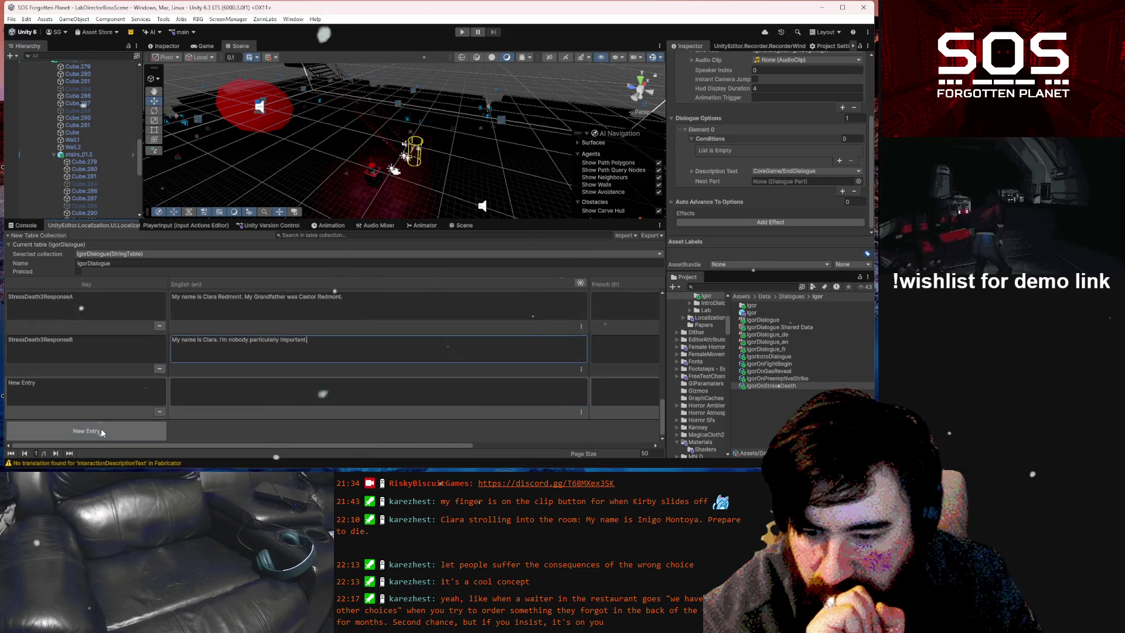
left_click(112, 397)
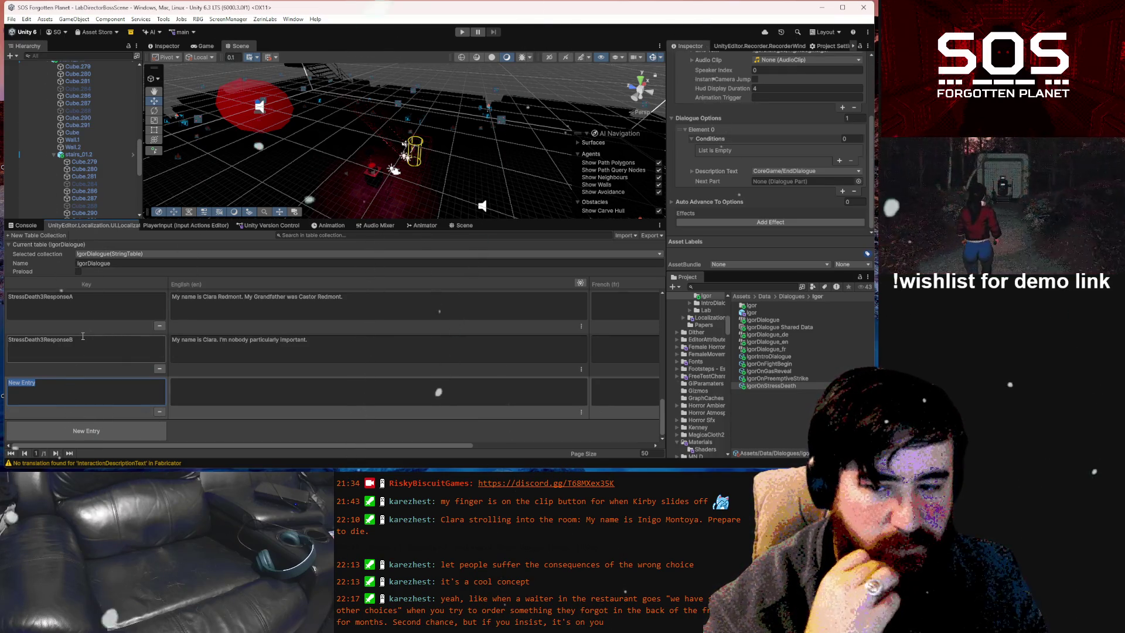
left_click(75, 298)
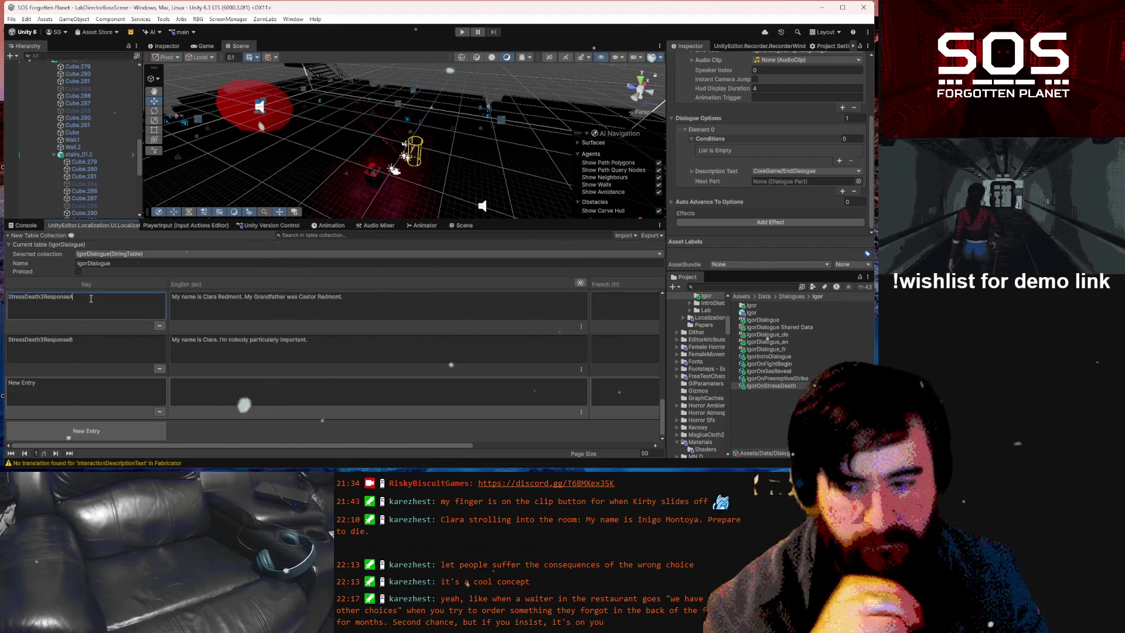
key("BackSpace")
type("1")
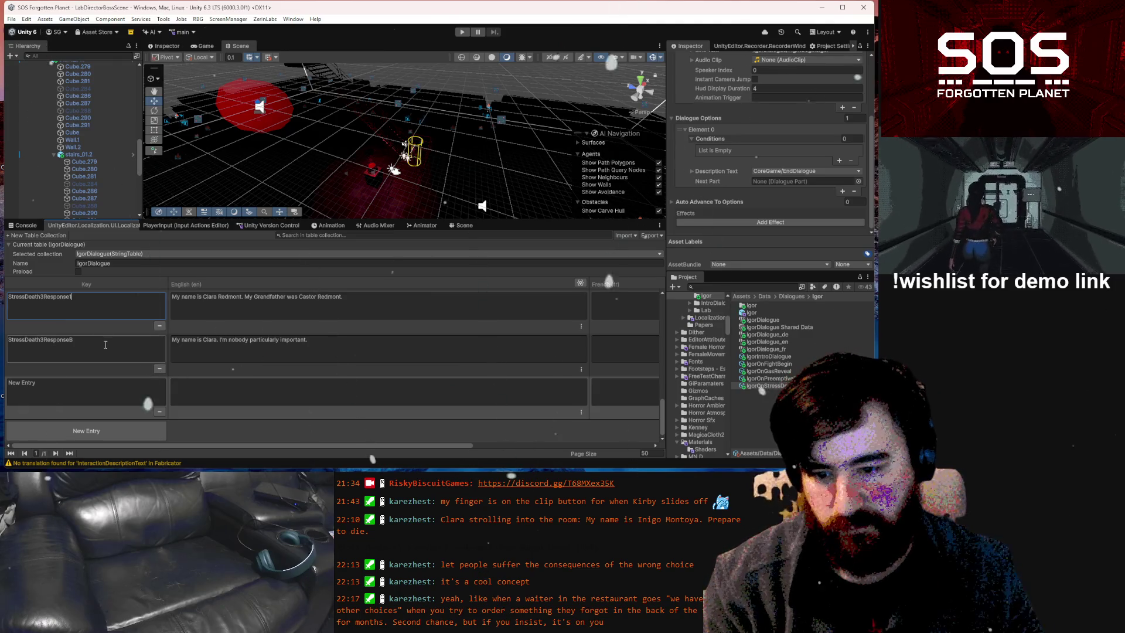
key("Return")
left_click(108, 340)
key("BackSpace")
type("2")
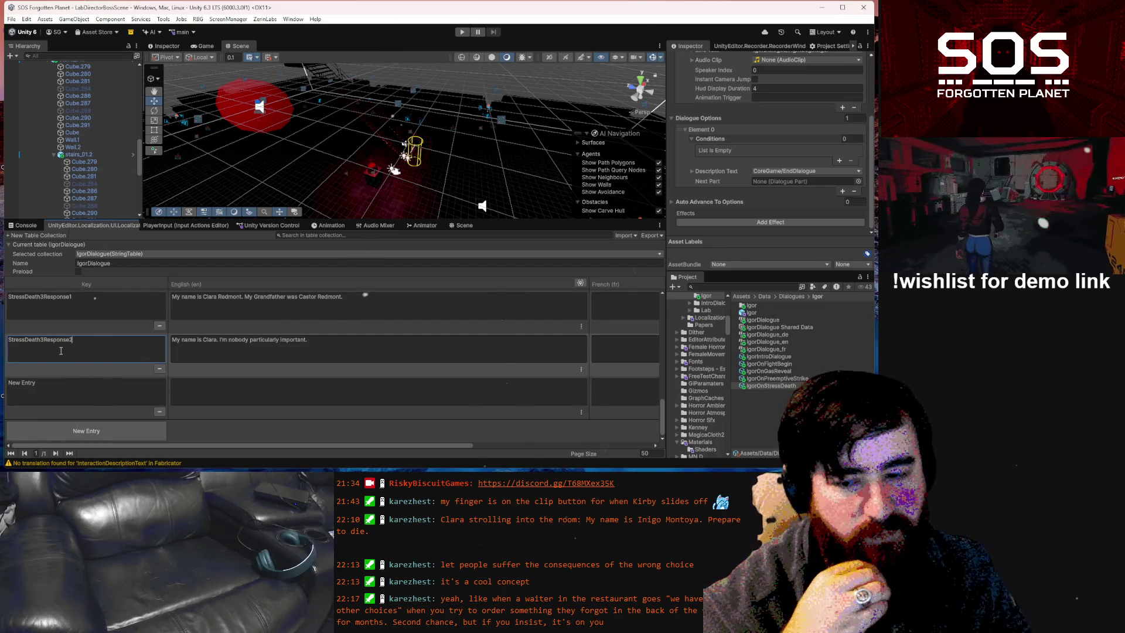
left_click(76, 295)
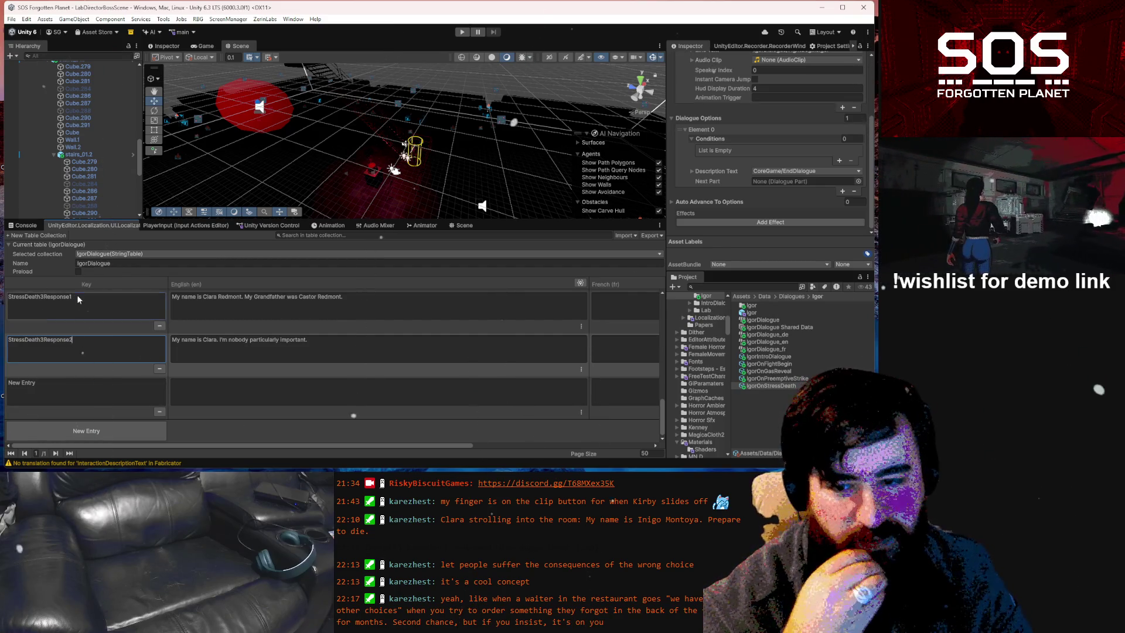
key("BackSpace")
type("A")
left_click(144, 345)
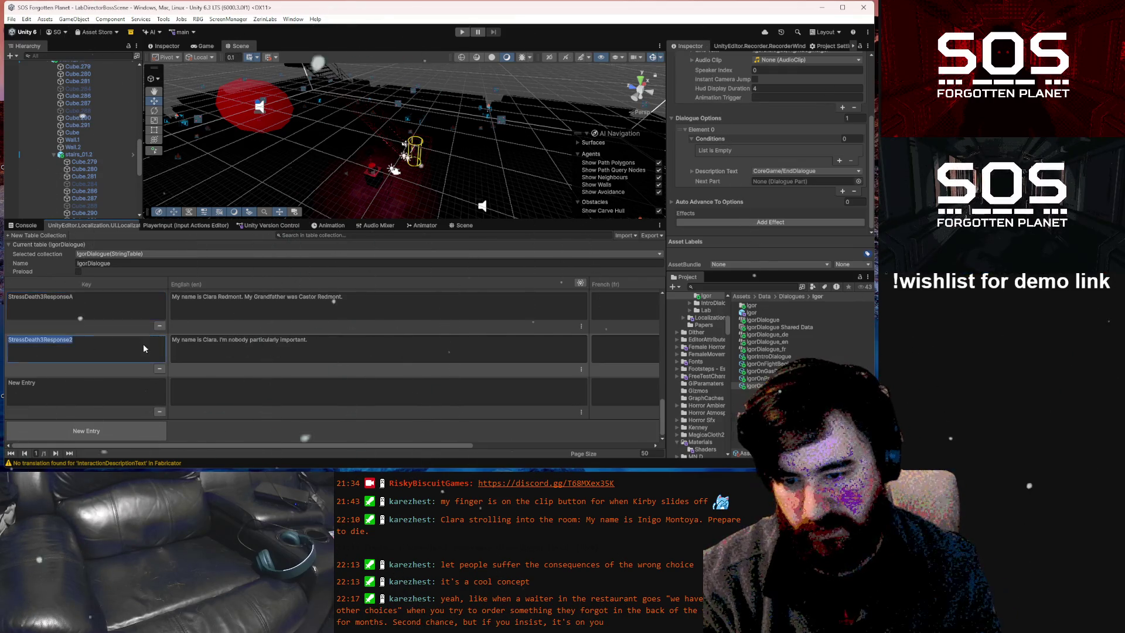
left_click(146, 344)
key("BackSpace")
type("B")
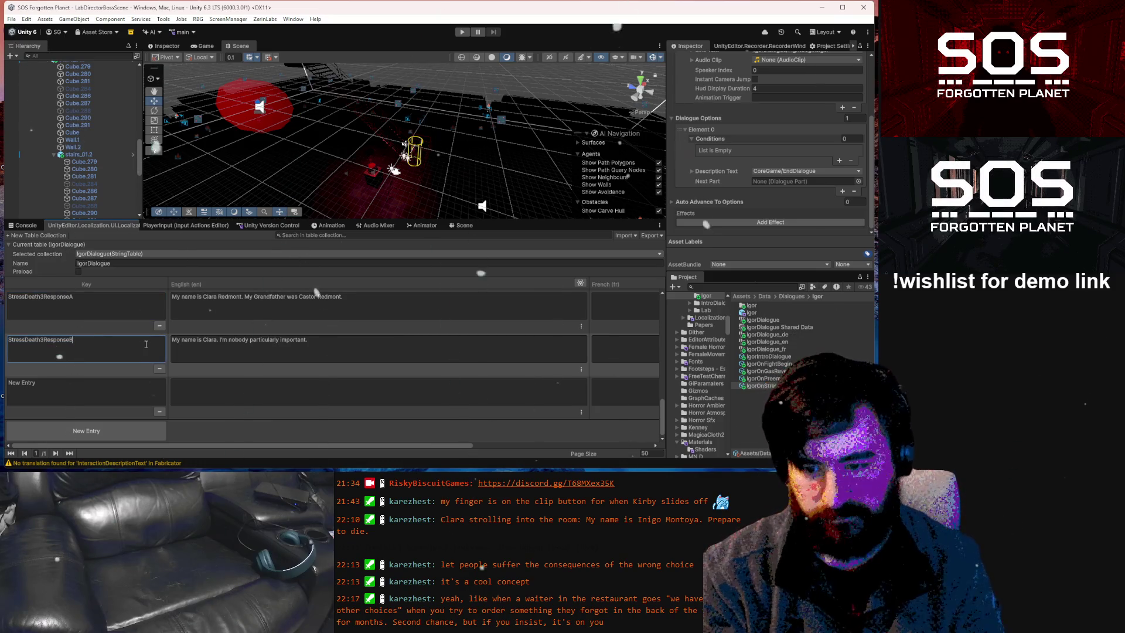
key("Tab")
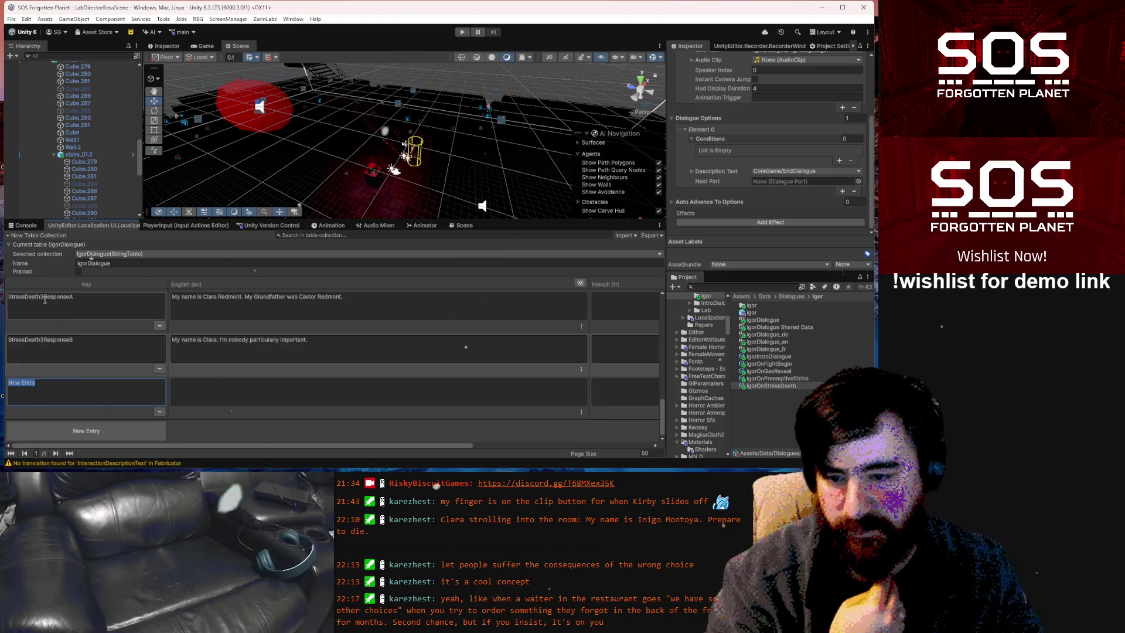
left_click(24, 300)
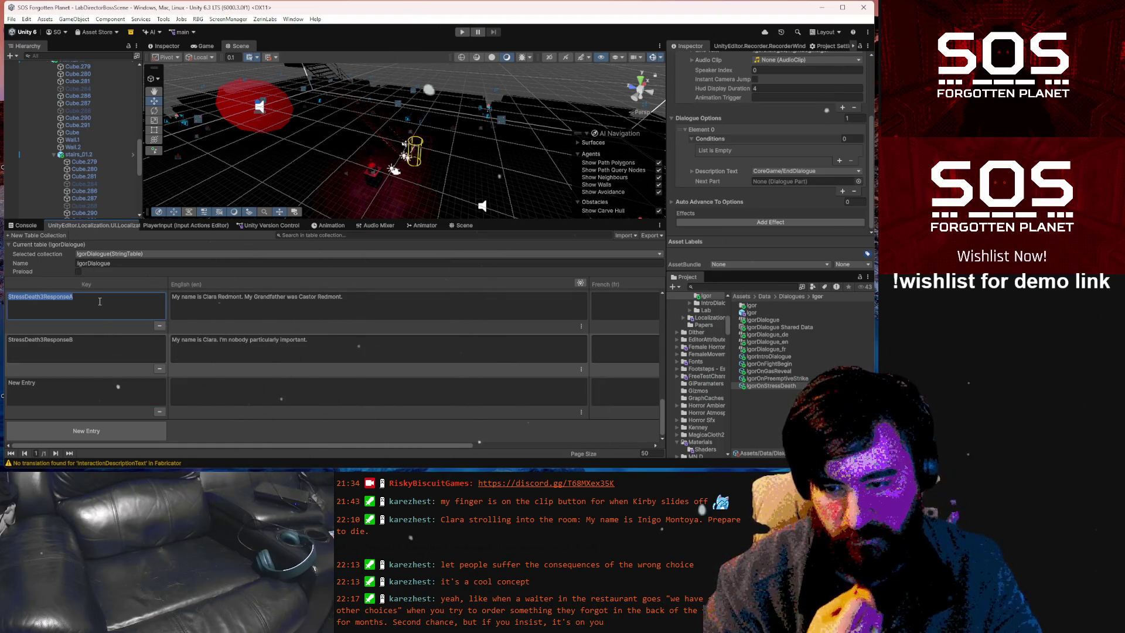
Key the third string-table entry StressDeath4A1 by copying and editing the first entry's key
key("ctrl+c")
left_click(76, 384)
key("ctrl+v")
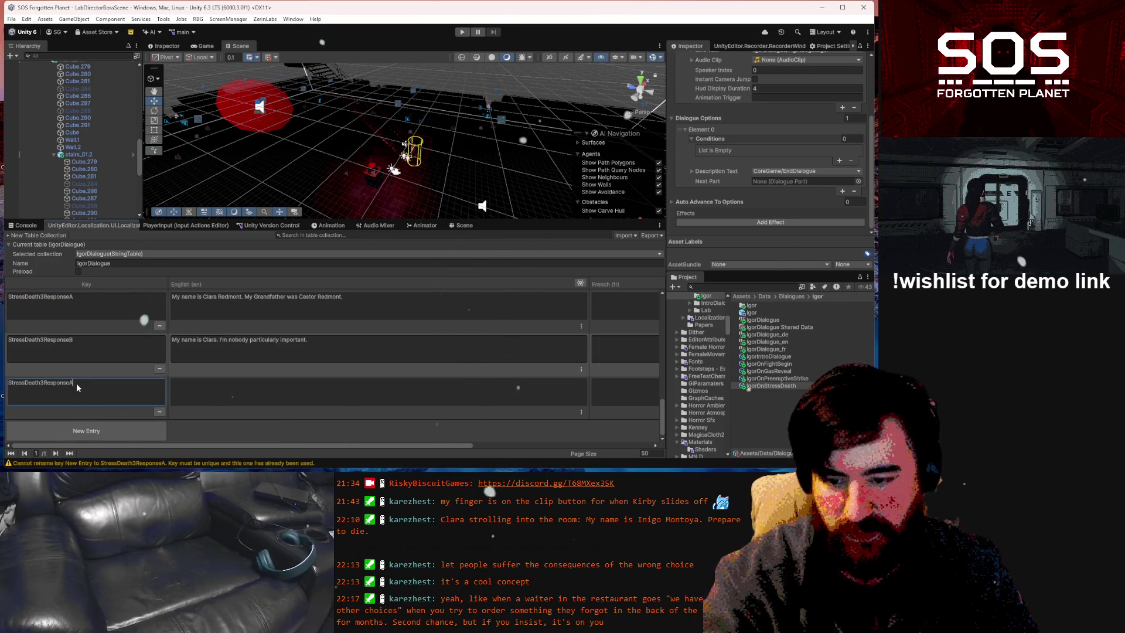
left_click_drag(76, 383, 44, 383)
key("BackSpace")
key("BackSpace")
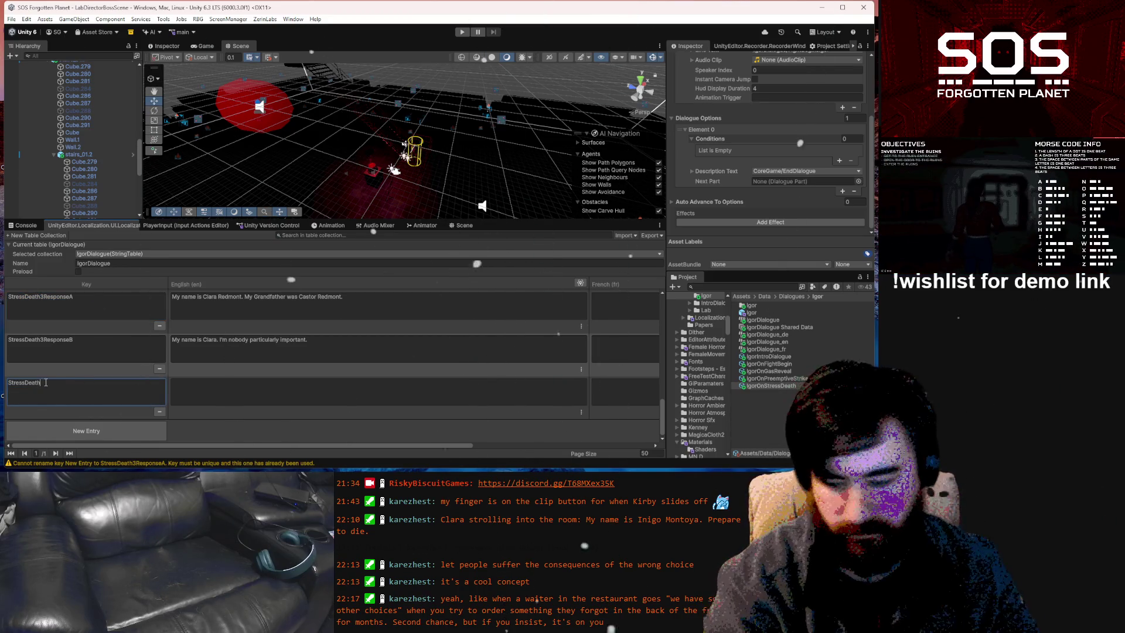
type("4")
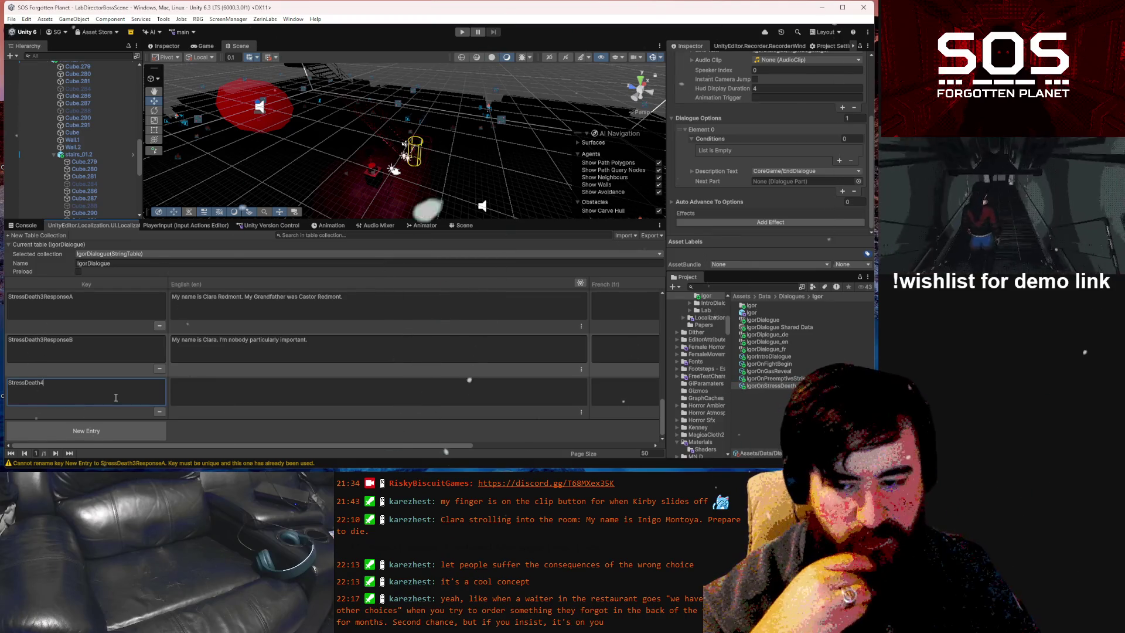
type("A")
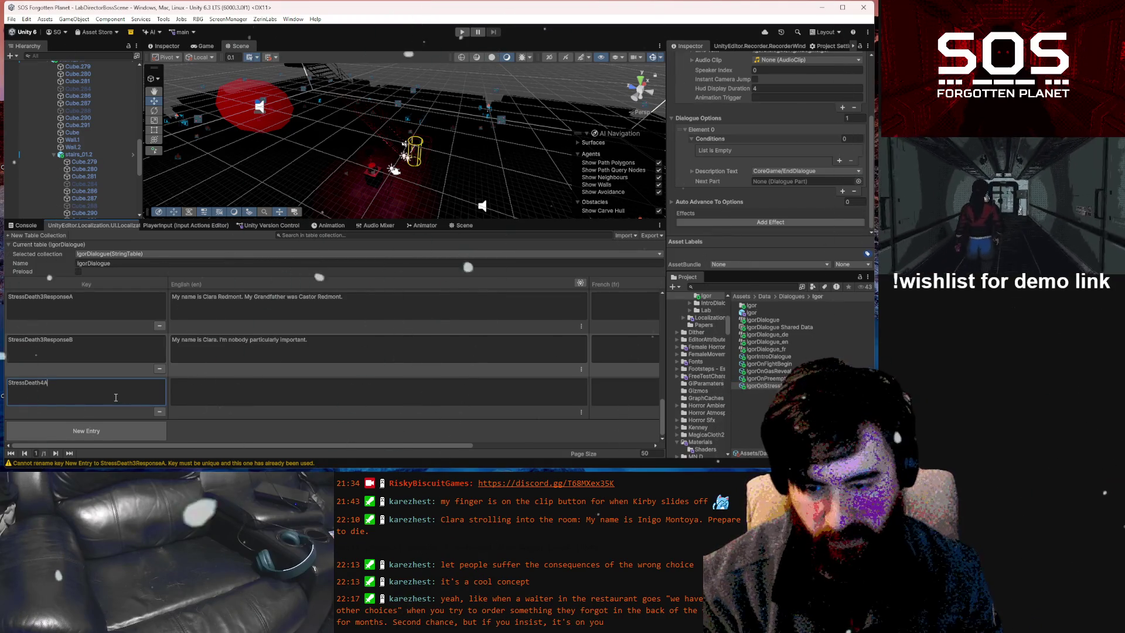
type("1")
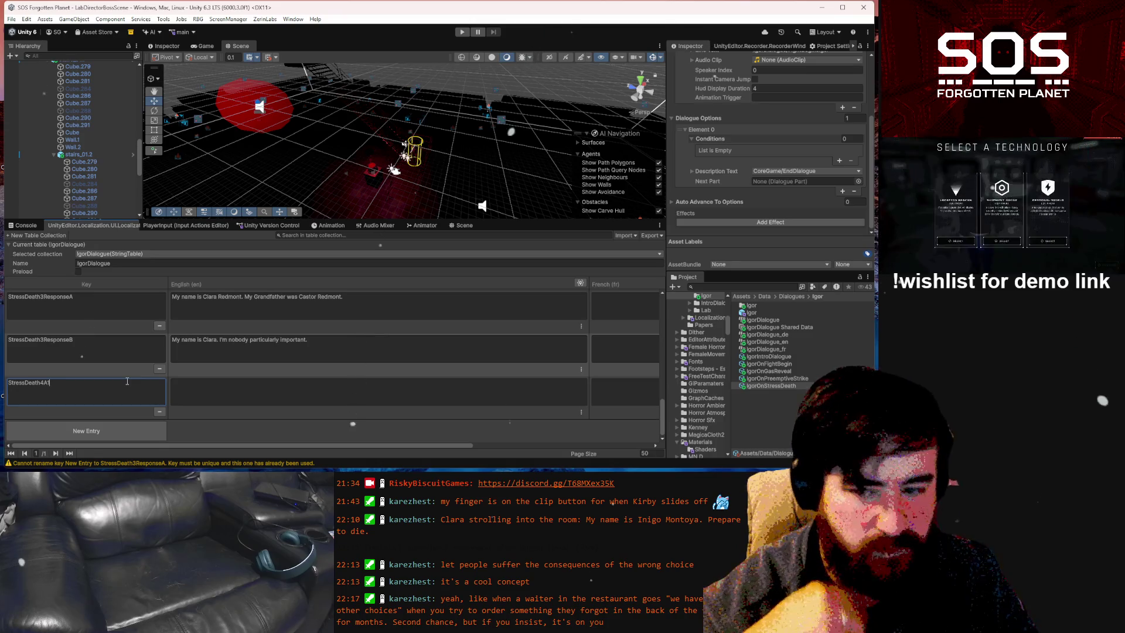
left_click(200, 387)
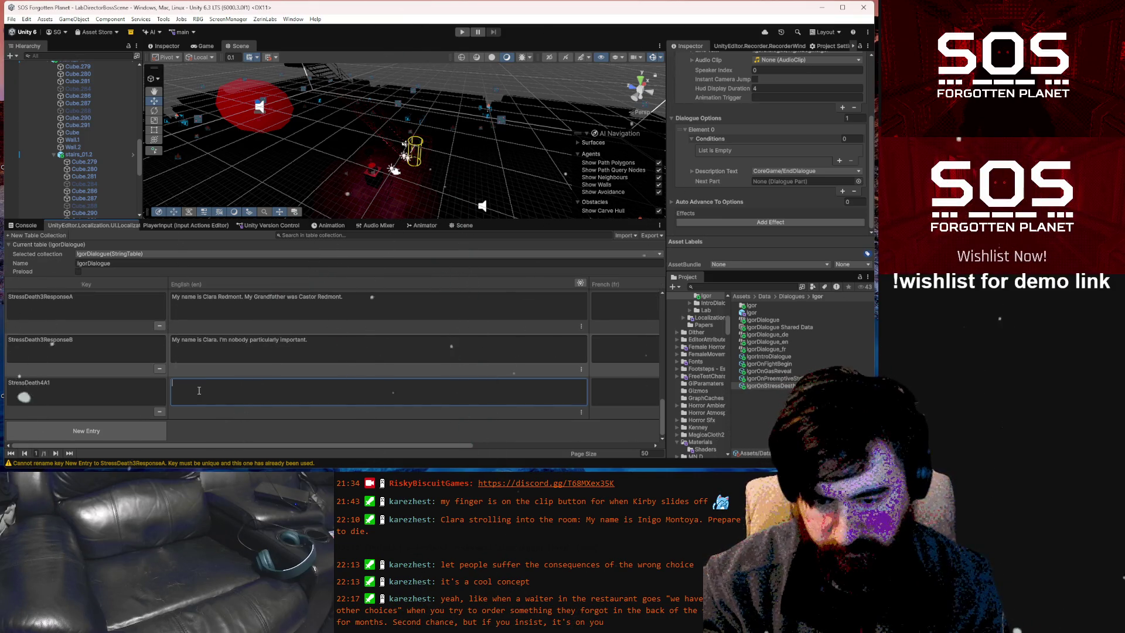
Write StressDeath4A1's English line: "His grandaughter? Impossible, he has no grandaughter, his son is only"
type("His grandaughter")
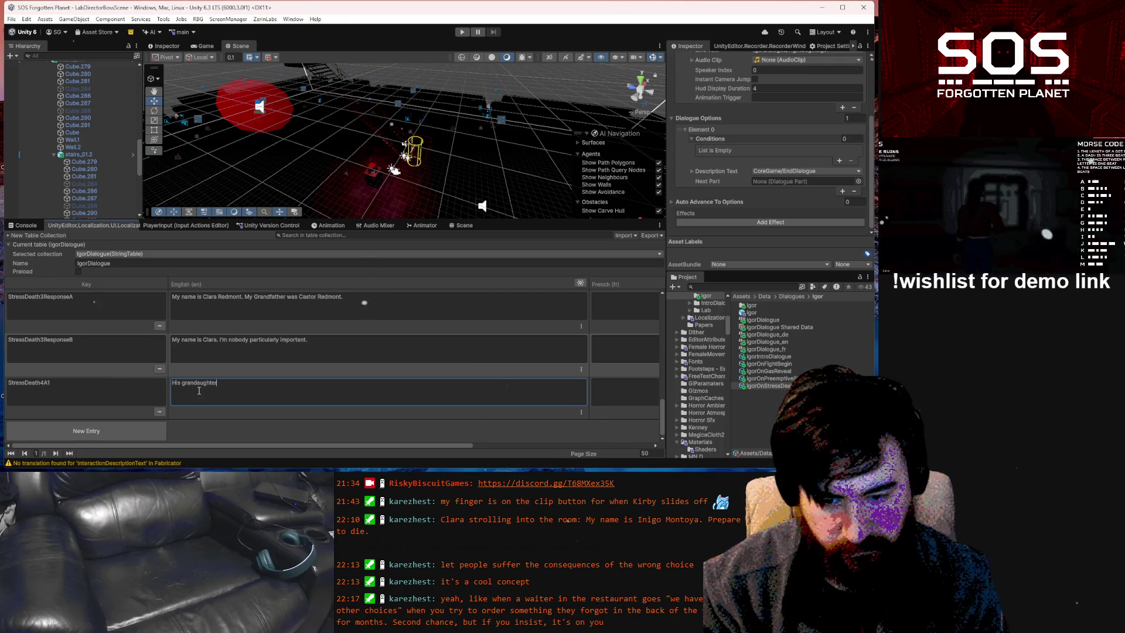
type("? ")
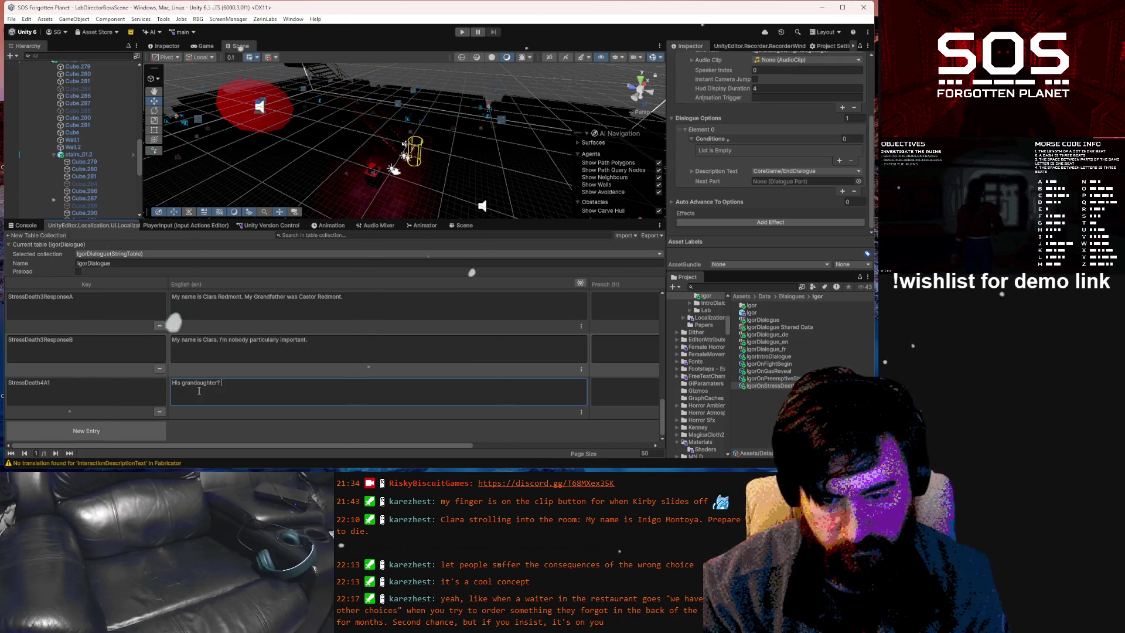
type("Impossible")
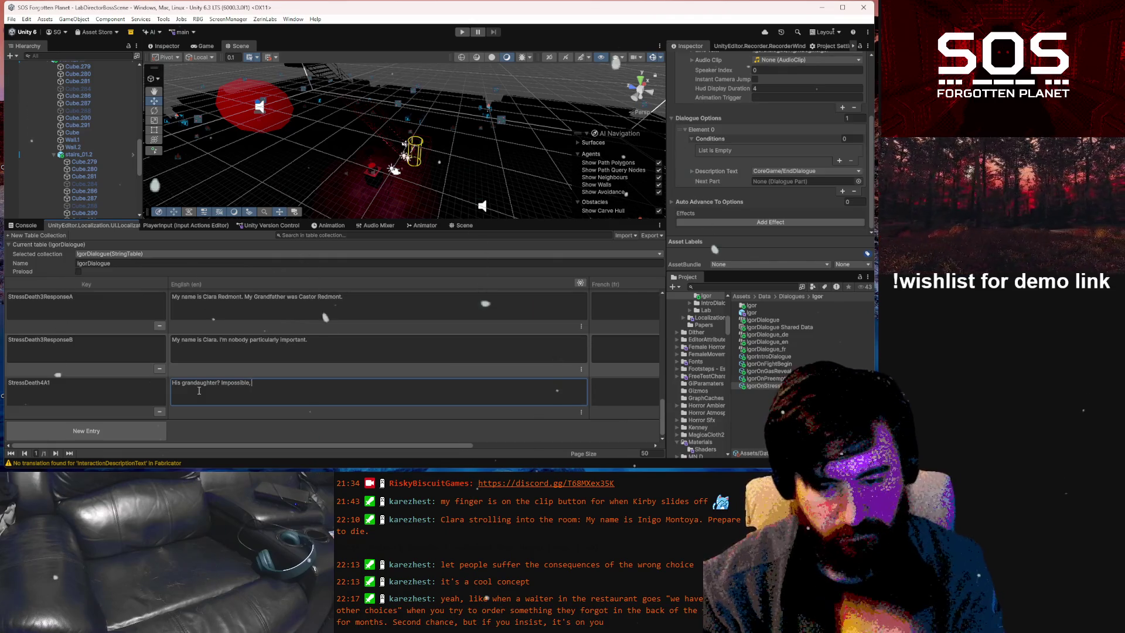
type(",")
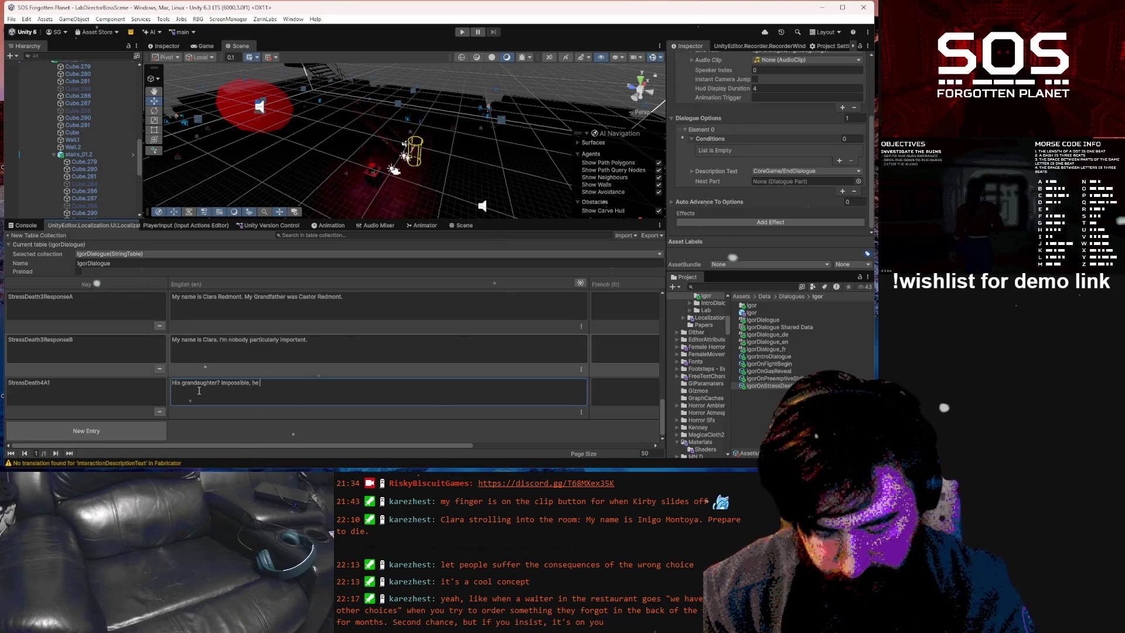
type("o gra")
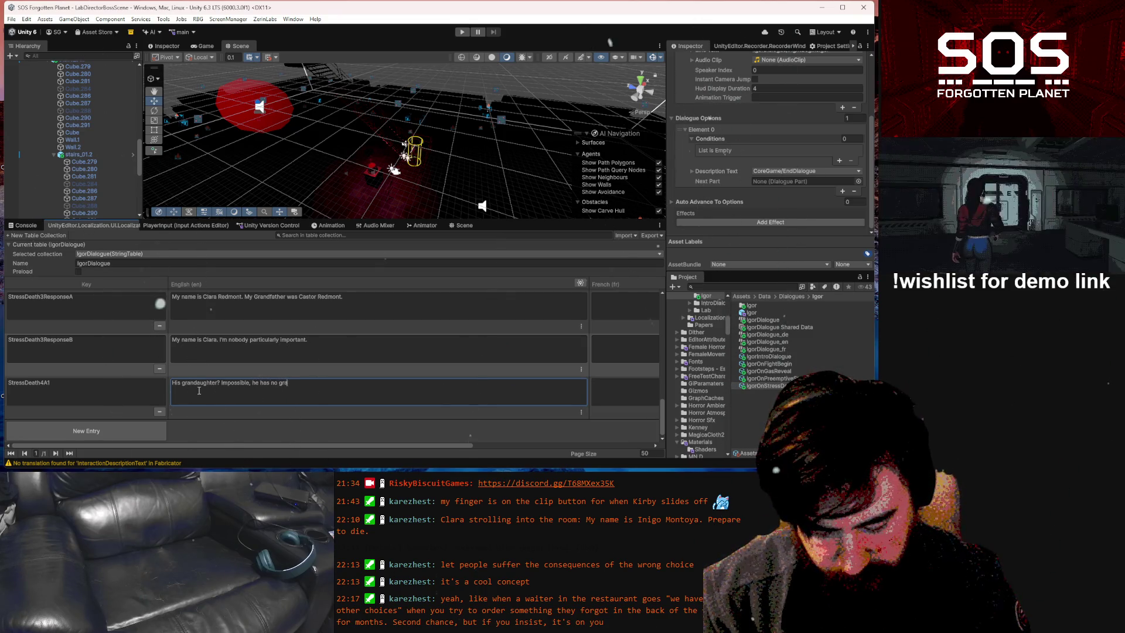
type("ndaughte")
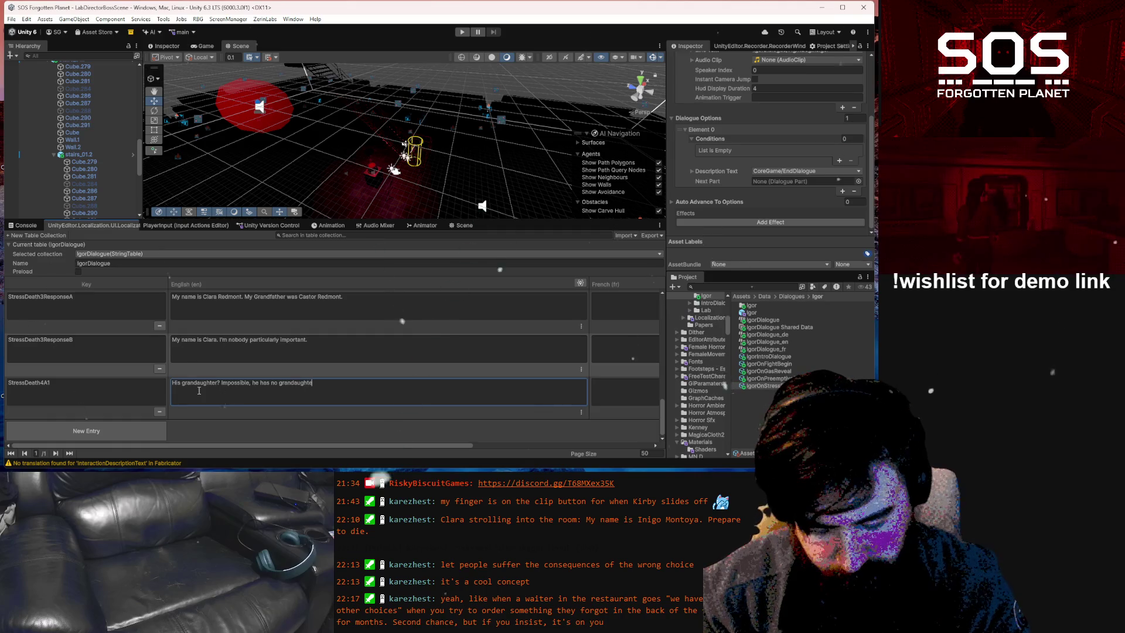
type("r")
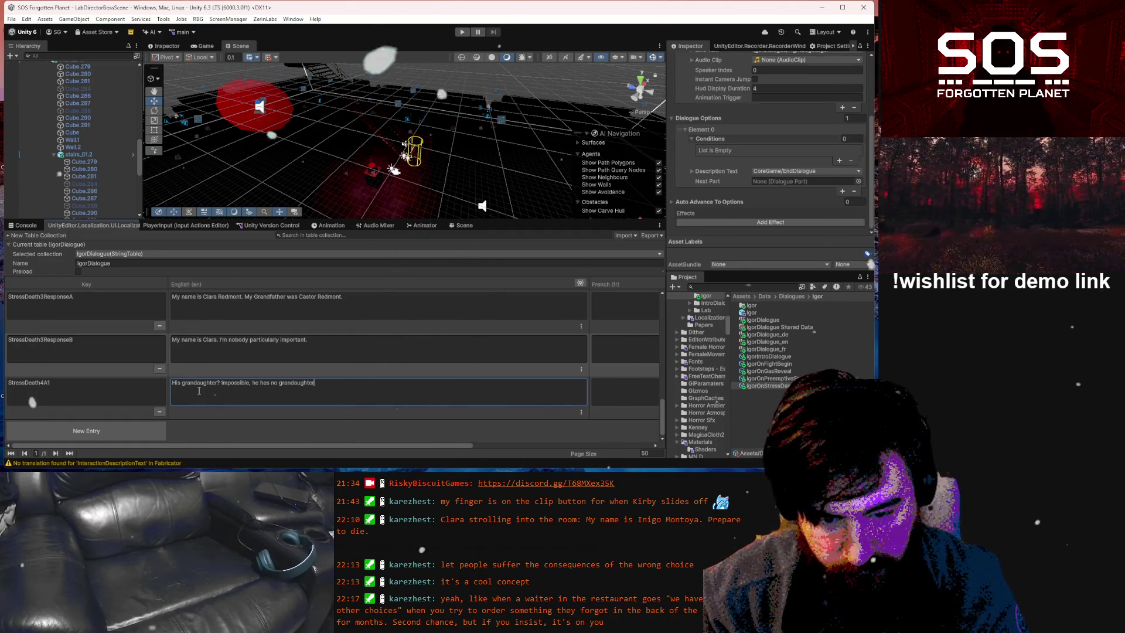
type(", but your hai")
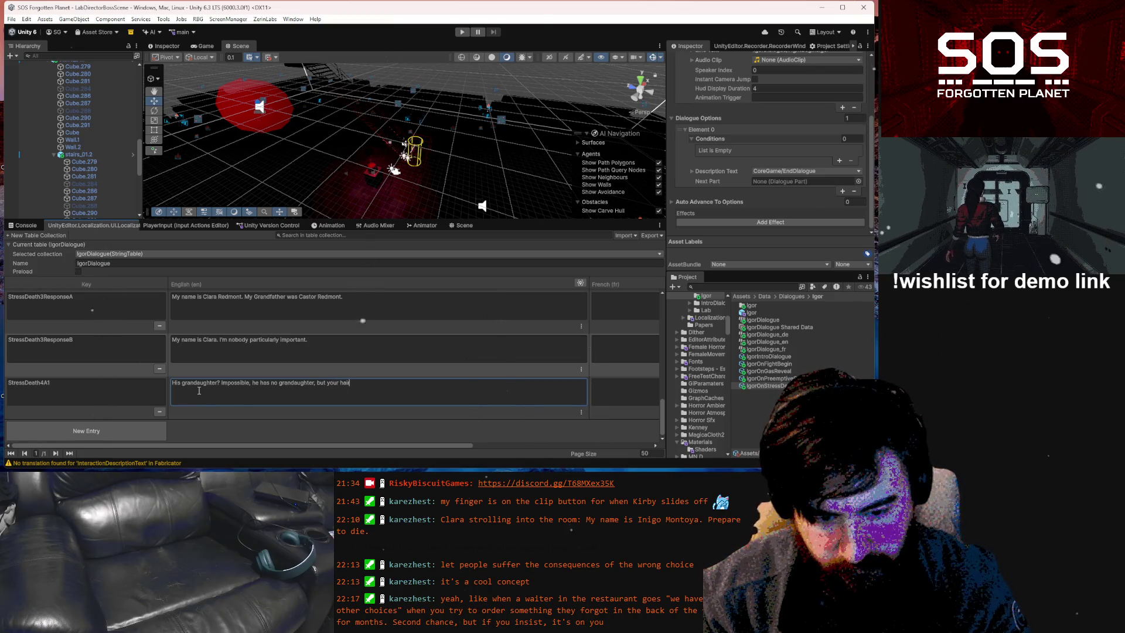
type("r it's")
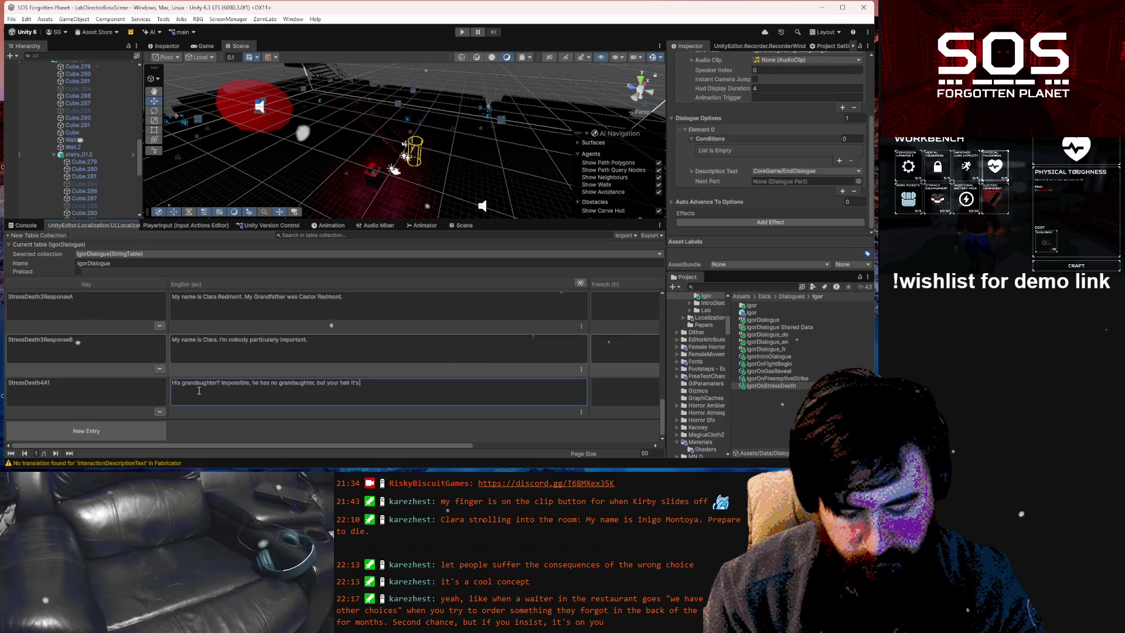
key("BackSpace")
key("BackSpace")
key("BackSpace")
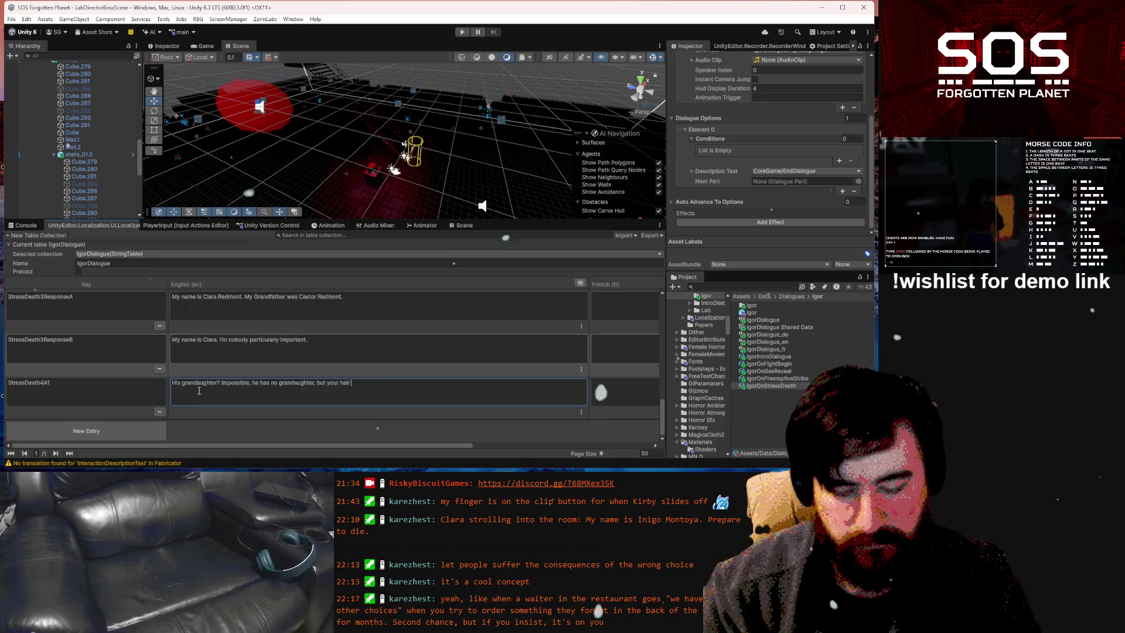
double_click(323, 383)
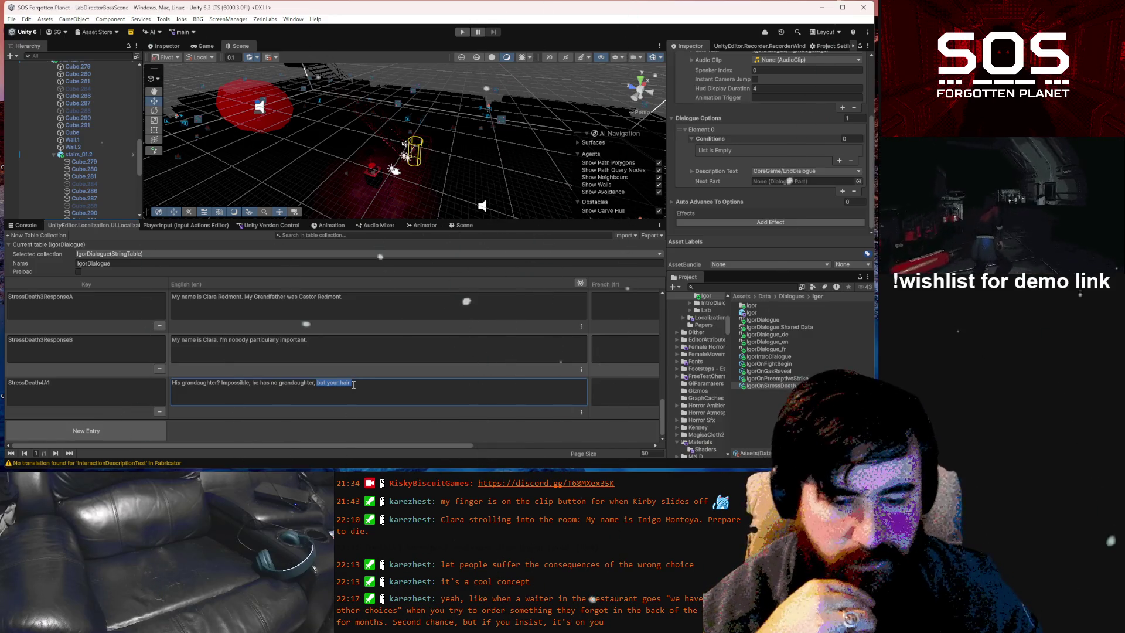
key("BackSpace")
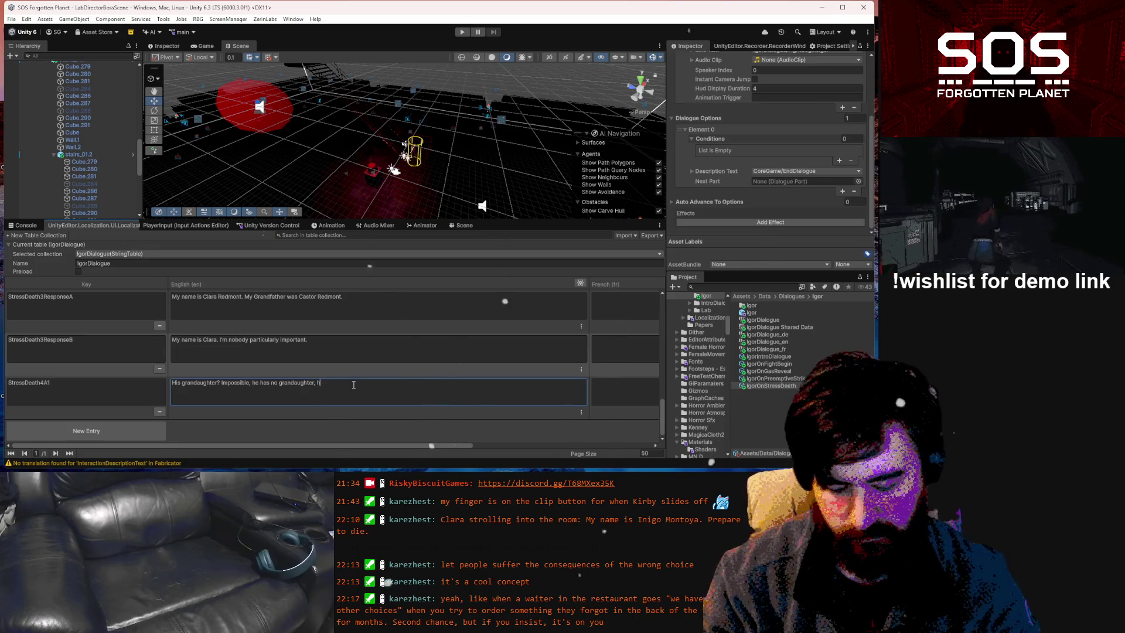
type("is ch")
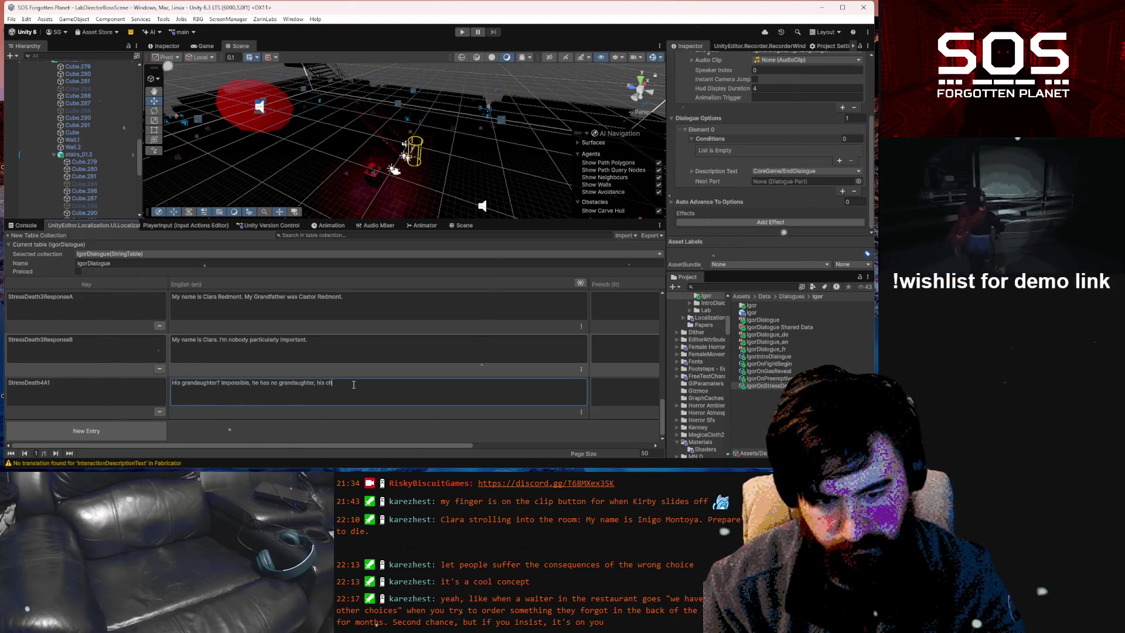
key("BackSpace")
key("BackSpace")
type("son is only")
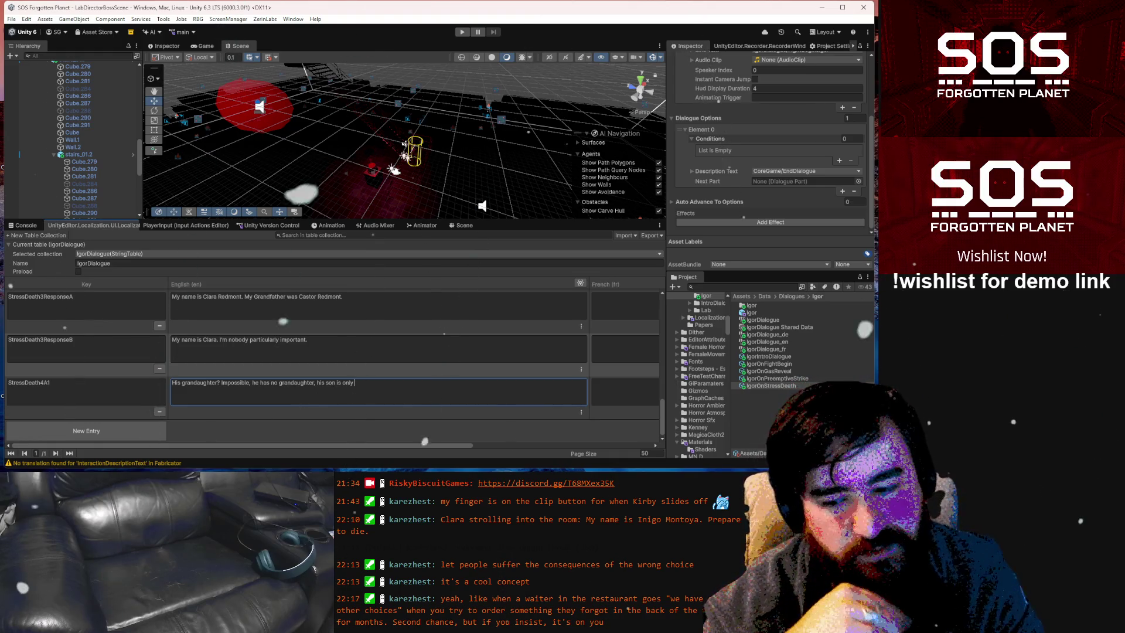
key("super")
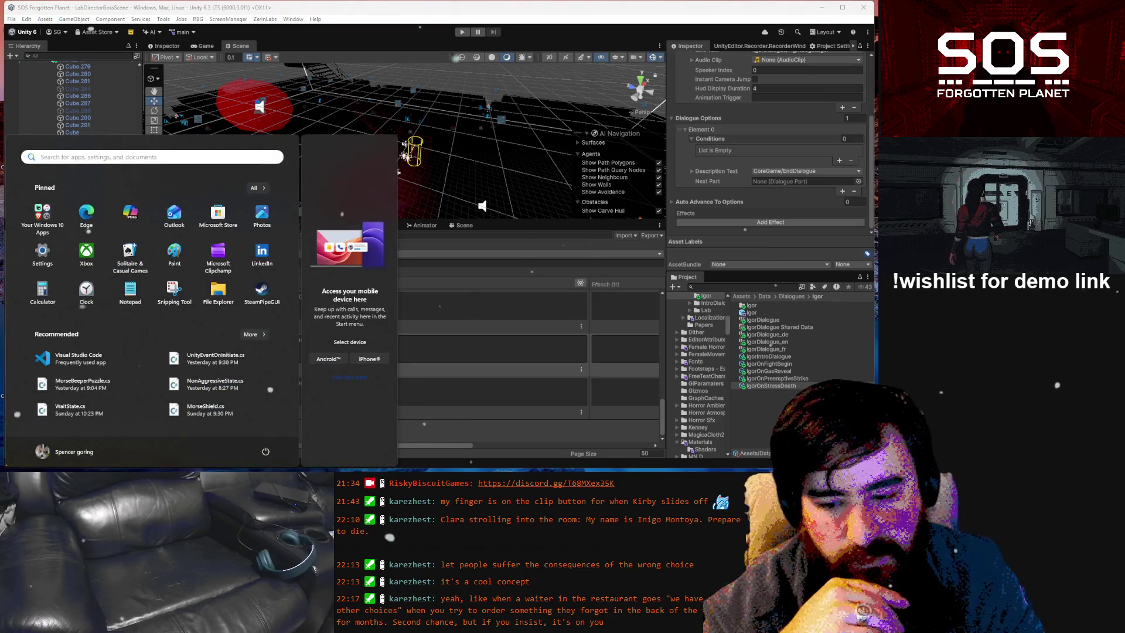
Switch from Unity to the 'SOS background' Google Docs window in Brave
key("Escape")
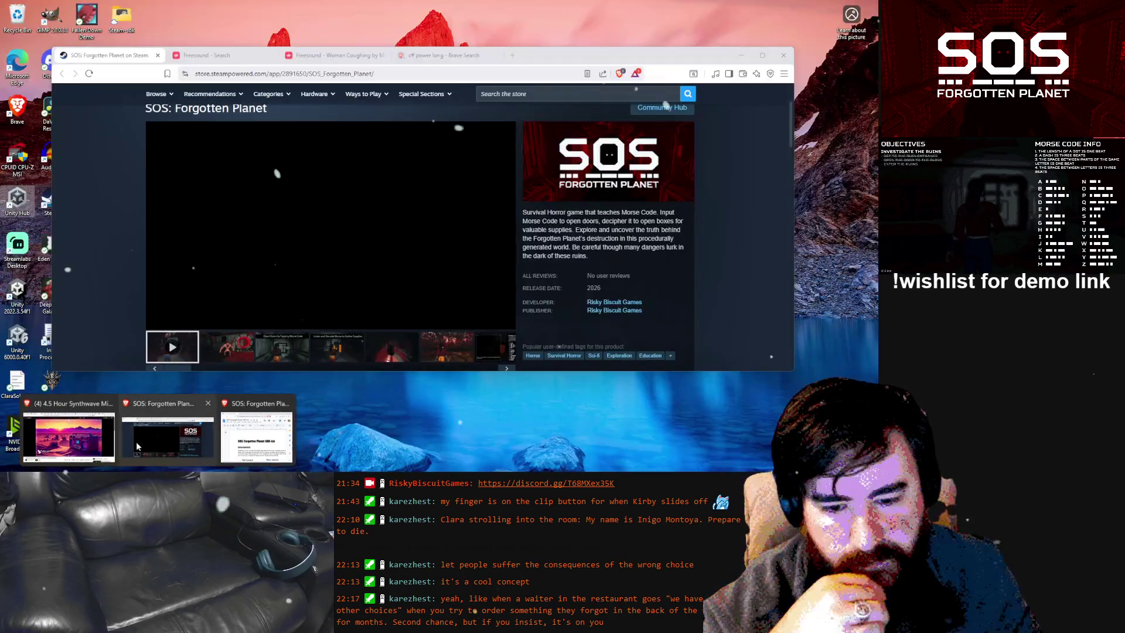
mouse_move(231, 441)
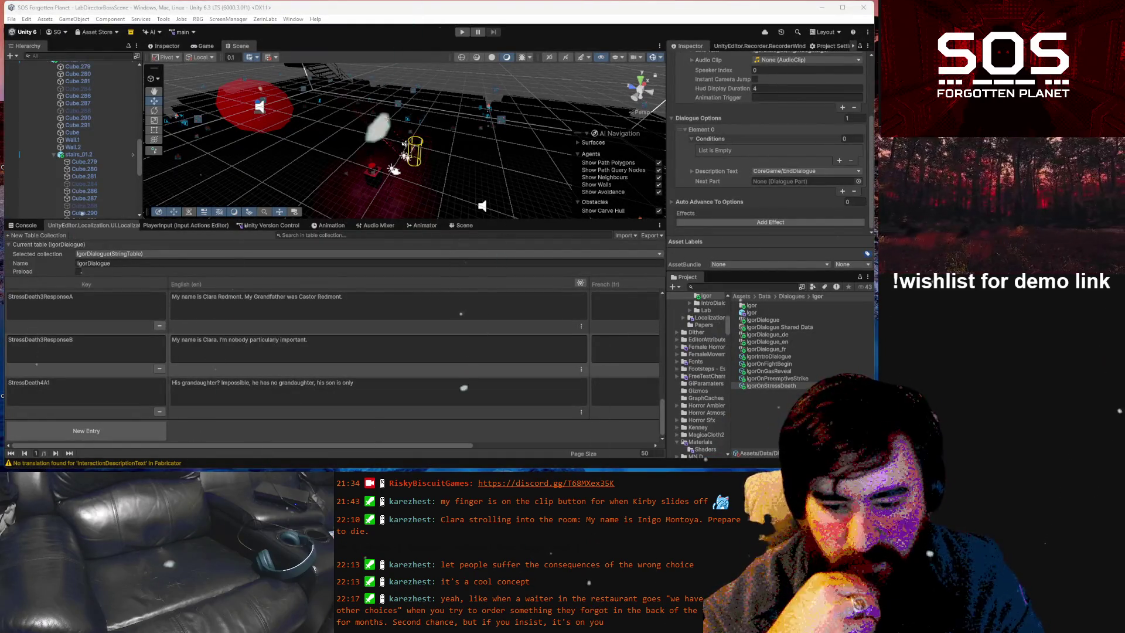
mouse_move(286, 451)
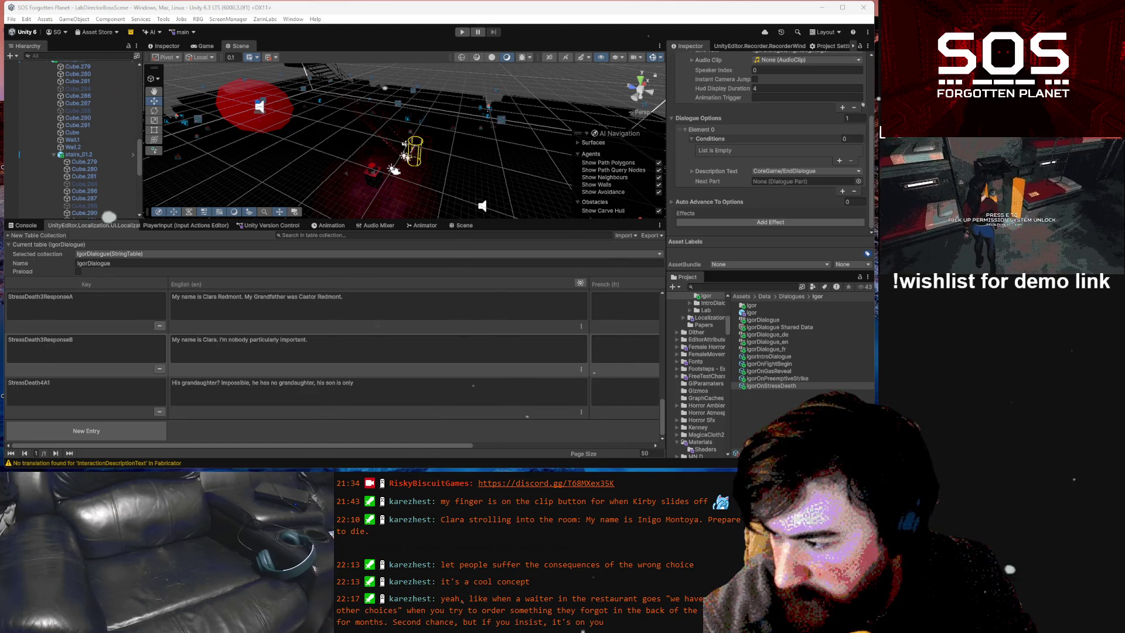
key("alt+Tab")
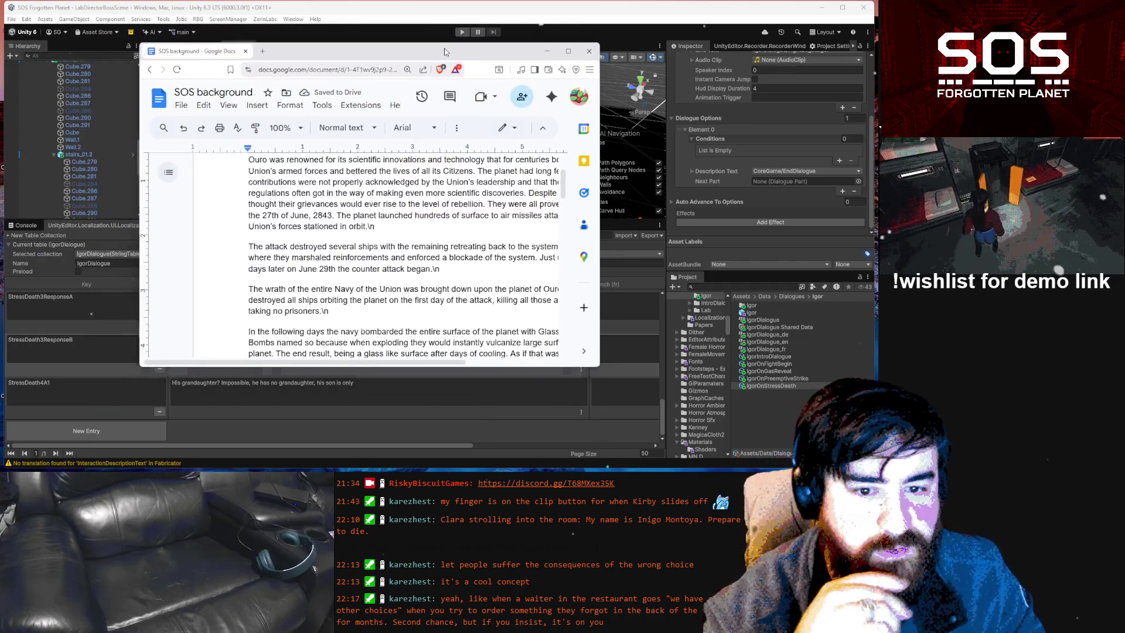
Maximize the SOS background doc, scroll to Revised Version, and open Docs home in a new tab
double_click(444, 48)
scroll(371, 234, "down", 5)
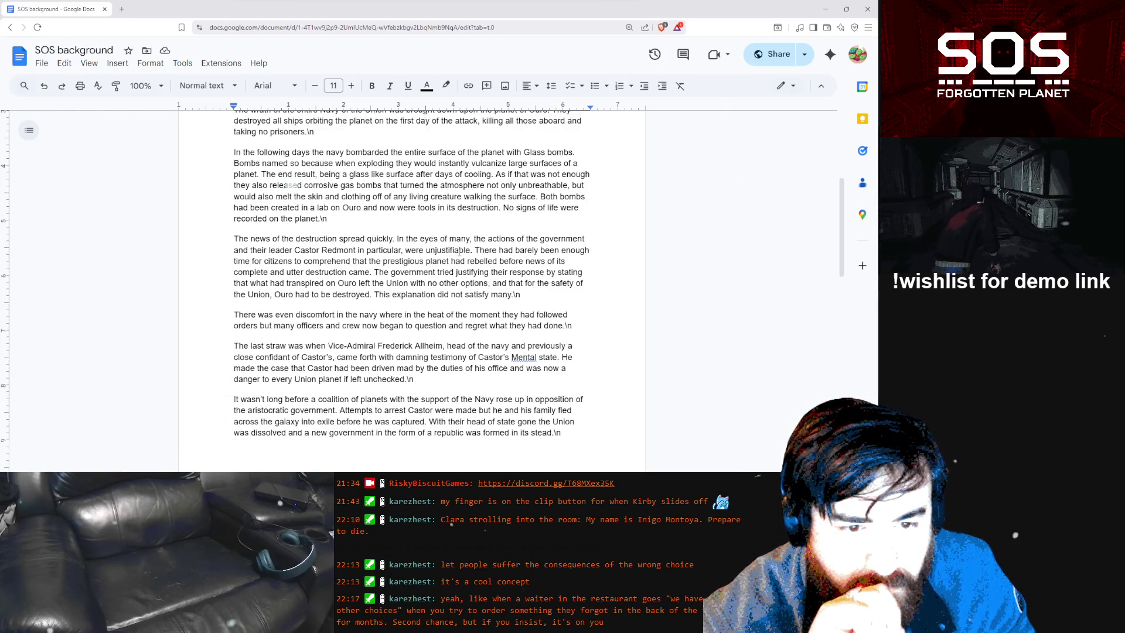
scroll(343, 330, "down", 6)
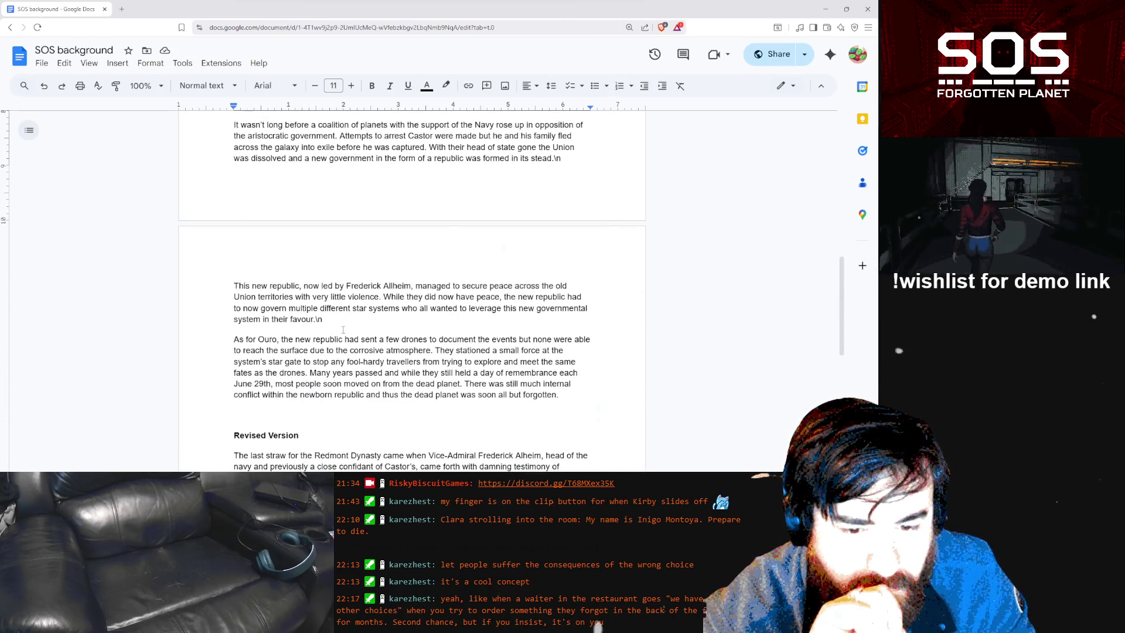
scroll(343, 330, "down", 2)
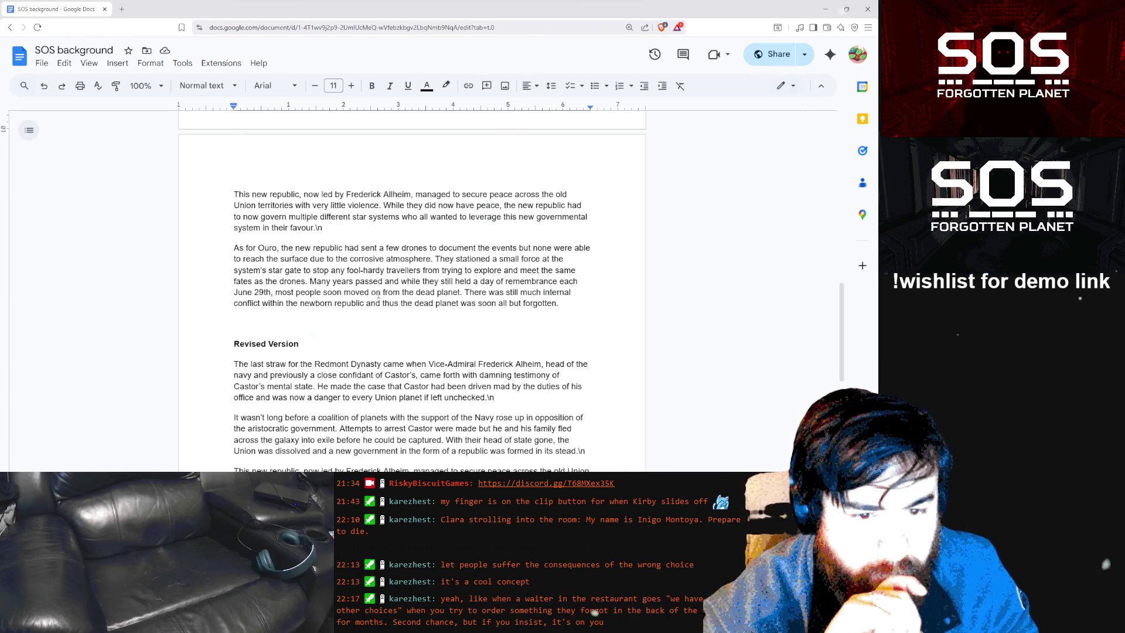
scroll(512, 309, "down", 2)
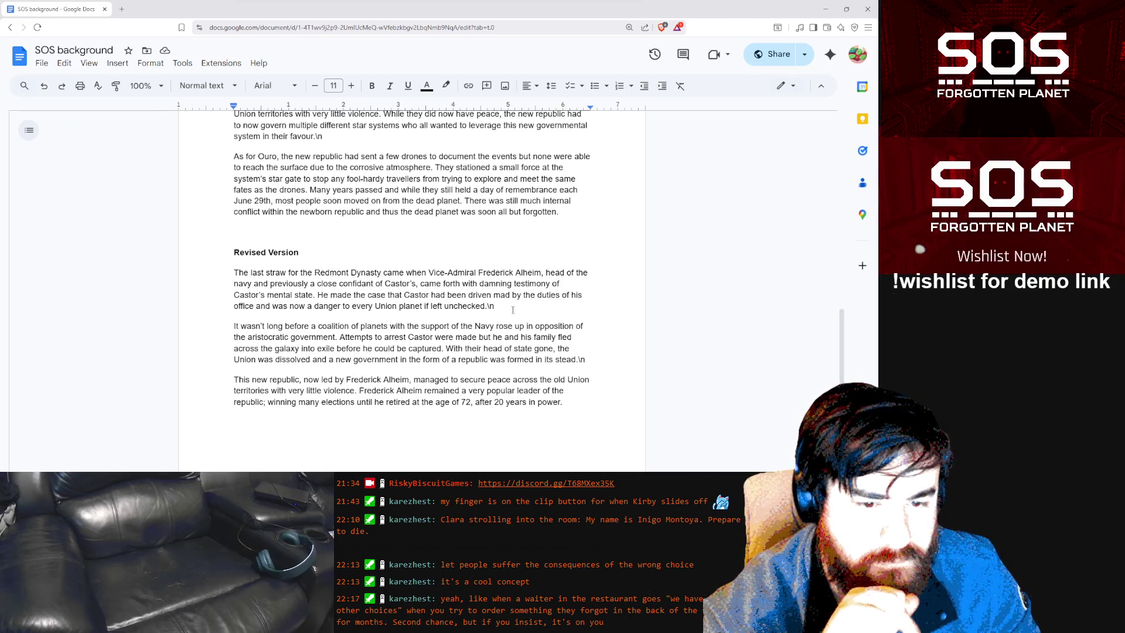
scroll(297, 287, "up", 10)
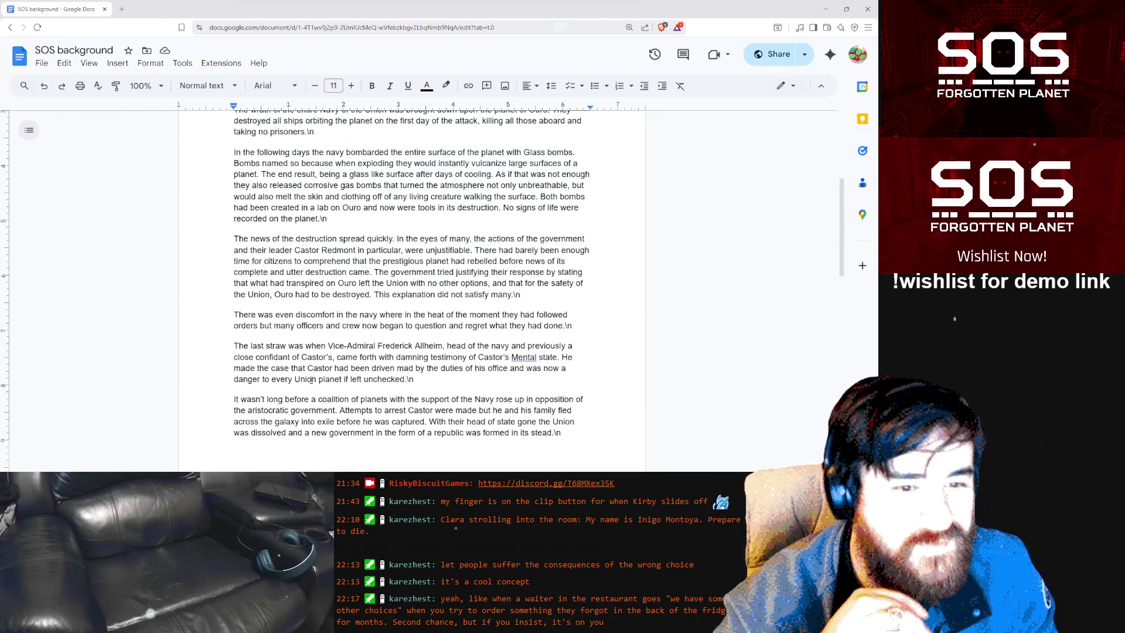
scroll(311, 380, "up", 5)
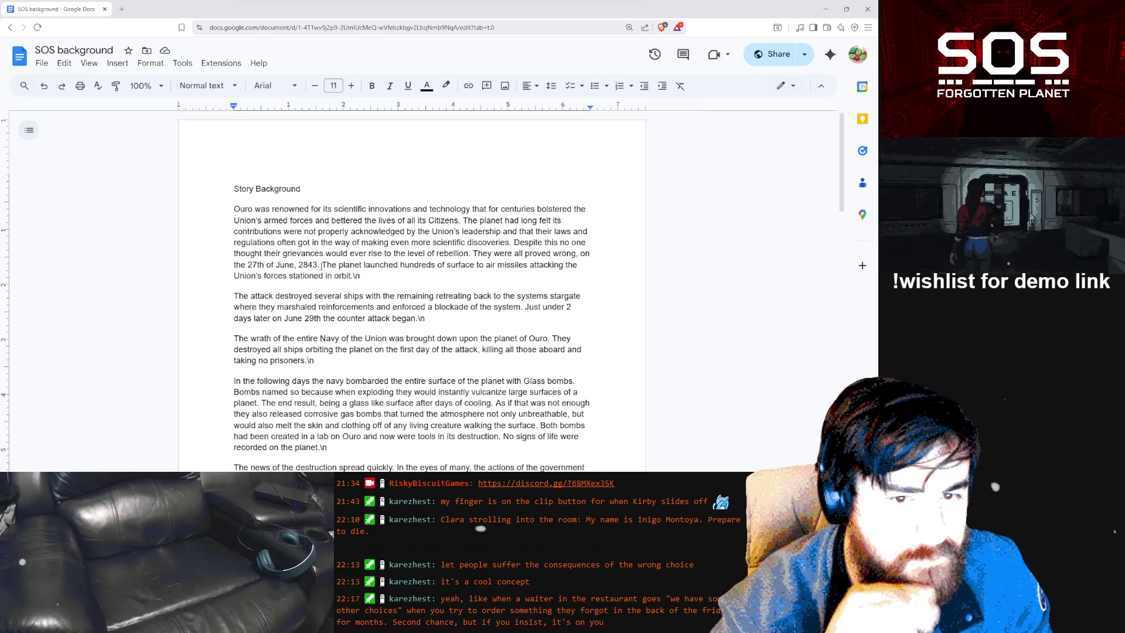
scroll(322, 265, "down", 5)
scroll(321, 267, "down", 6)
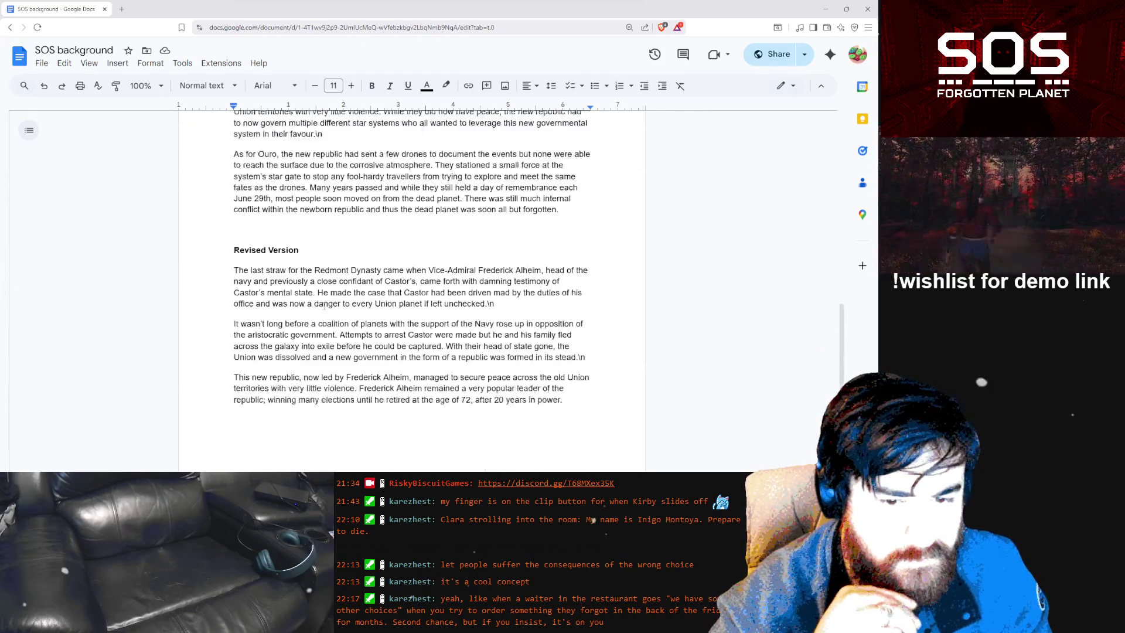
scroll(324, 306, "down", 1)
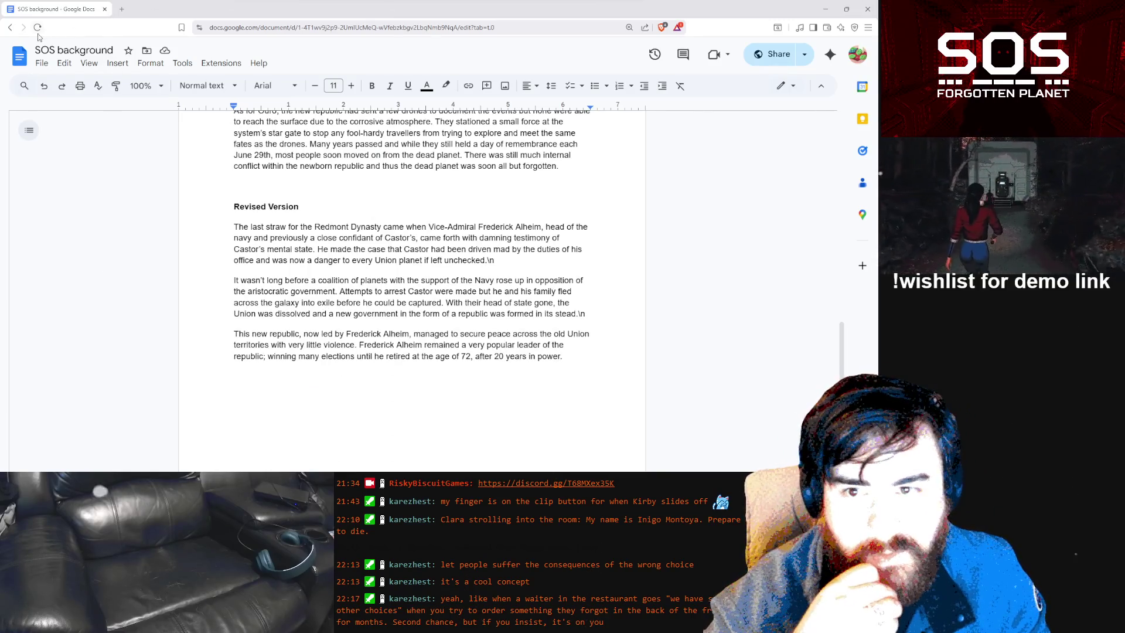
middle_click(21, 54)
left_click(176, 11)
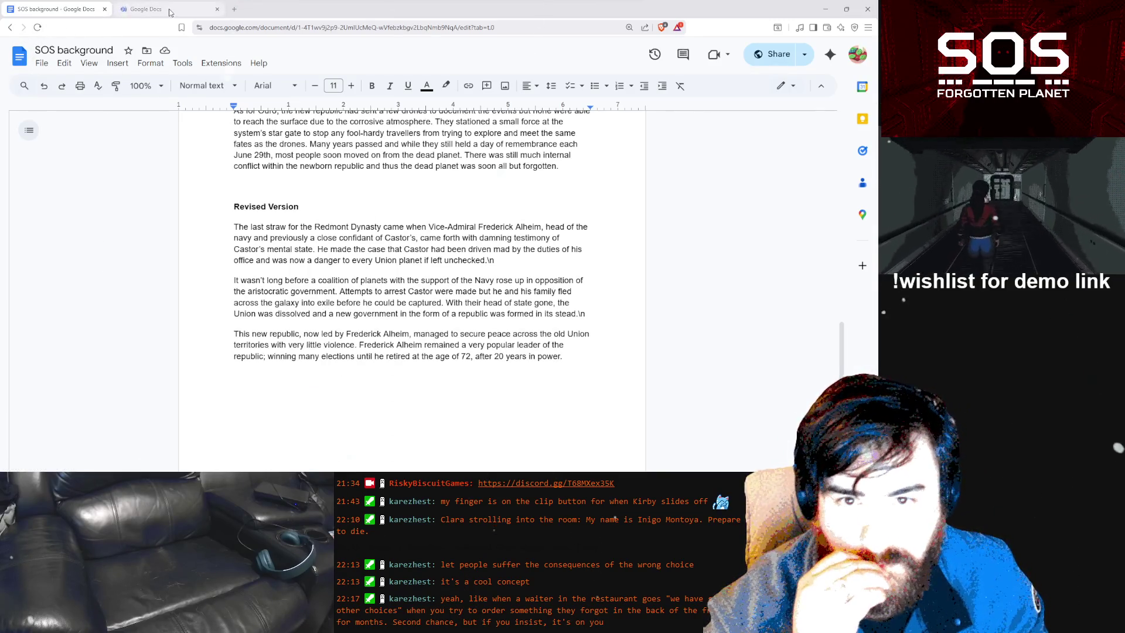
Open 'Intro flow Brain storm' from Recent documents, read through it, and return to Docs home
scroll(261, 264, "down", 7)
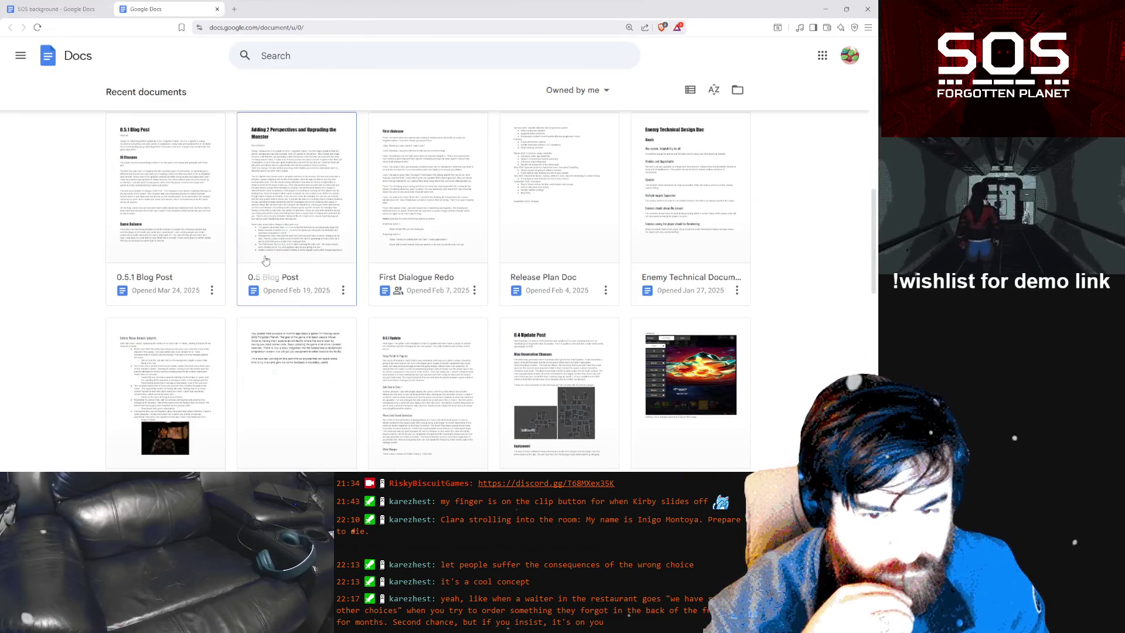
scroll(262, 264, "down", 1)
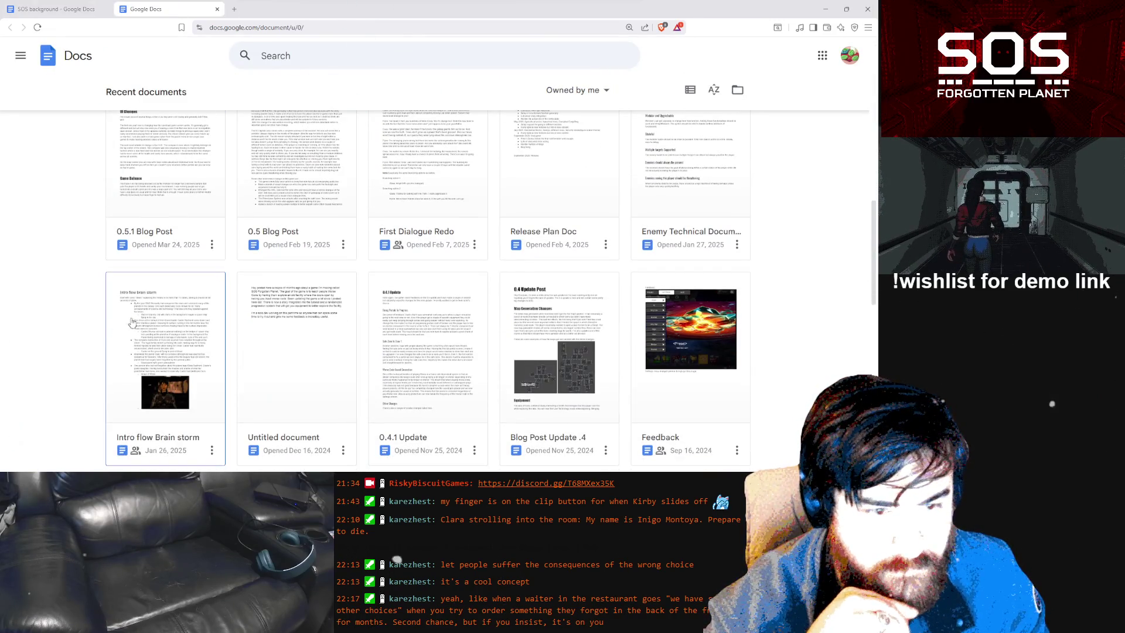
left_click(154, 343)
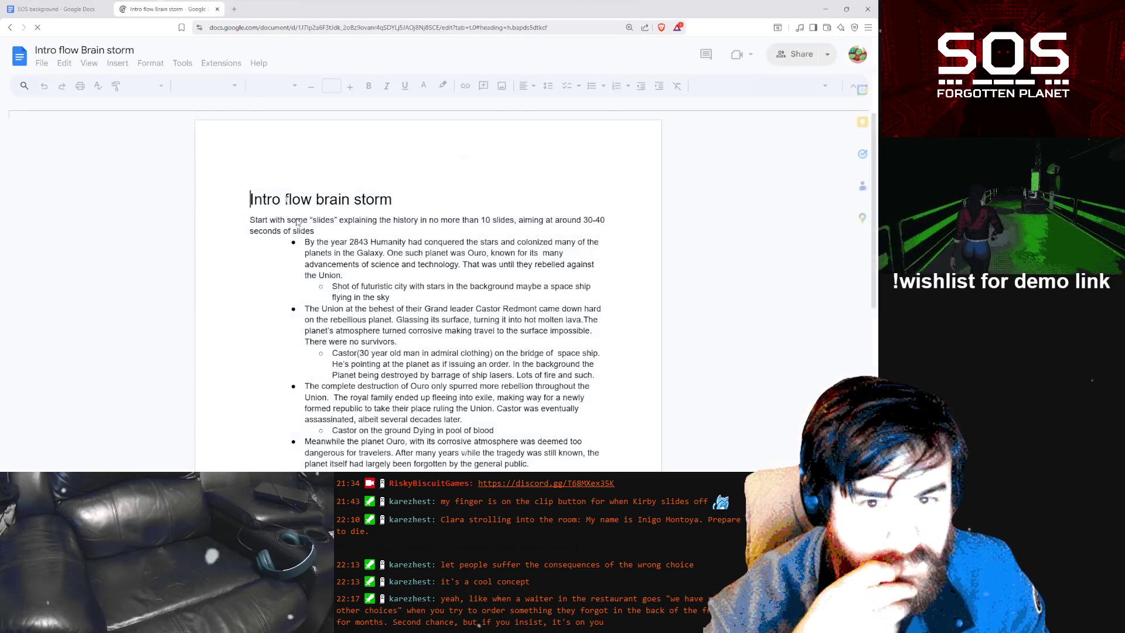
scroll(373, 201, "down", 2)
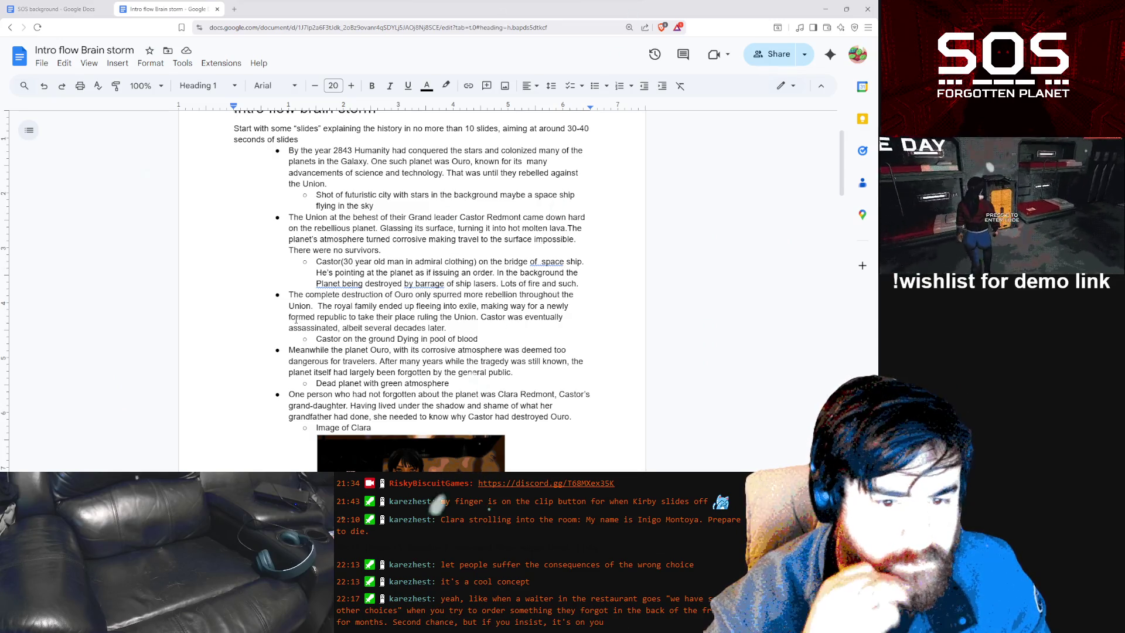
scroll(366, 314, "down", 10)
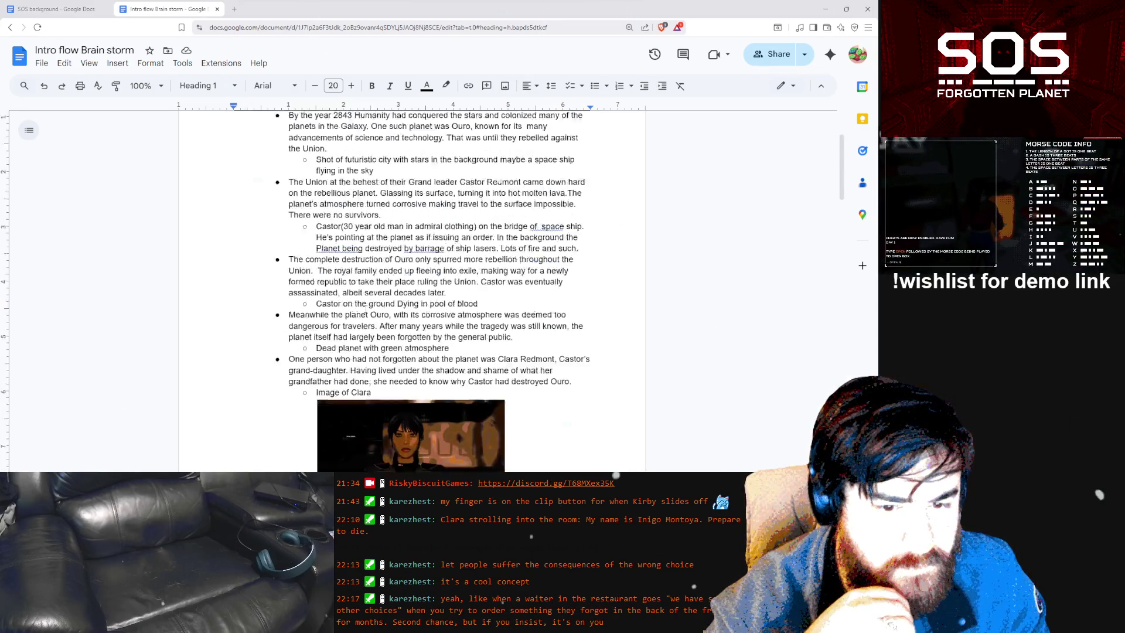
scroll(366, 309, "down", 8)
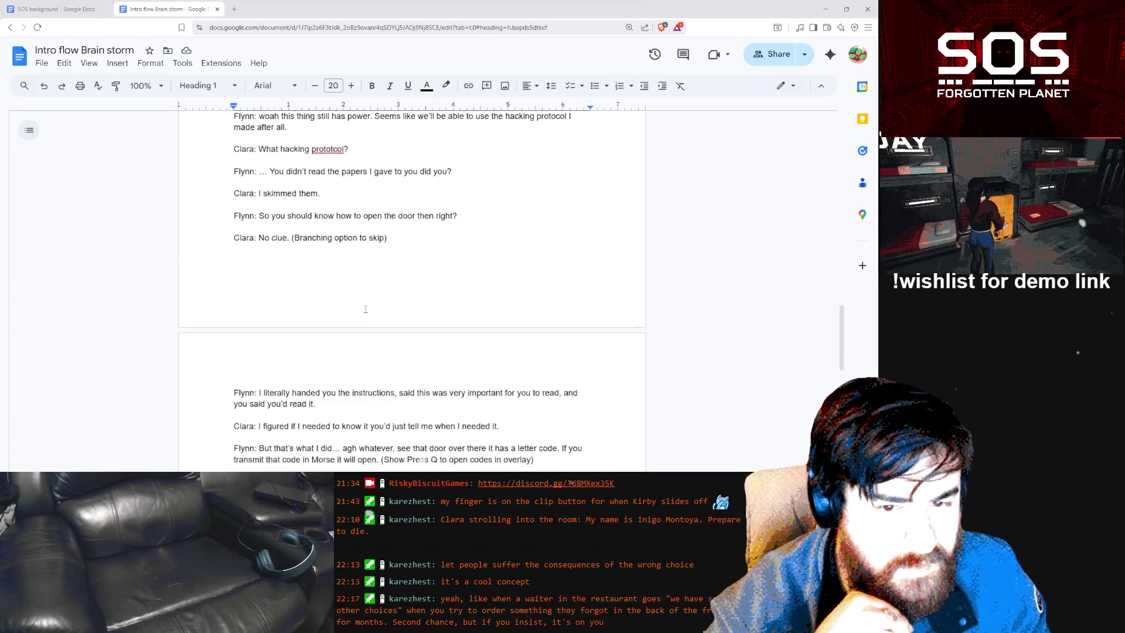
scroll(365, 308, "down", 5)
scroll(366, 309, "up", 3)
scroll(366, 309, "up", 20)
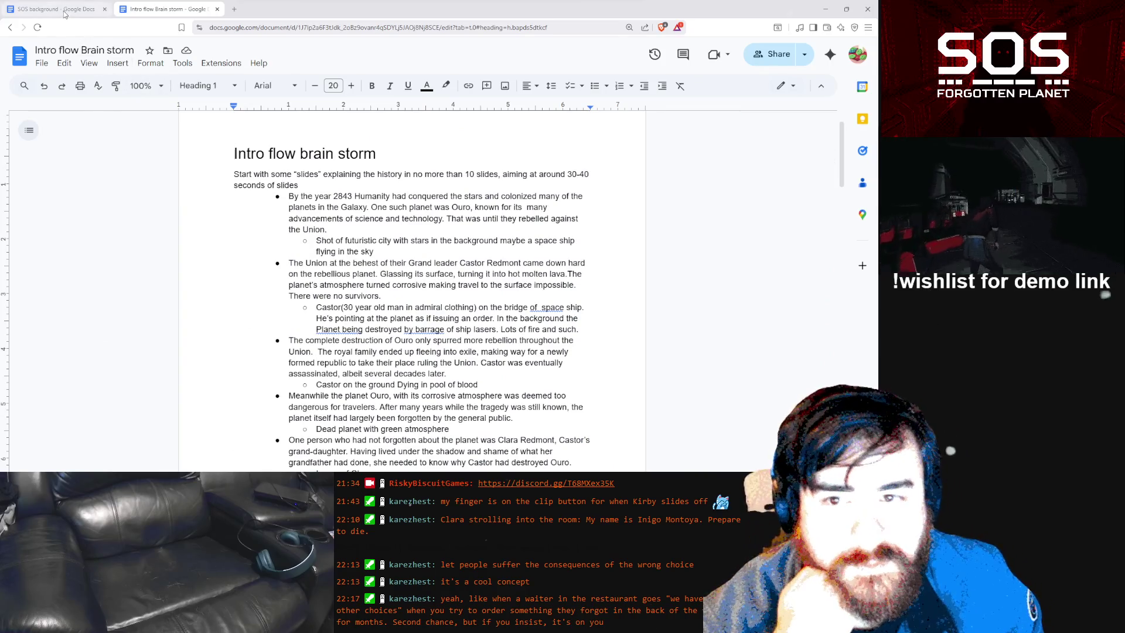
left_click(19, 56)
Browse the recent documents list and create a new blank document
scroll(414, 281, "down", 12)
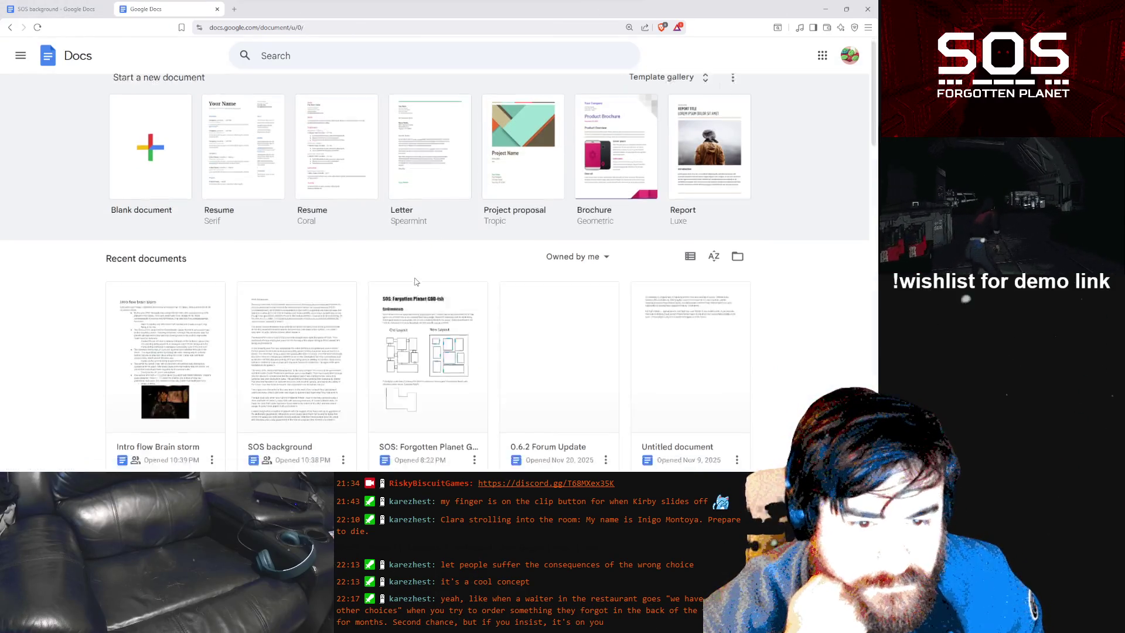
scroll(414, 282, "down", 5)
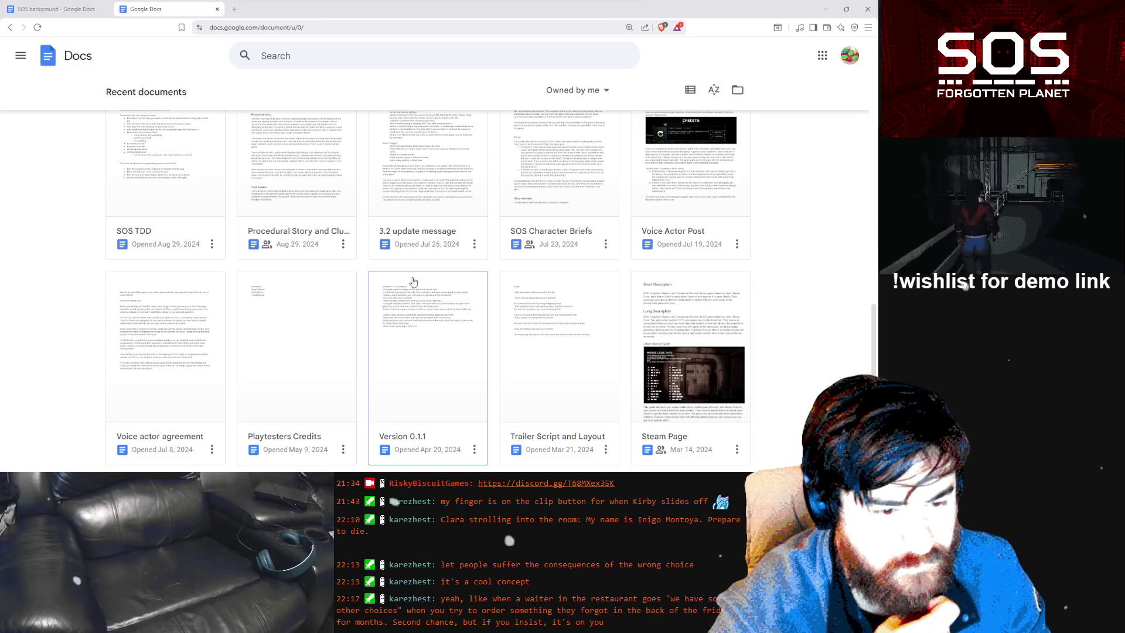
scroll(406, 278, "down", 3)
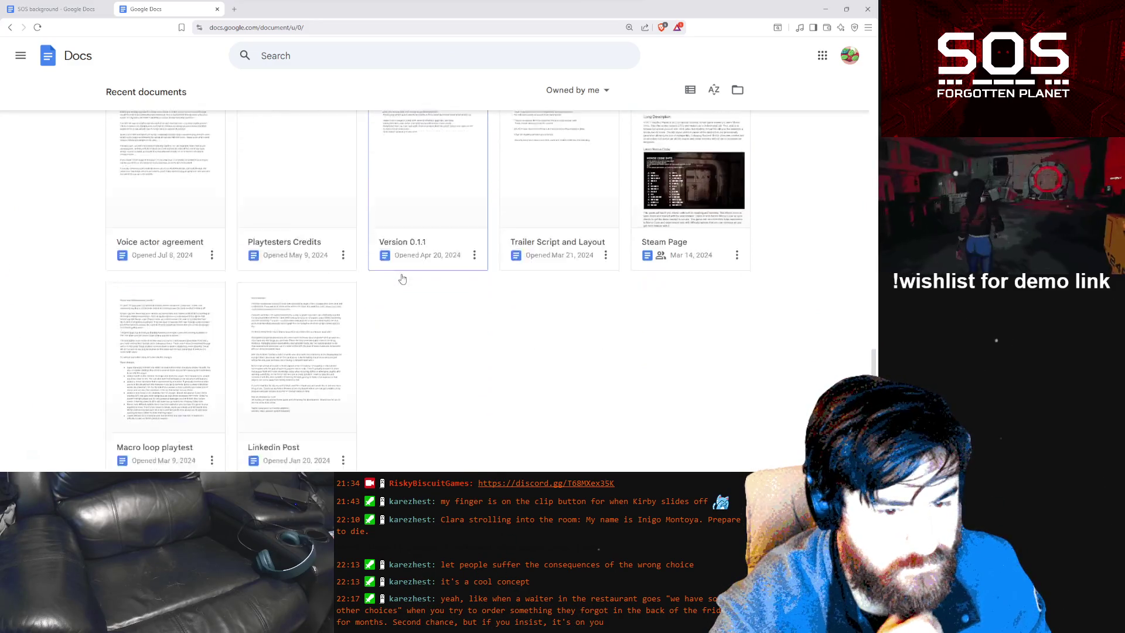
scroll(402, 278, "up", 5)
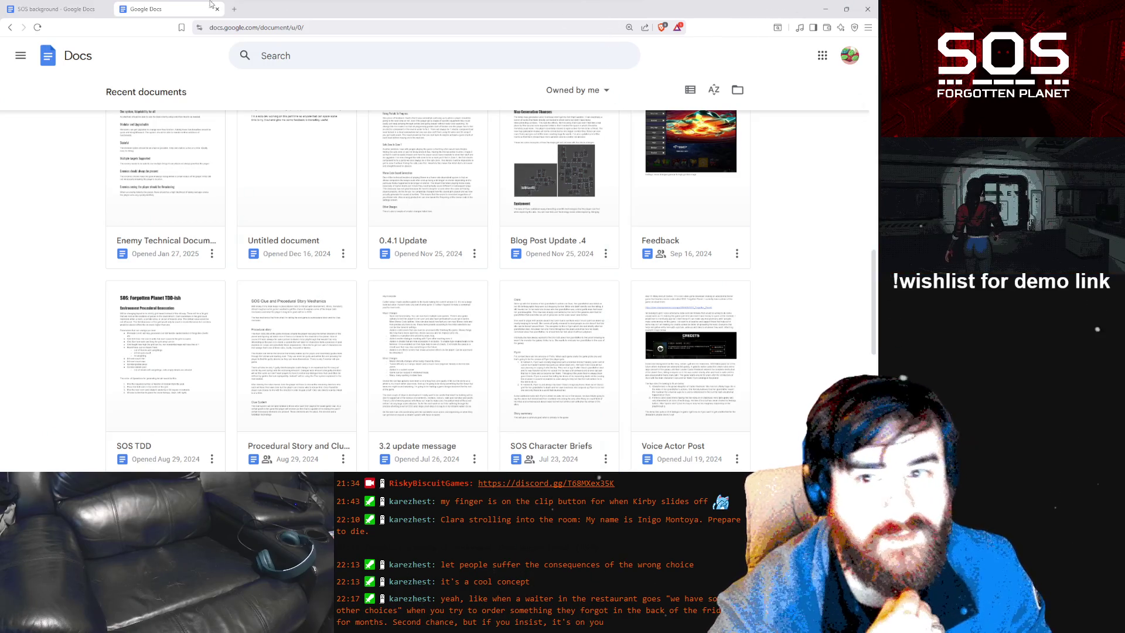
scroll(156, 155, "up", 10)
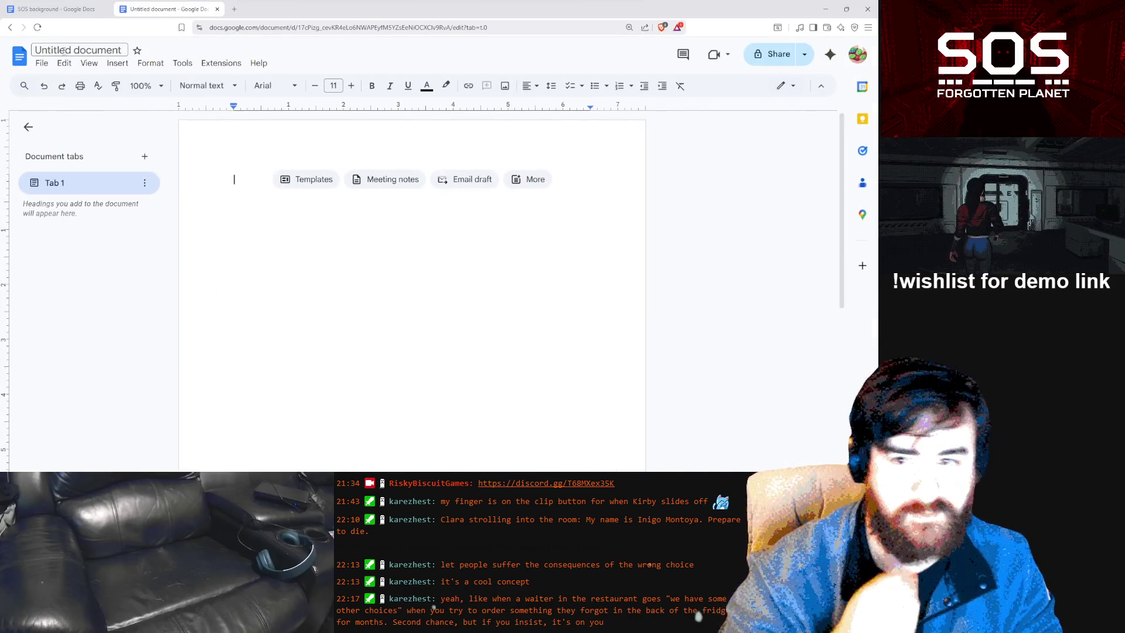
left_click(75, 50)
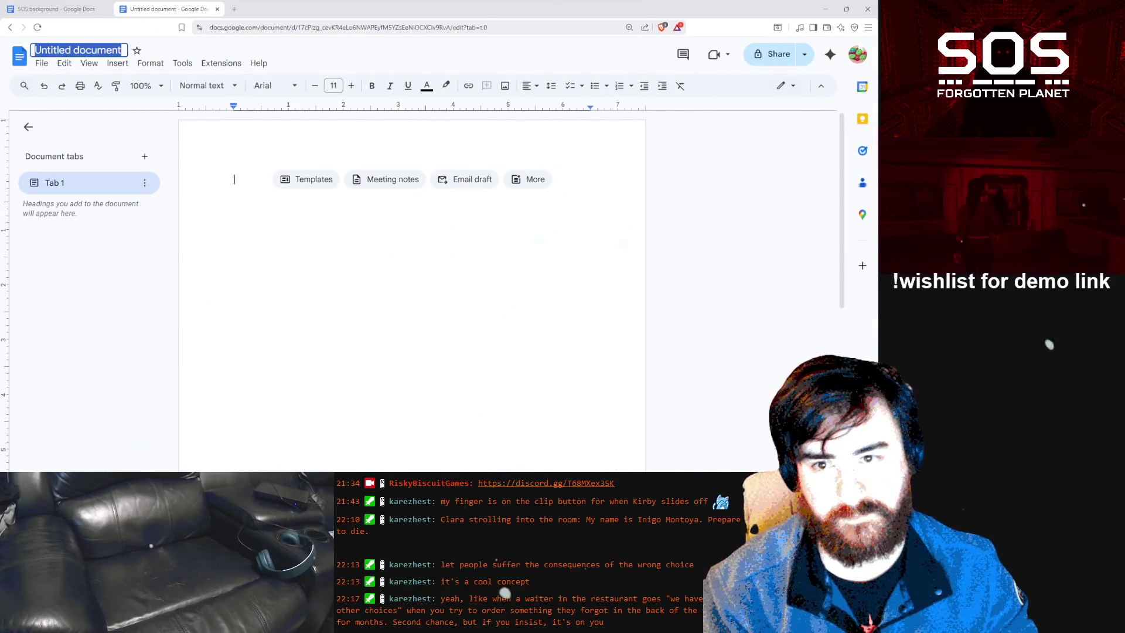
Title the new document 'SOS Story Dumping ground'
type("SOS")
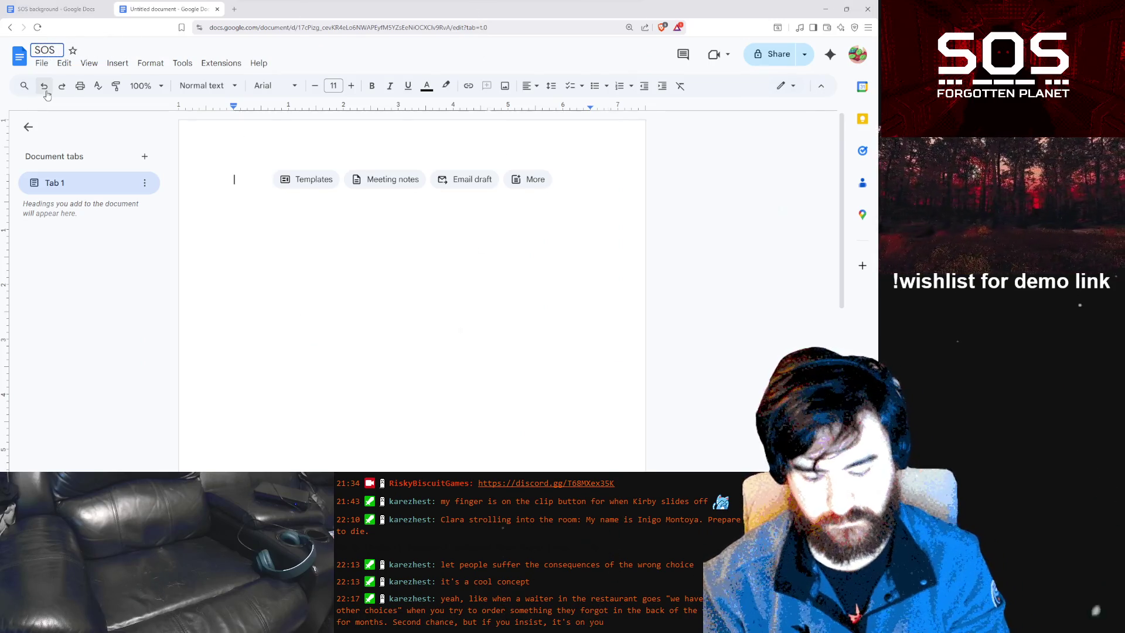
type(" Story Dumping grou")
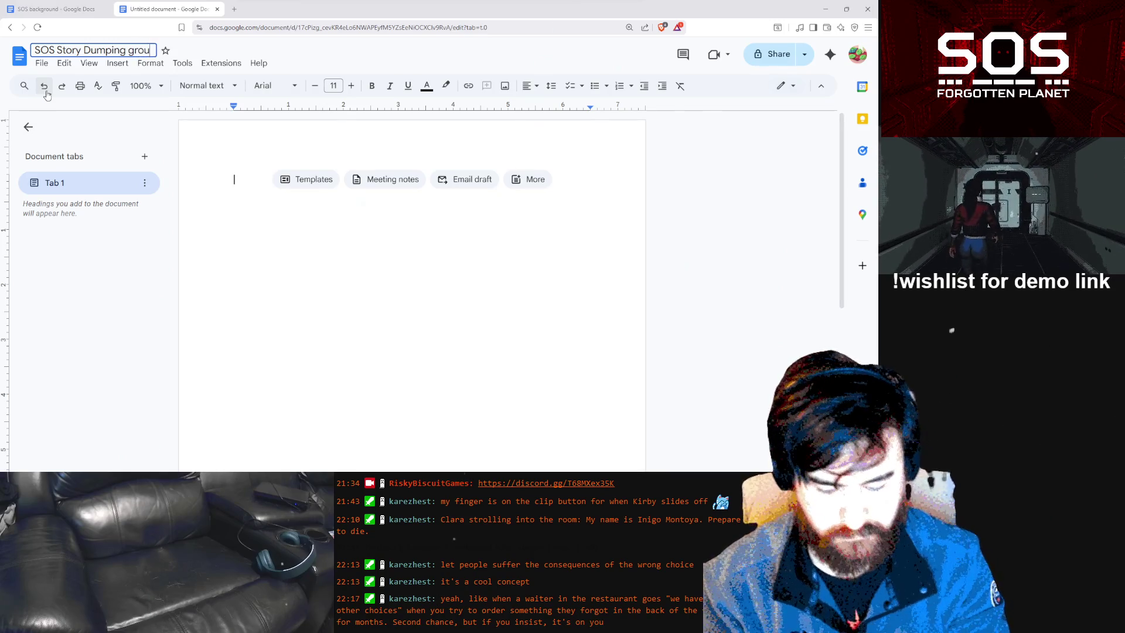
type("nd")
key("Return")
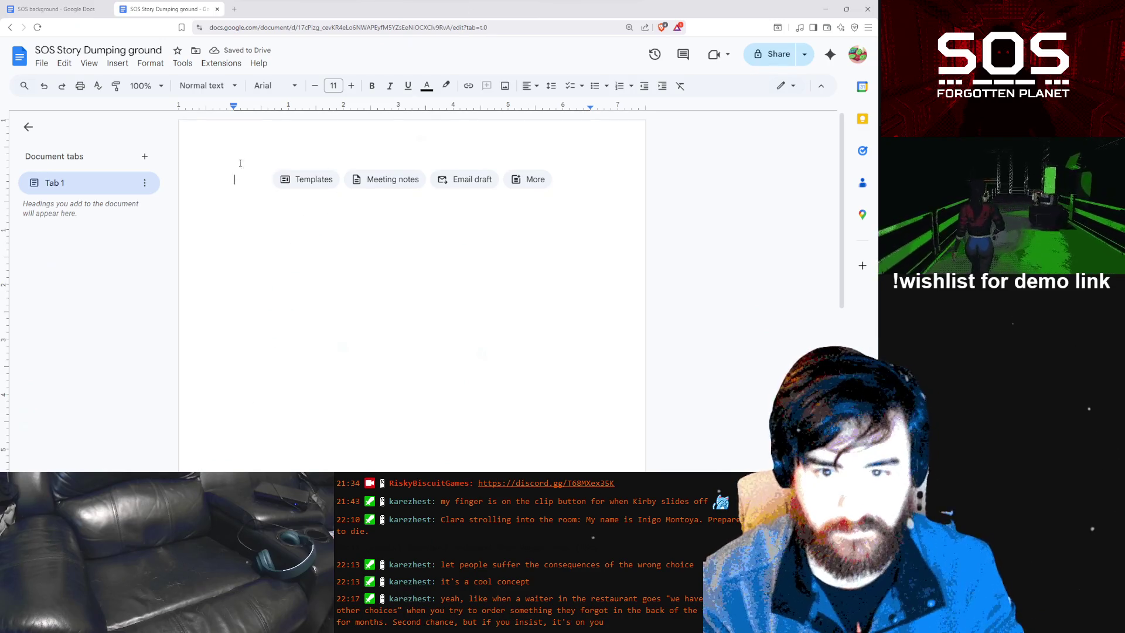
Add a Heading 1 'Timeline' with a normal line below it
left_click(202, 85)
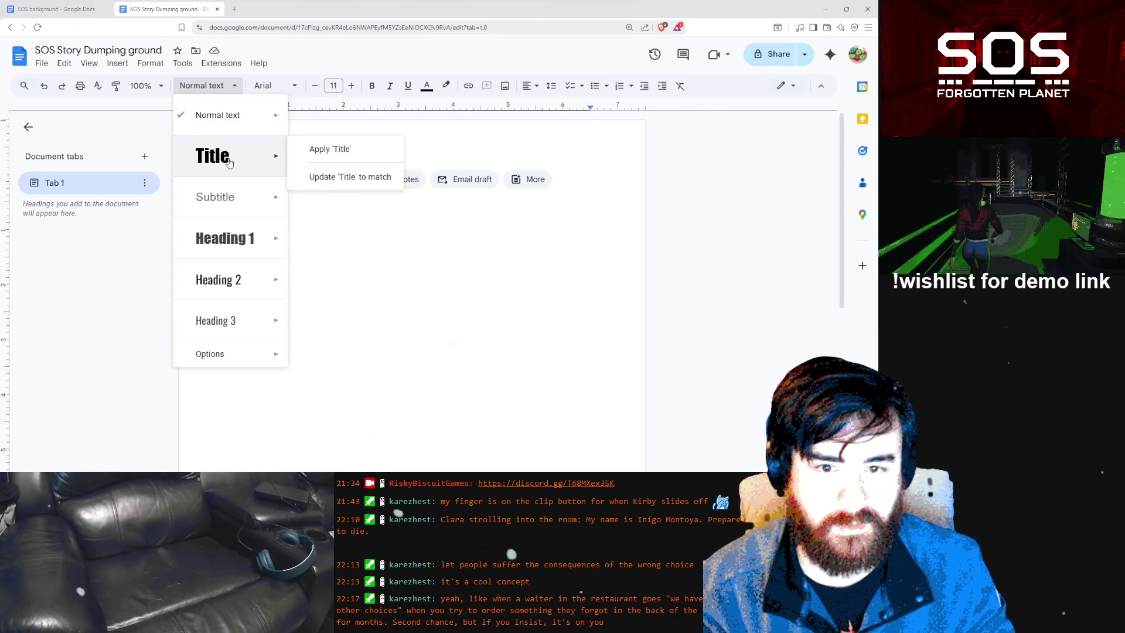
left_click(233, 251)
type("Tim")
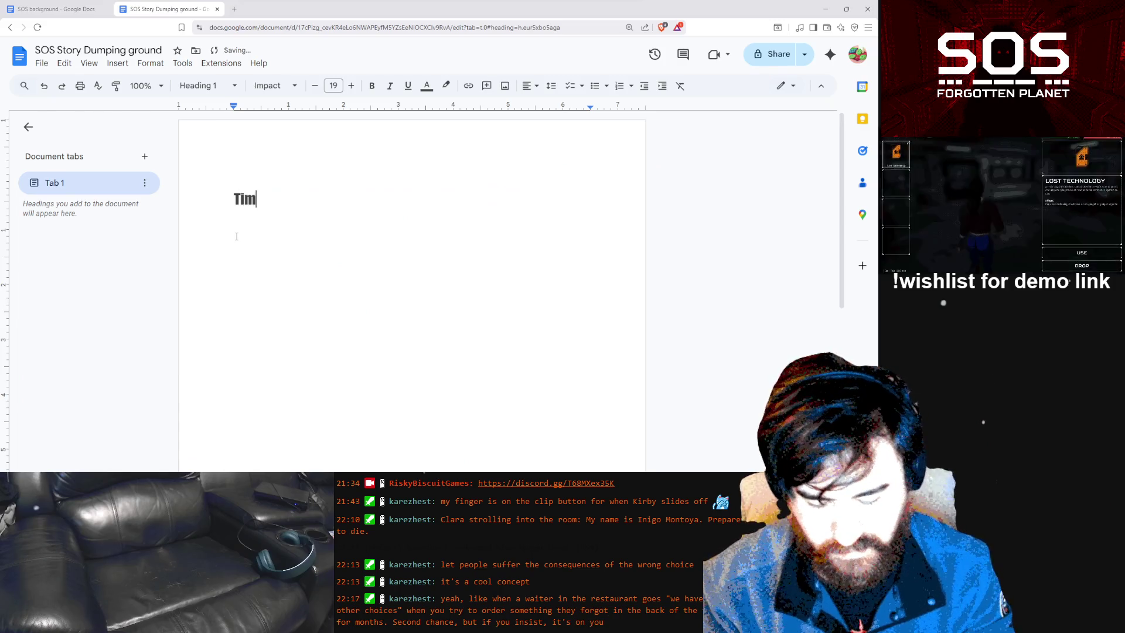
key("Return")
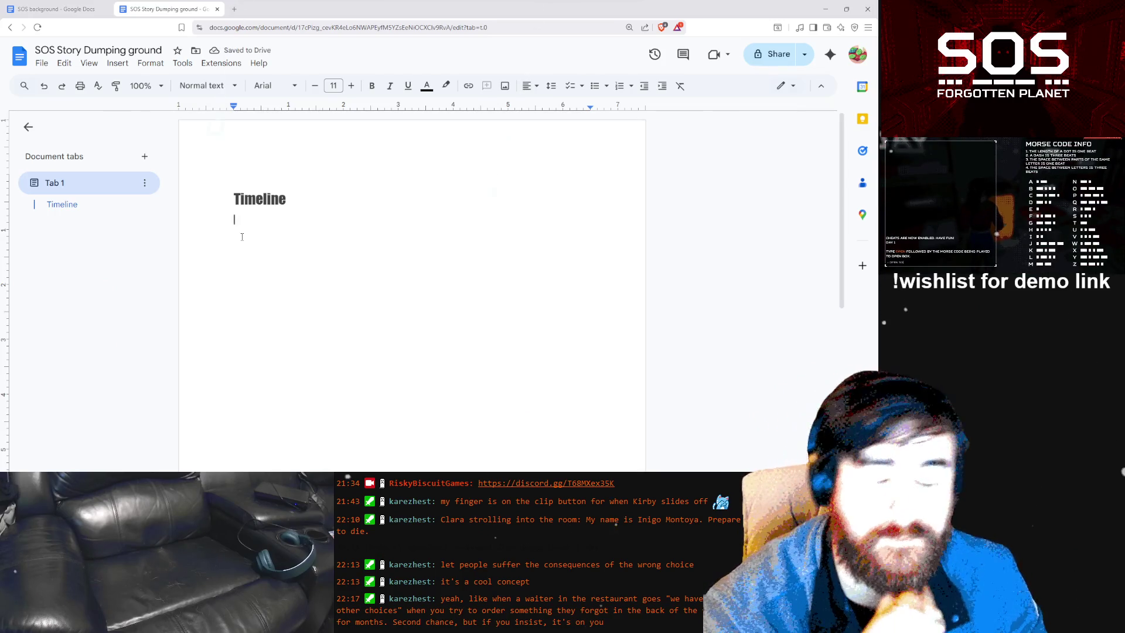
Copy the date '27th of June, 2843' from the SOS background document into the clipboard
left_click(74, 10)
scroll(339, 345, "up", 20)
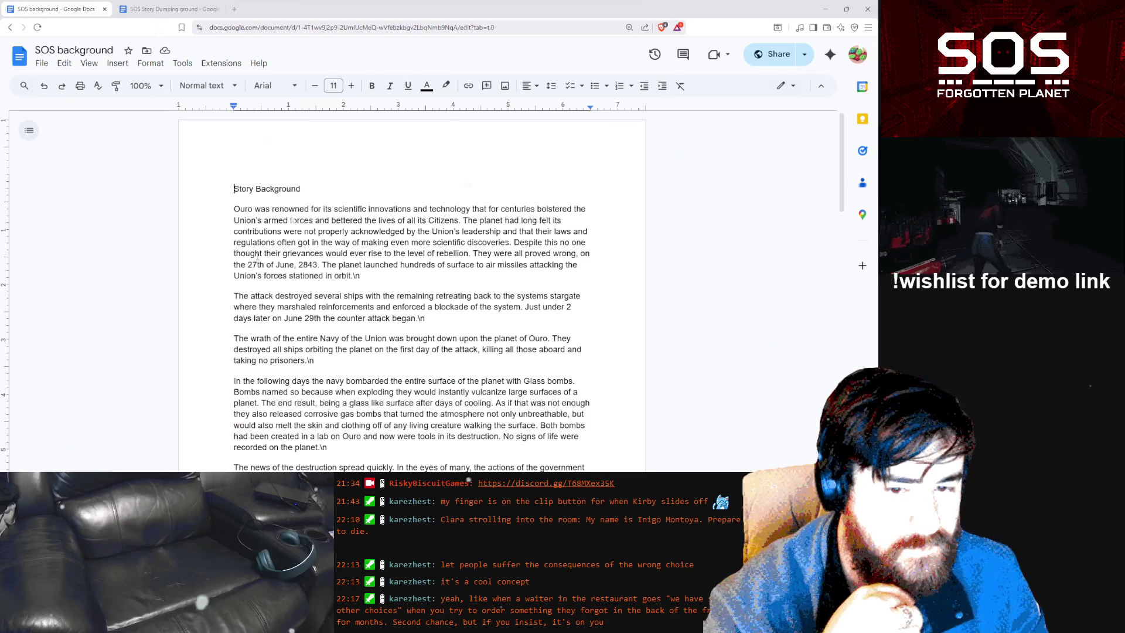
left_click_drag(268, 264, 317, 265)
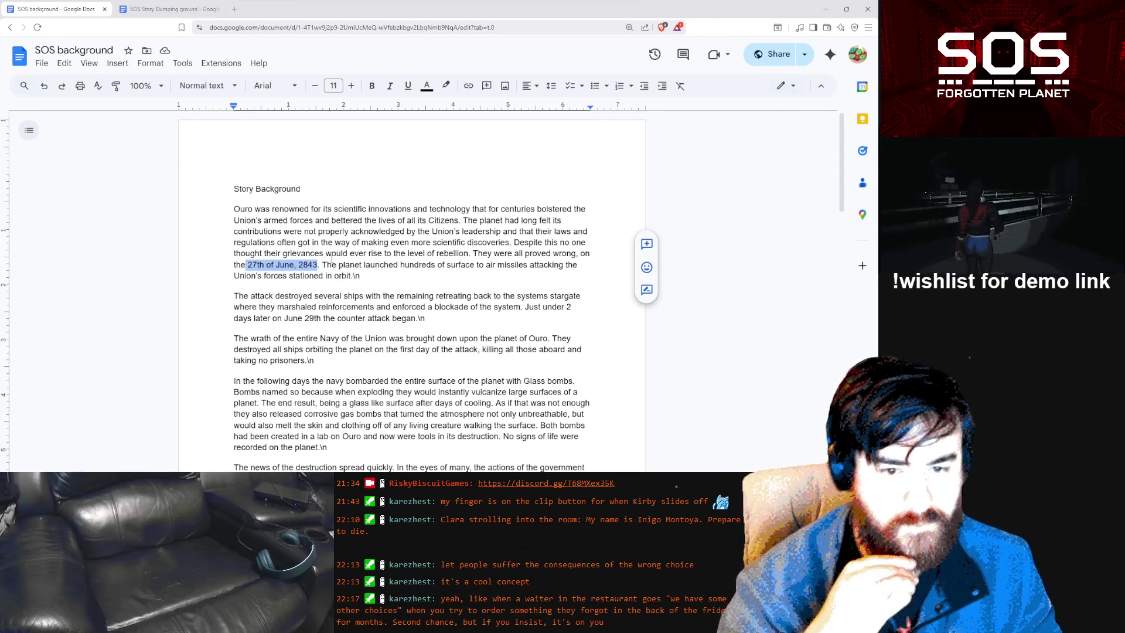
key("ctrl+c")
left_click(164, 9)
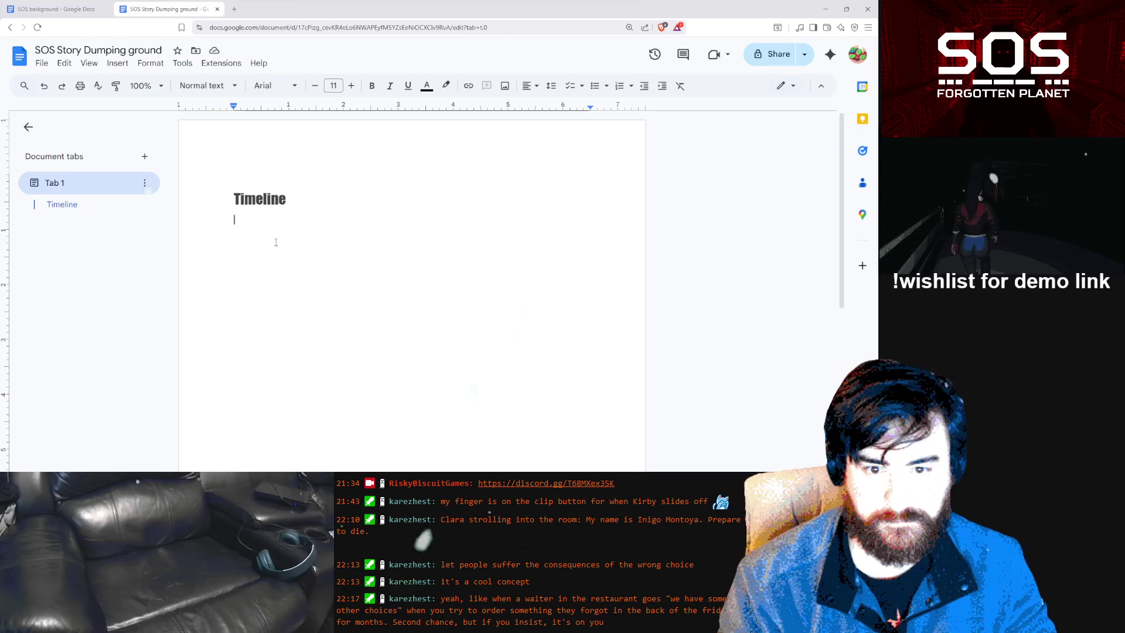
Paste the date and complete the entry '27th of June, 2843 - Ouro rebels destroying ships in orbit'
key("ctrl+v")
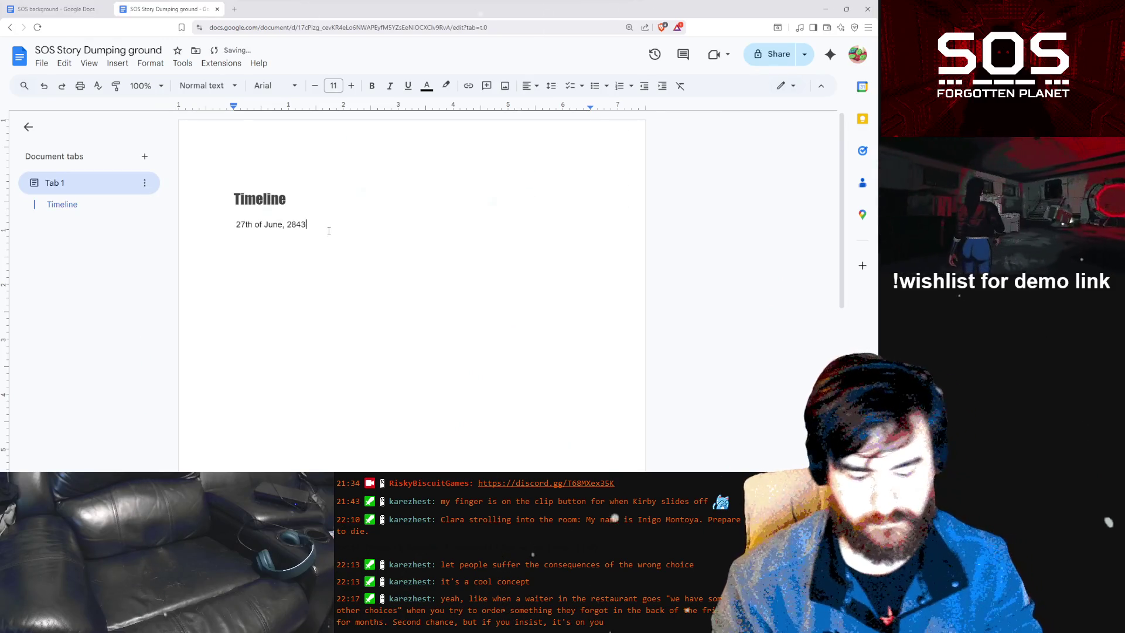
type("-")
key("BackSpace")
key("BackSpace")
type("- Ouro")
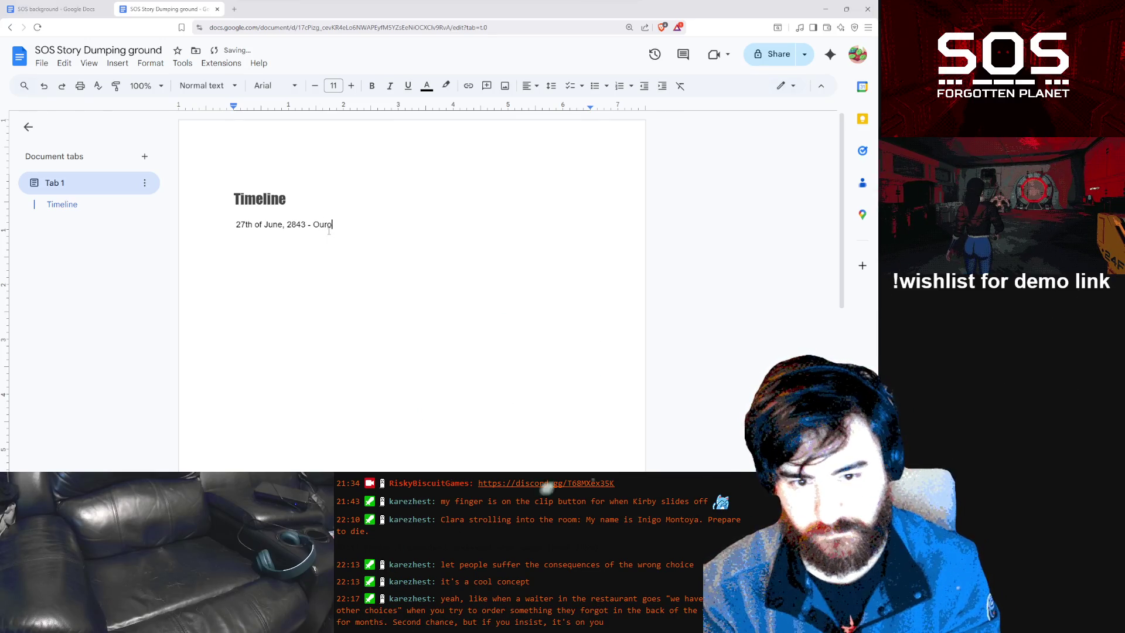
type(" reb")
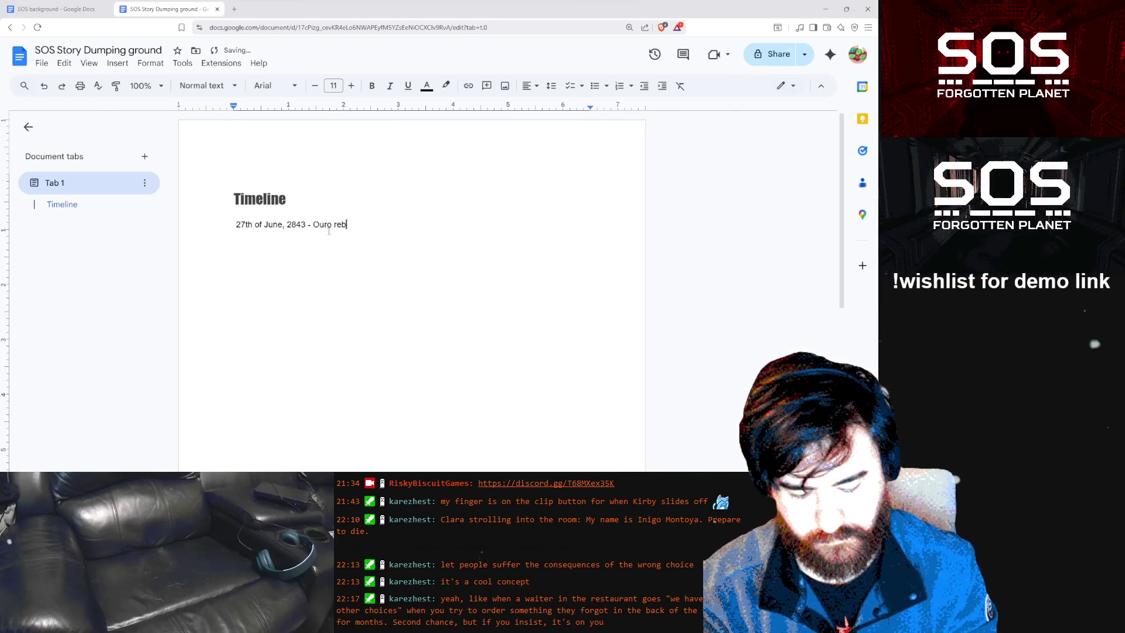
type("els ")
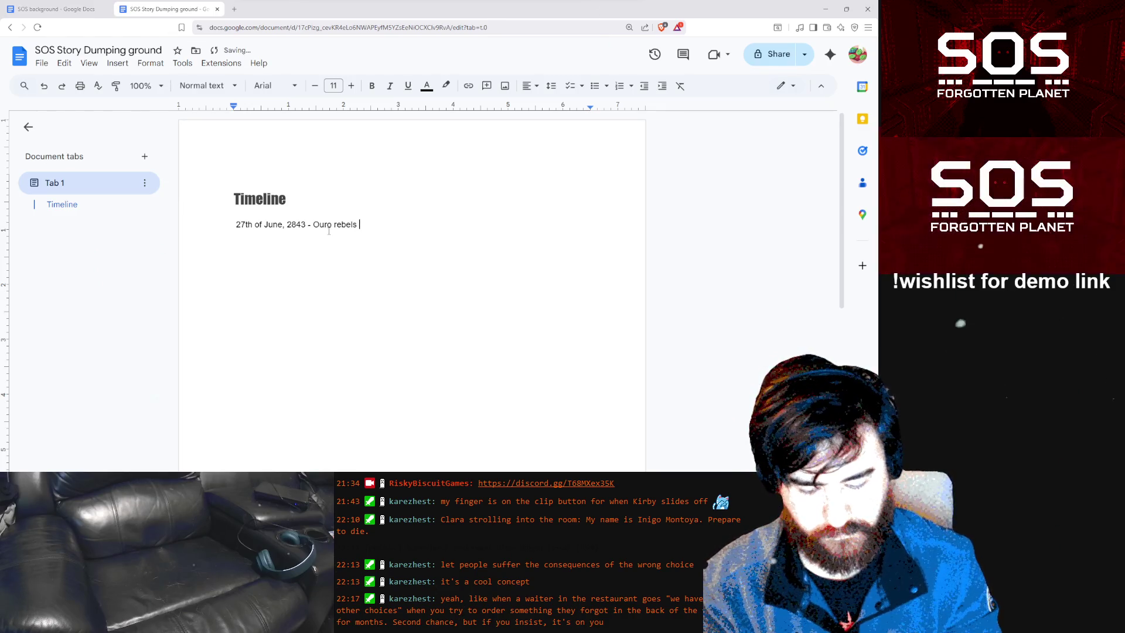
type("destroyi")
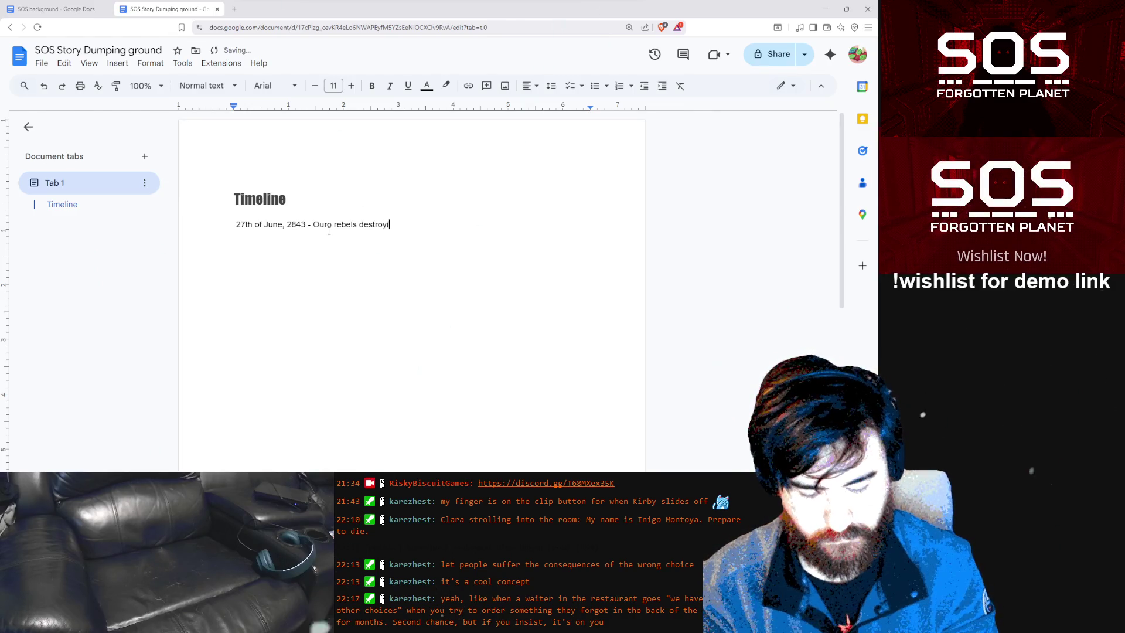
type("ng ships in orbit")
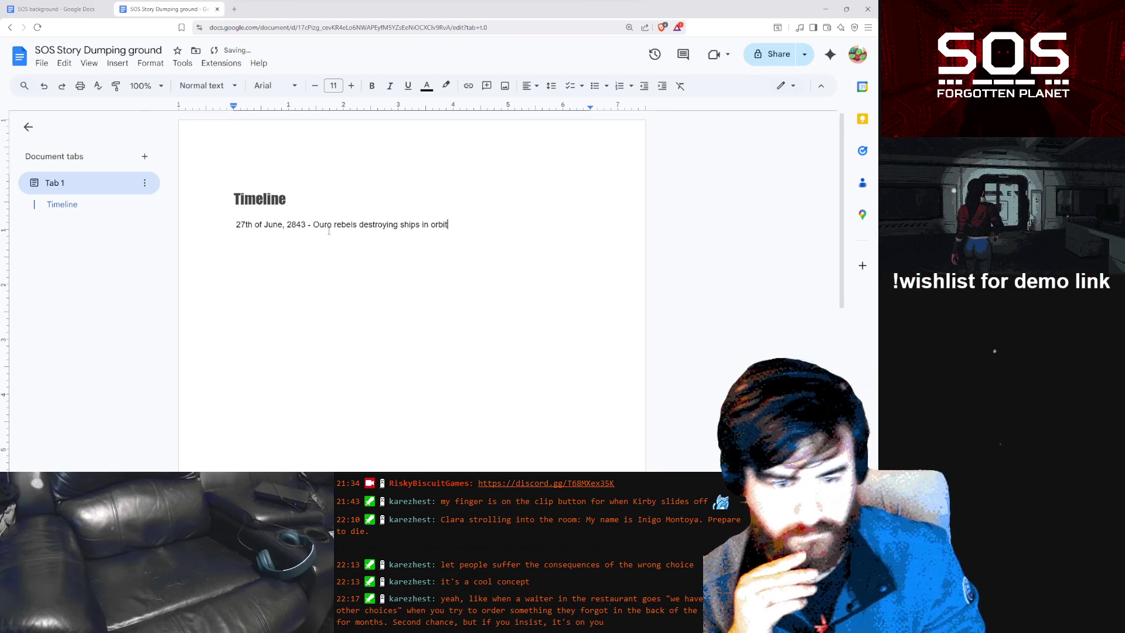
key("Return")
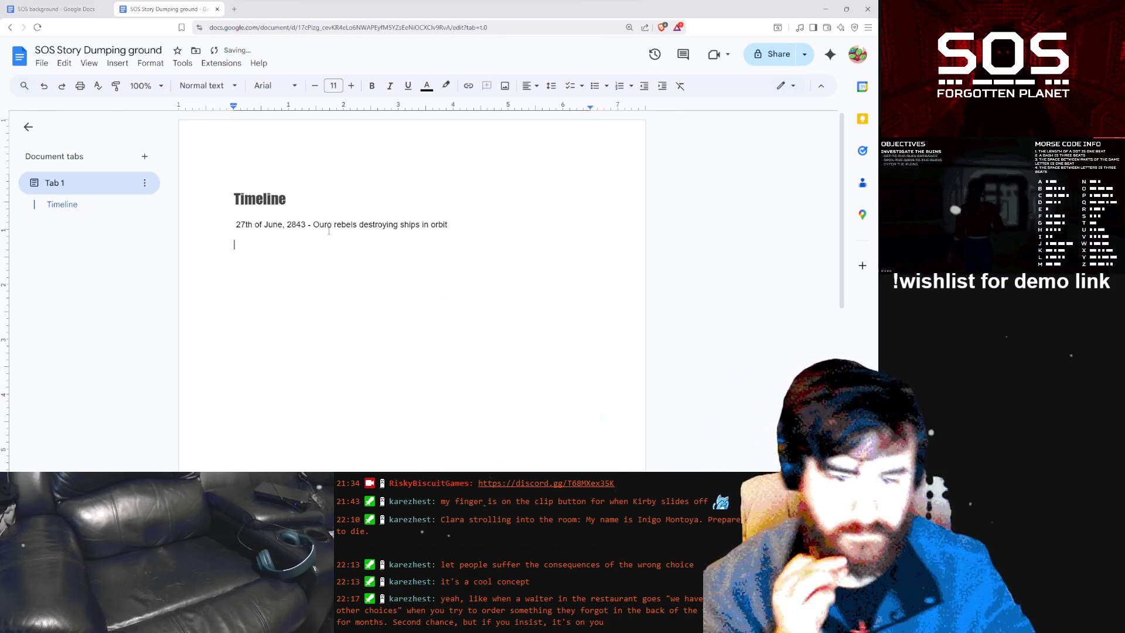
left_click(75, 9)
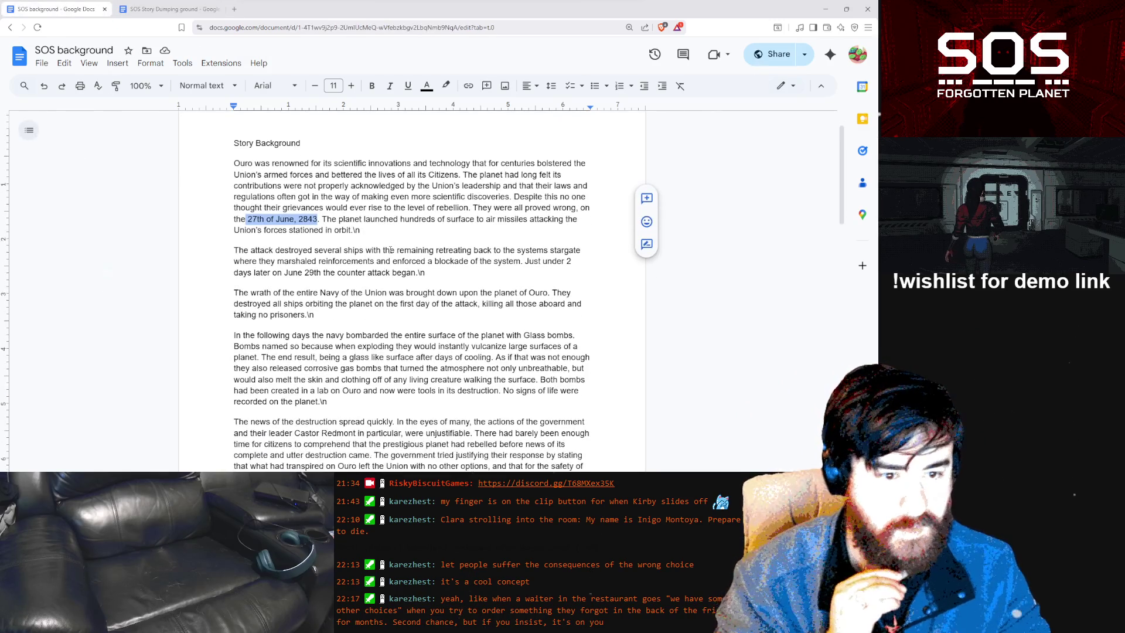
scroll(391, 246, "down", 2)
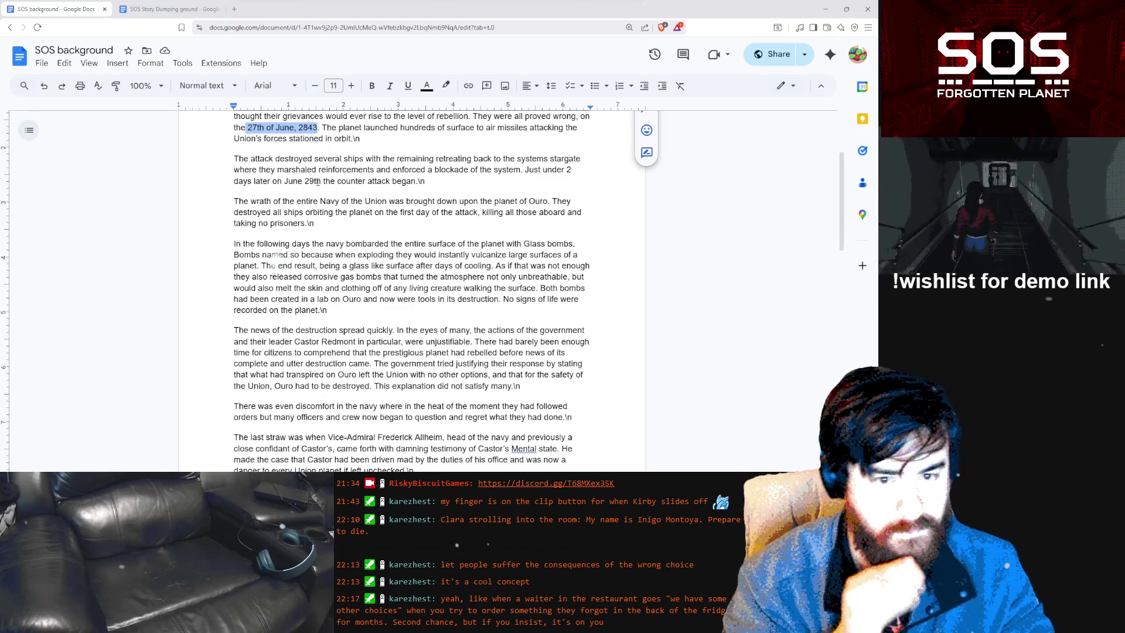
left_click(171, 12)
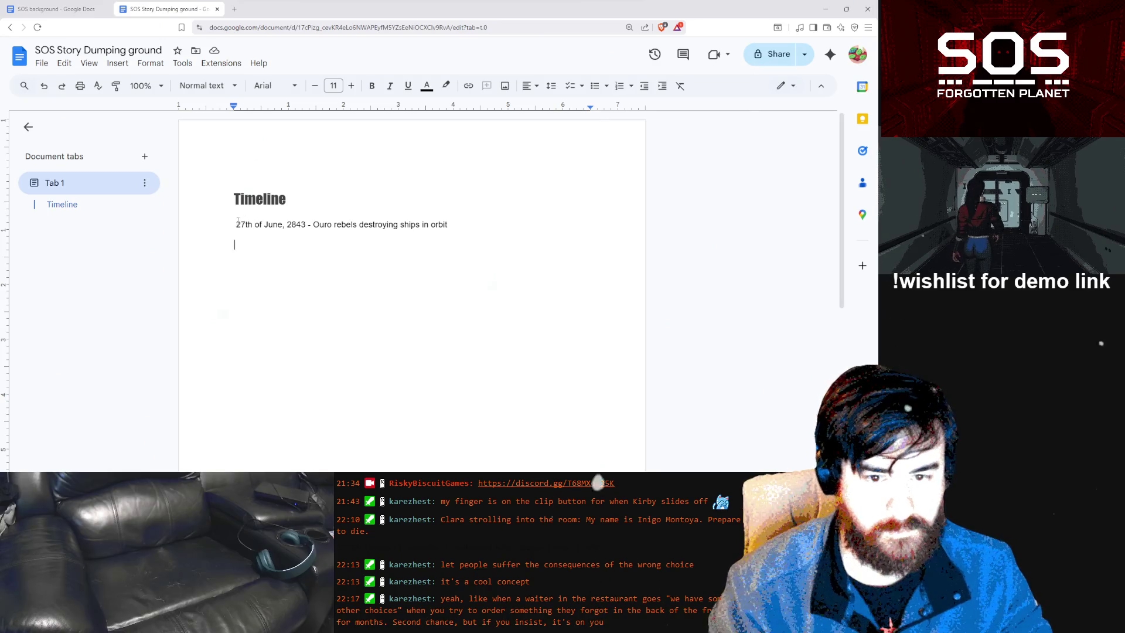
Paste the date on the second Timeline line and change the day from 27 to 29
key("ctrl+v")
left_click(247, 244)
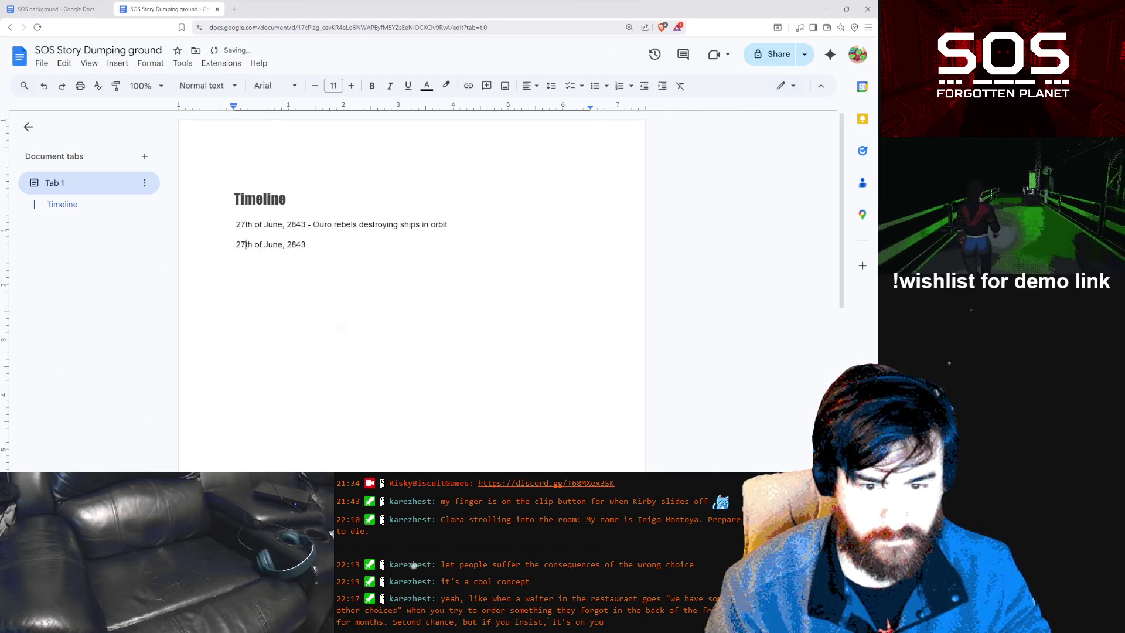
key("BackSpace")
type("9")
Append ' - Union counter attack destroys Ouro' to the 29th of June entry
left_click(351, 225)
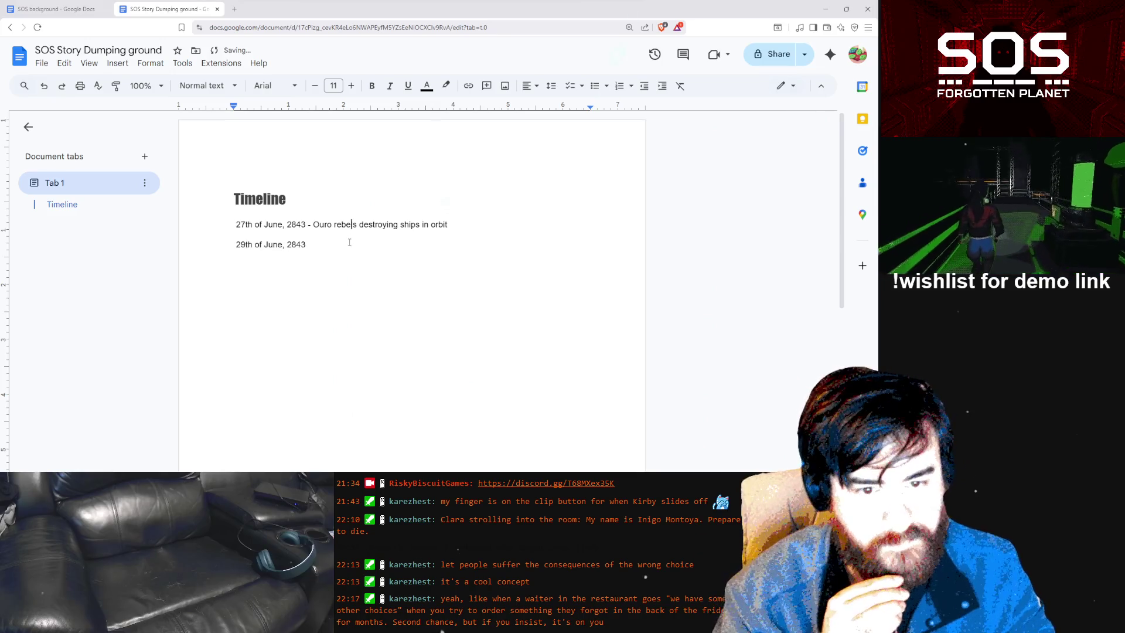
type(" - ")
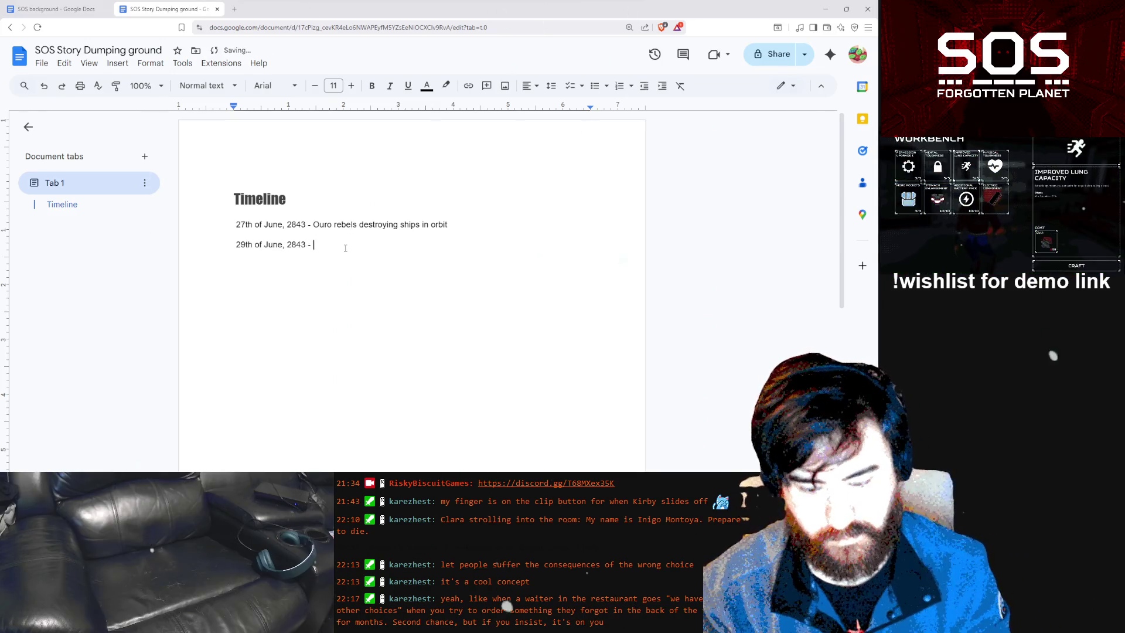
type("Unio")
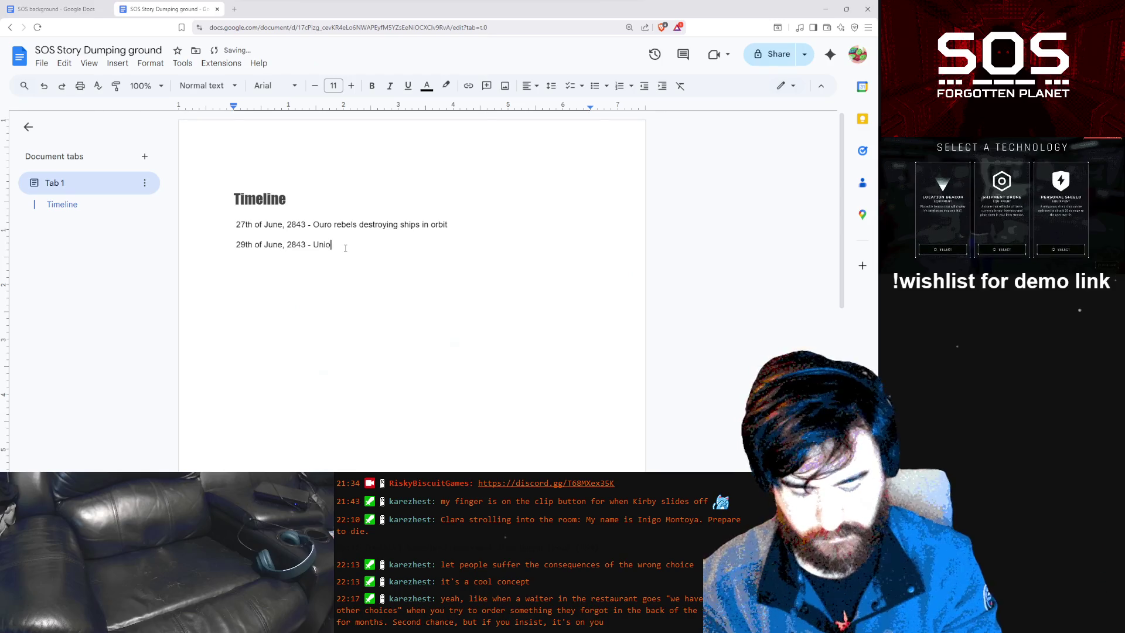
type("n counter attack destroy")
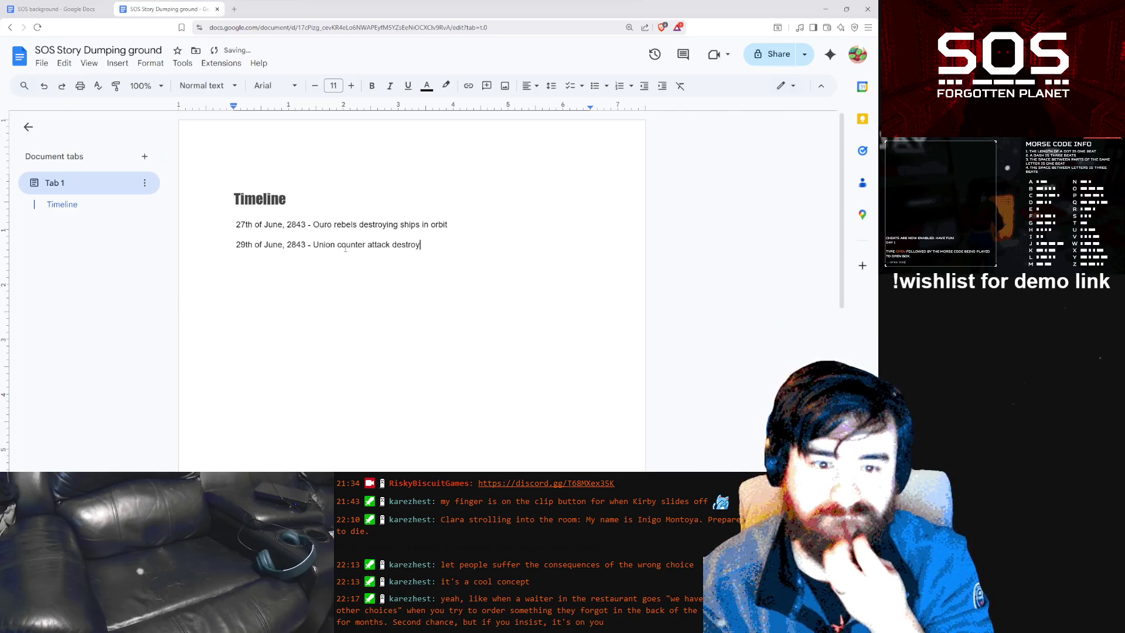
type("s pl")
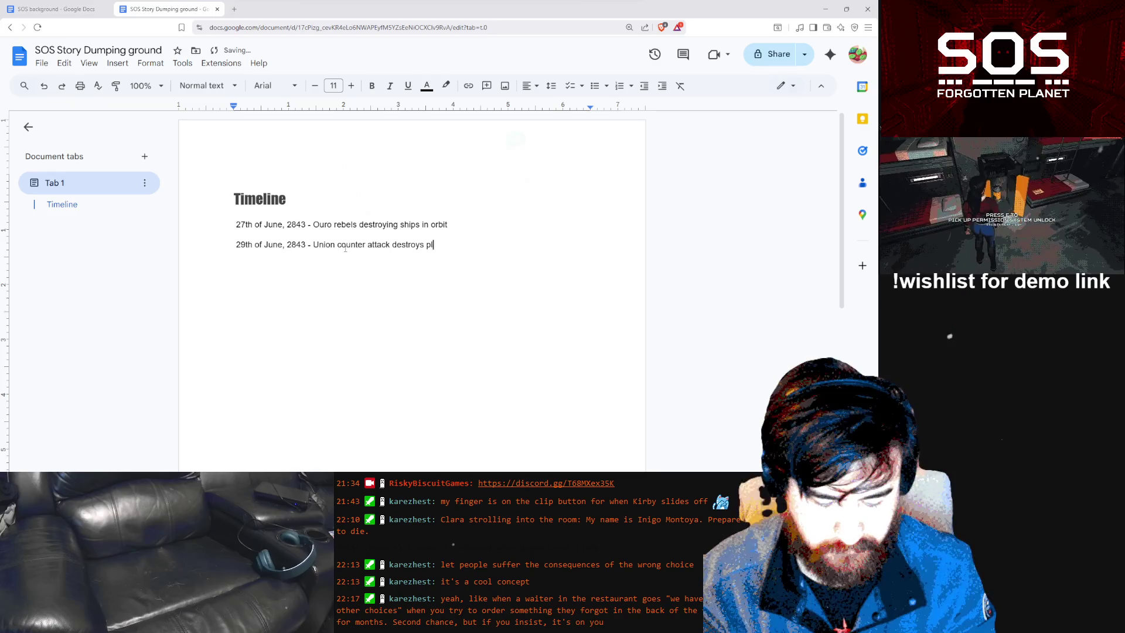
type("anet")
key("Return")
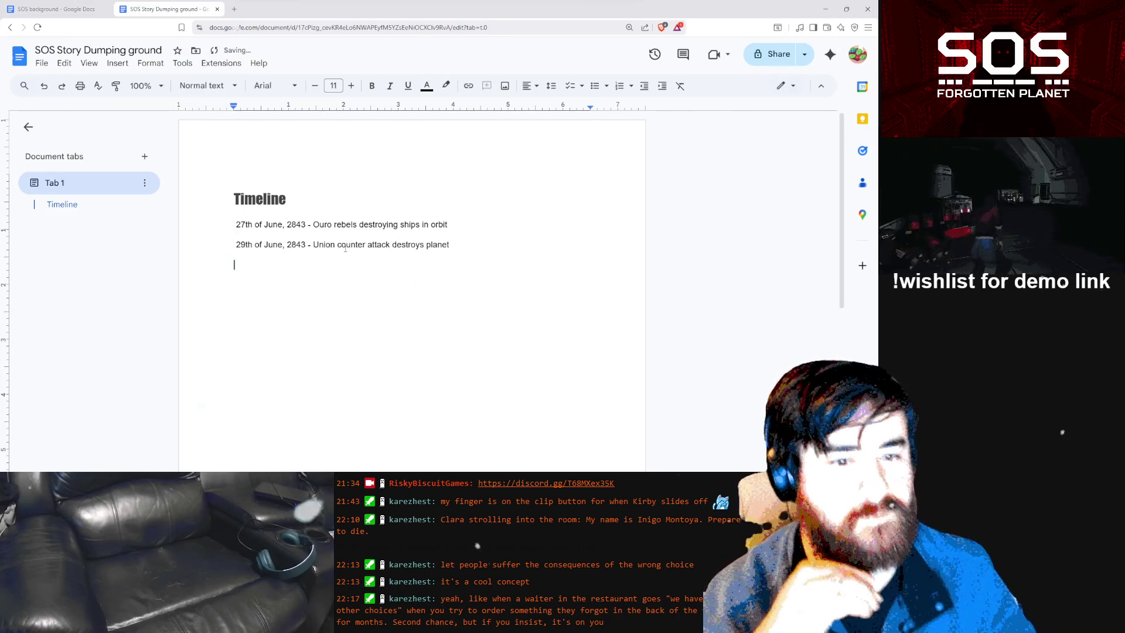
double_click(437, 245)
type("Ouro")
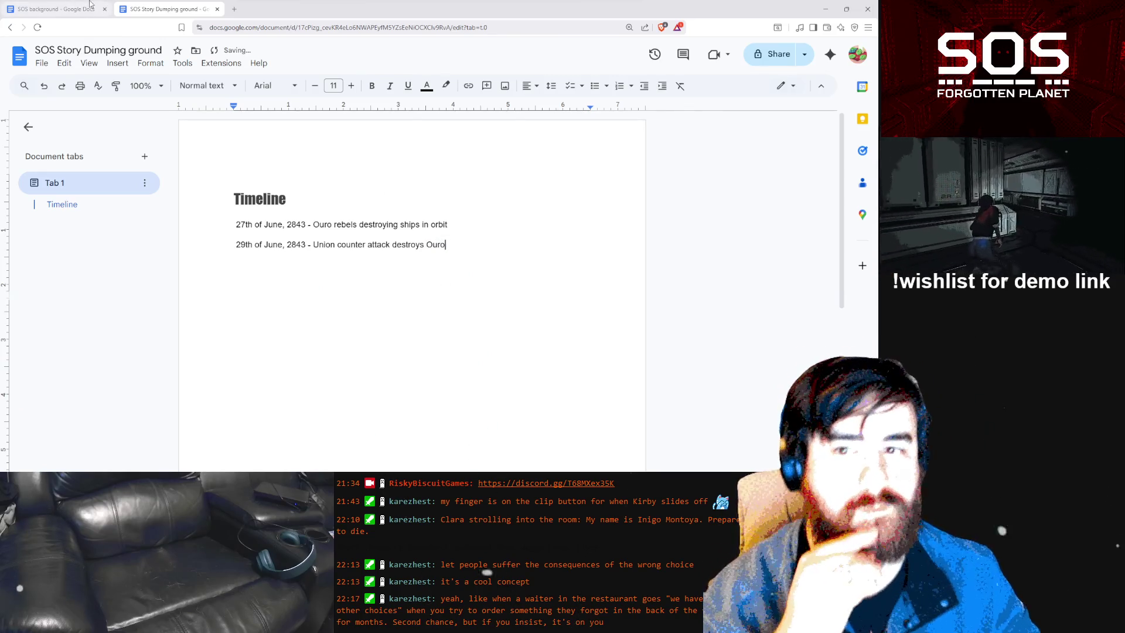
left_click(85, 9)
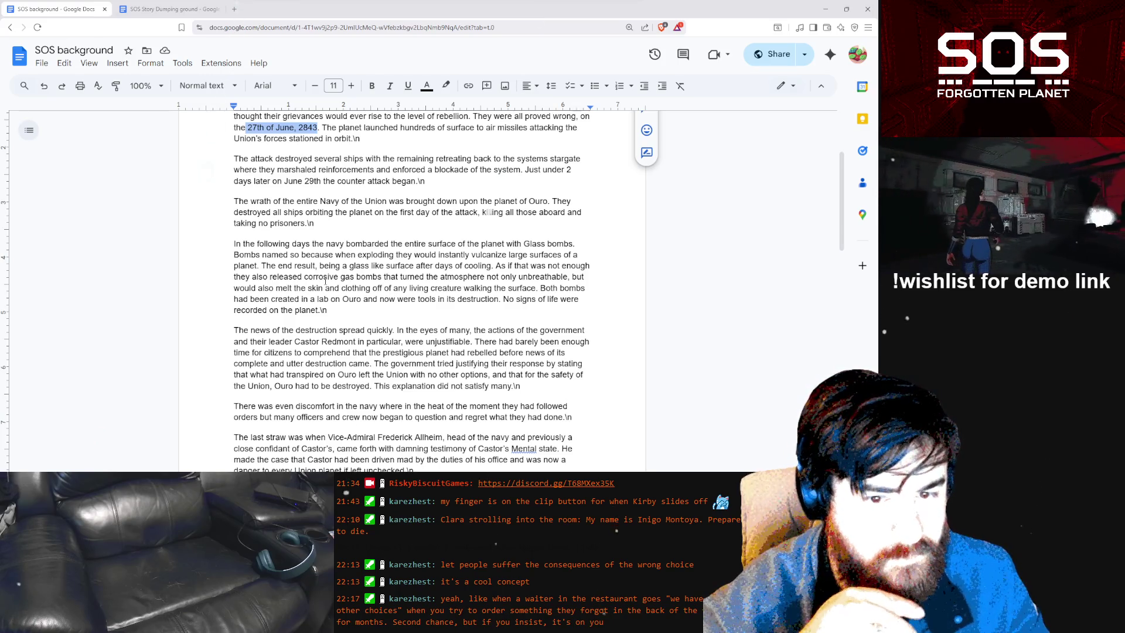
Read through the SOS background events, then return to the Timeline document
scroll(325, 281, "down", 3)
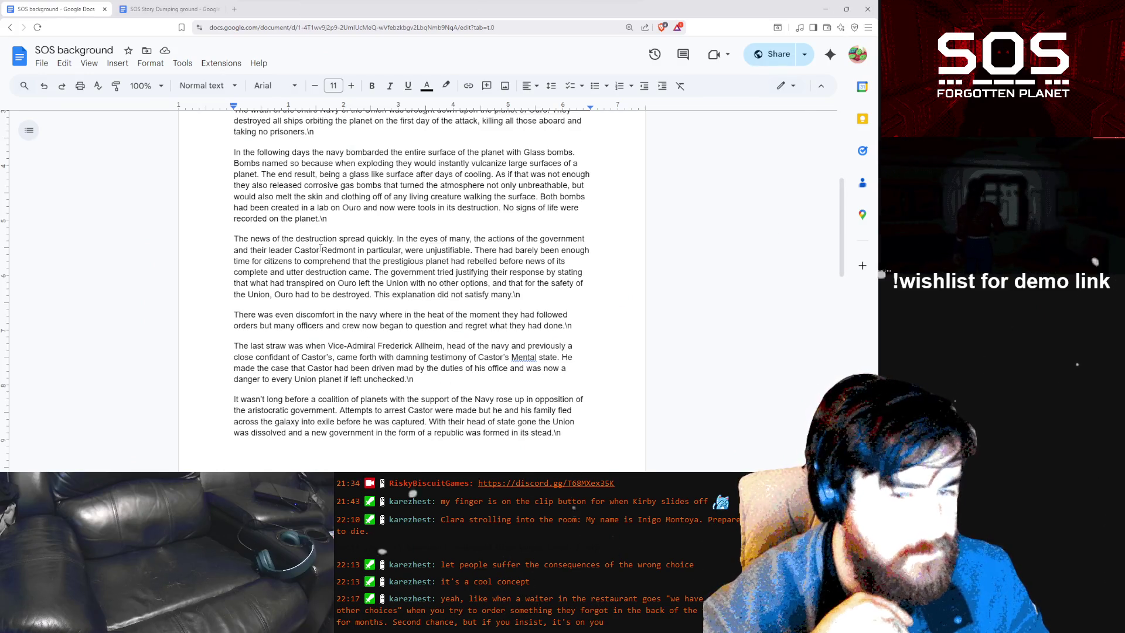
left_click(186, 7)
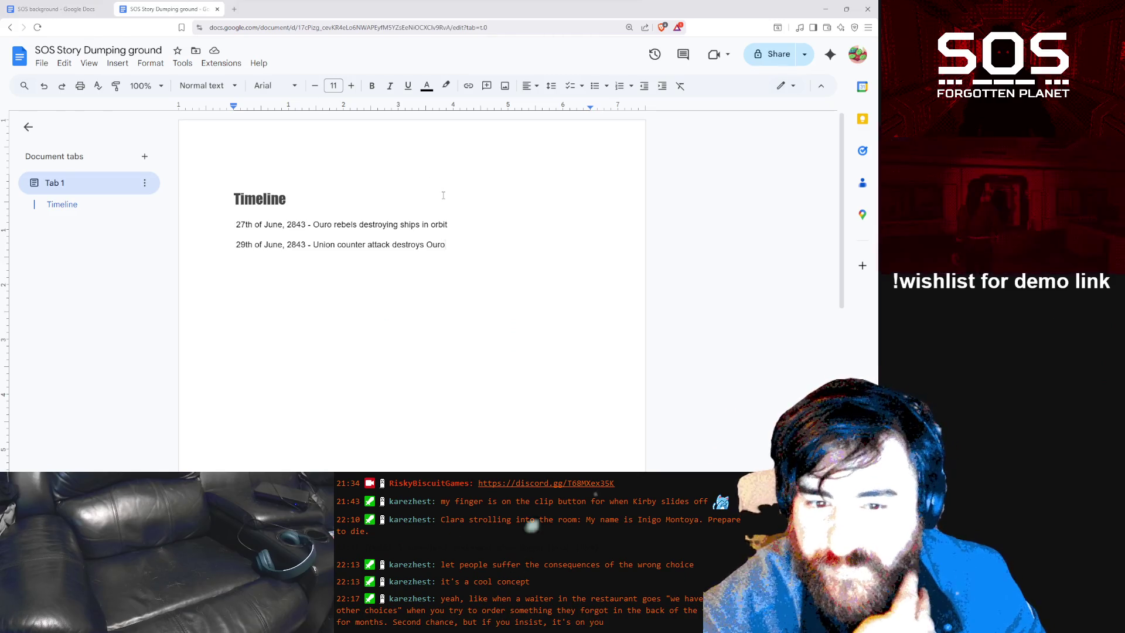
Add the entry '13th of July, 2843 - Alheim testifies against Castor. Castor flees in exile.'
key("Return")
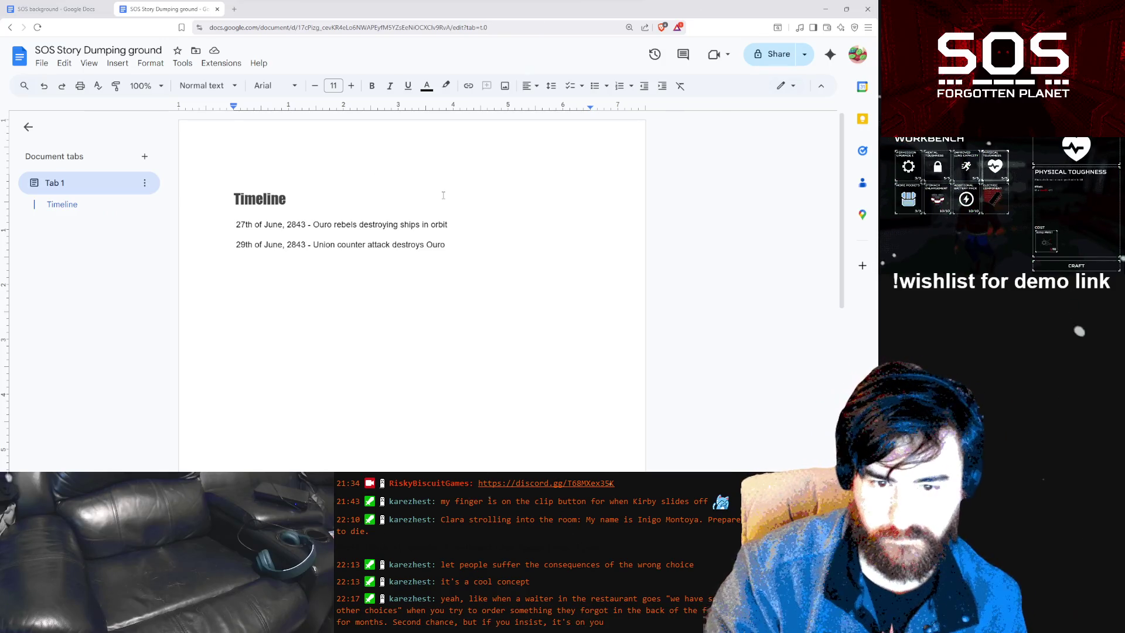
type("13")
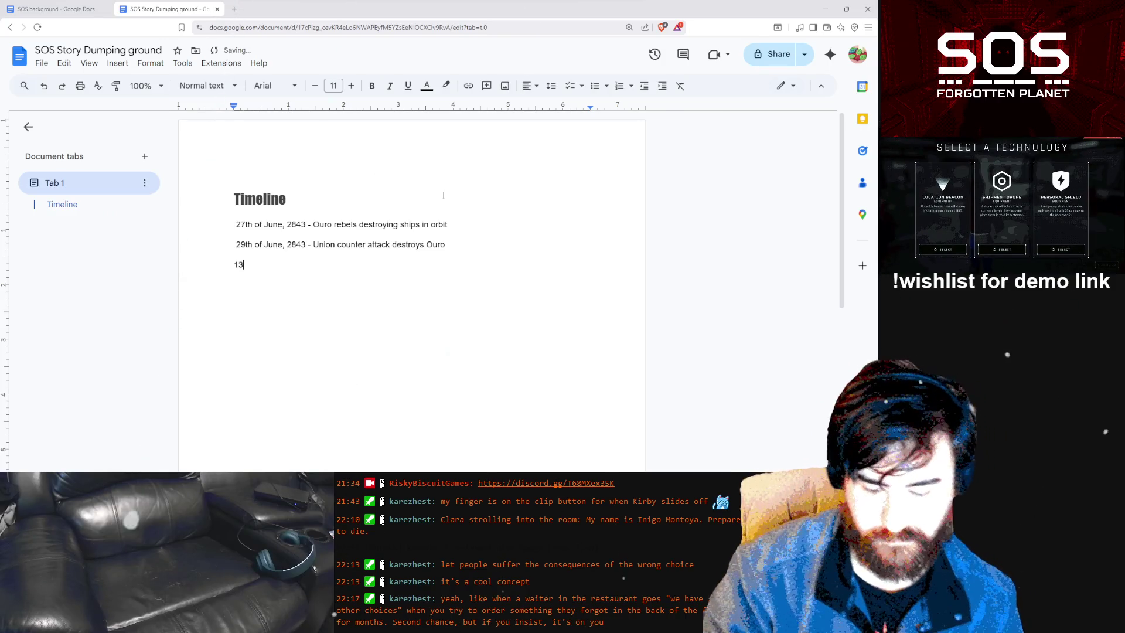
type("th of ")
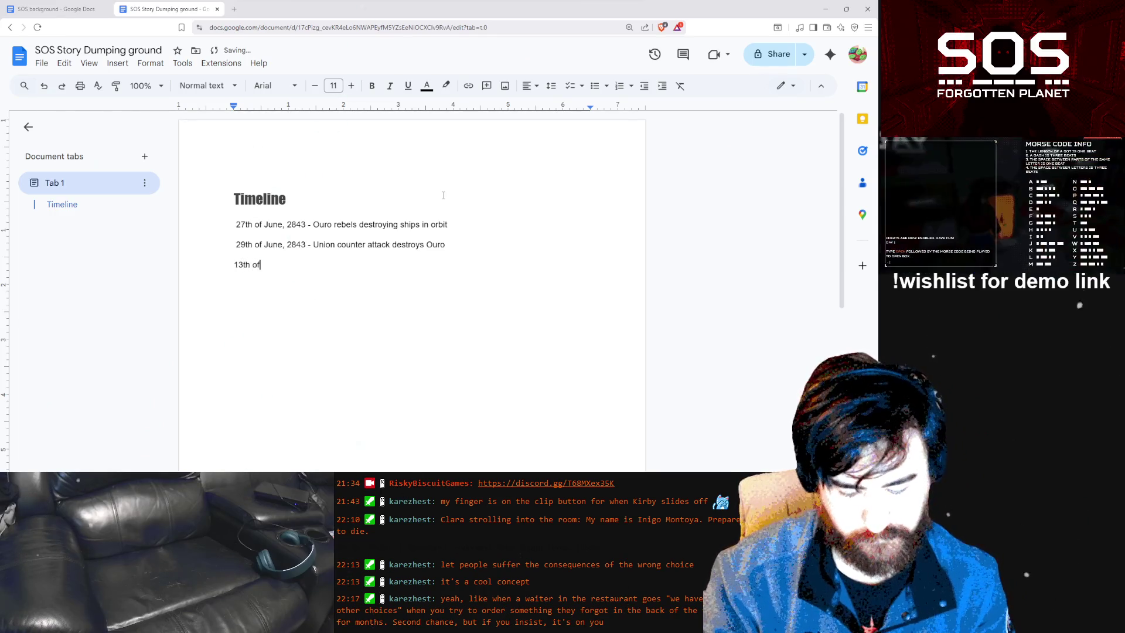
type("July")
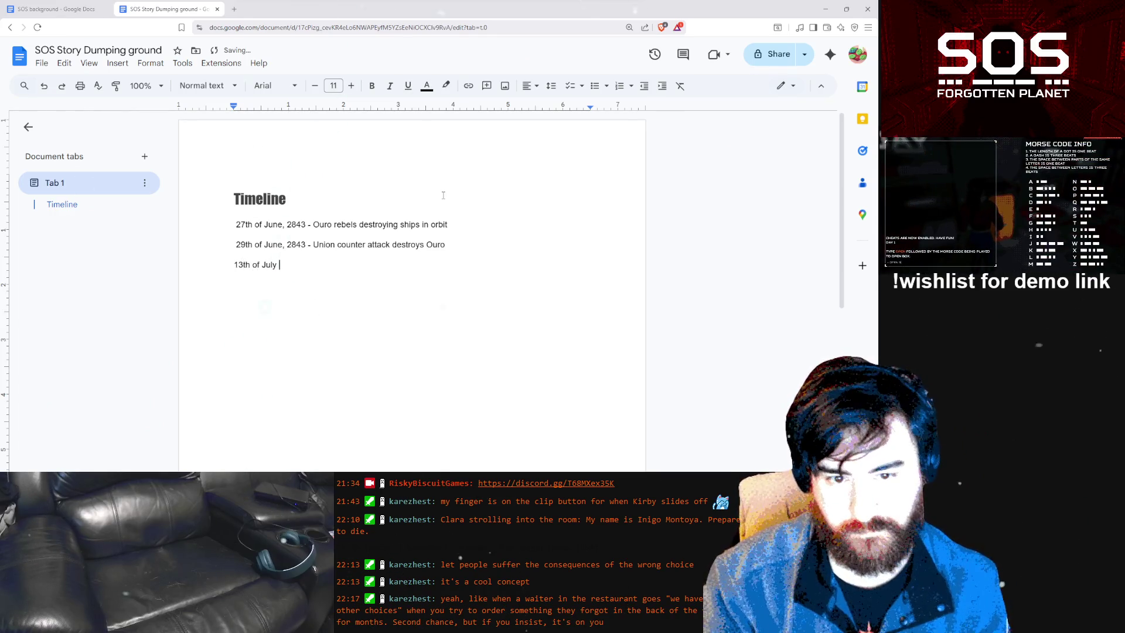
type(", ")
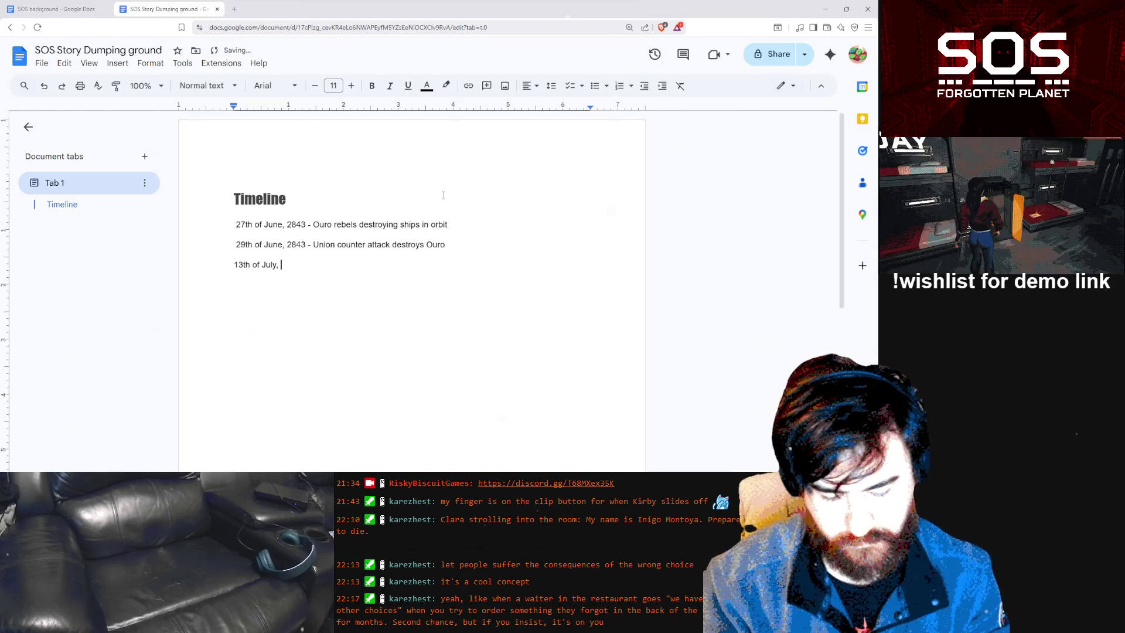
type("2843")
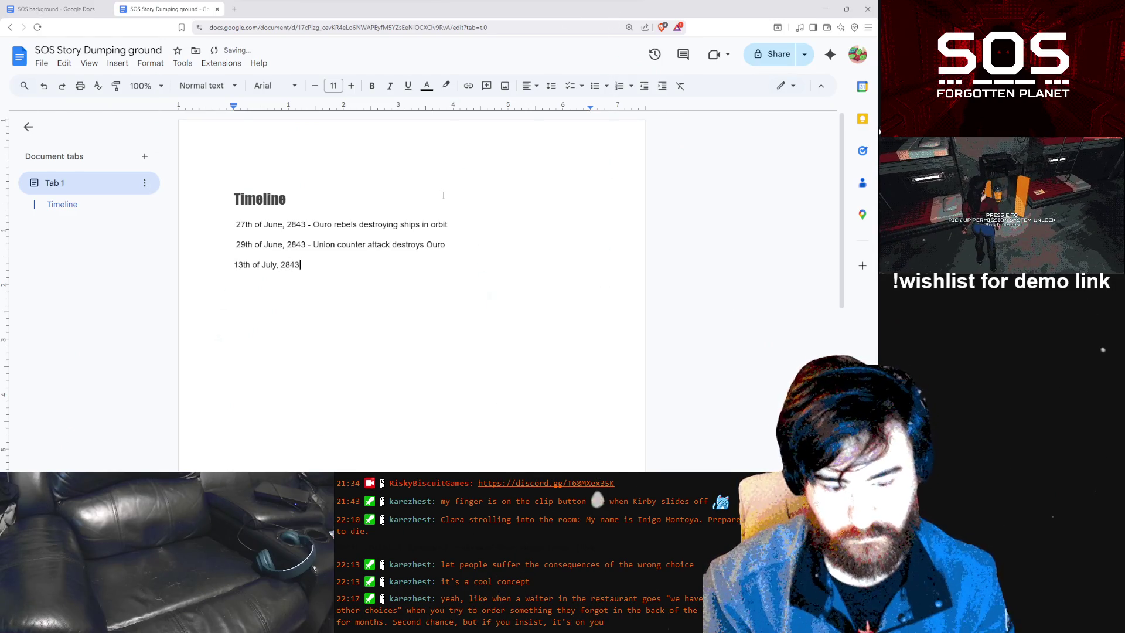
type(" -")
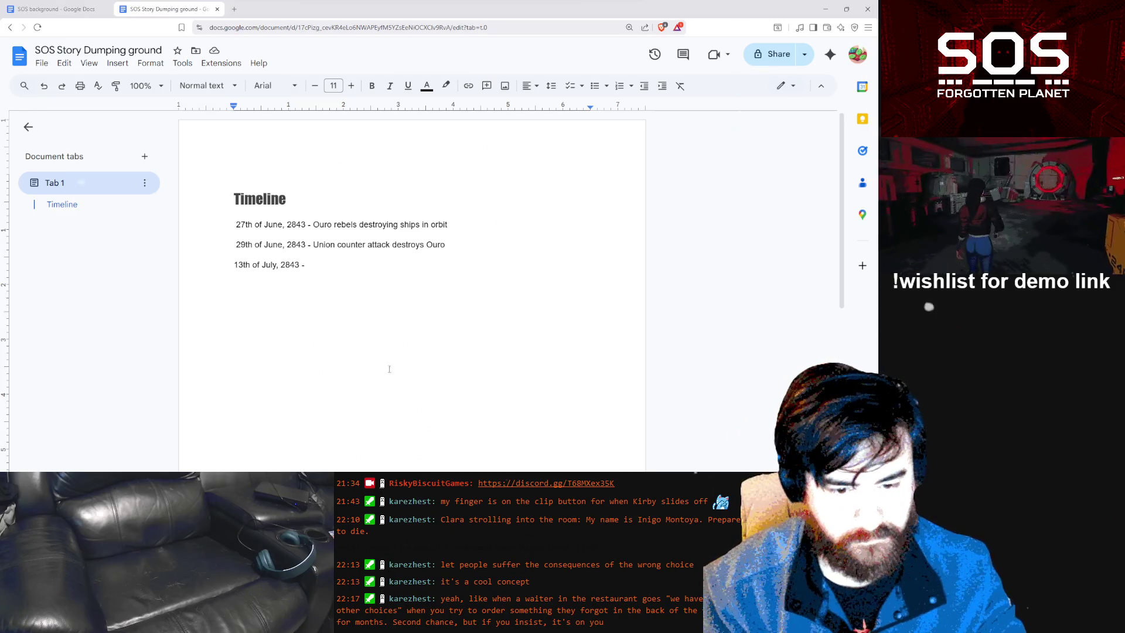
type("Alhei")
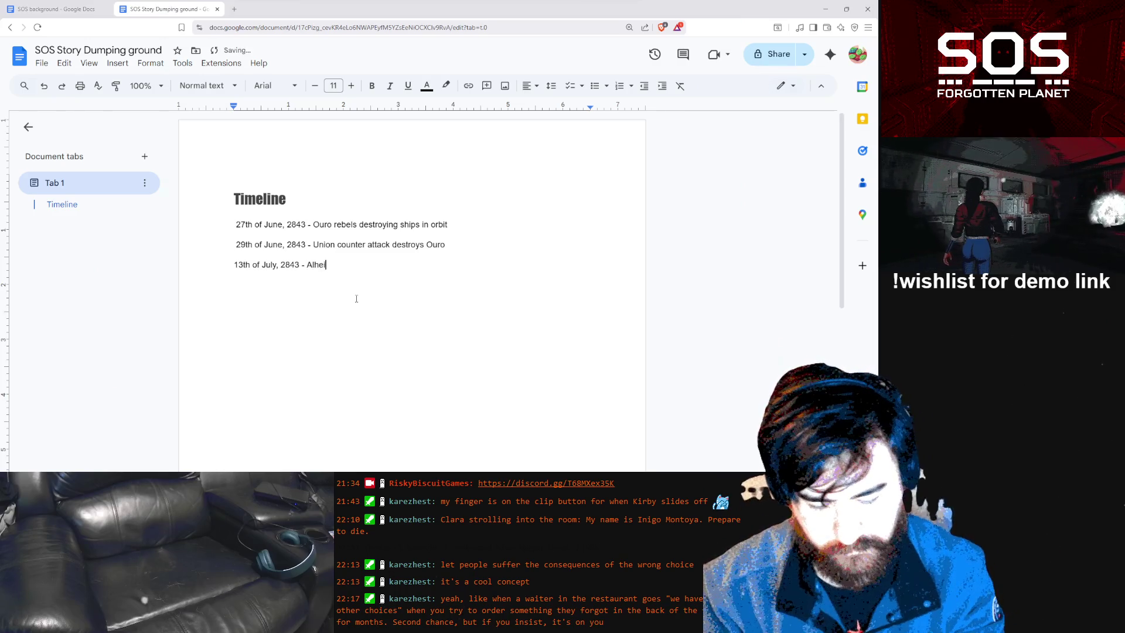
type("m testifies against Cast")
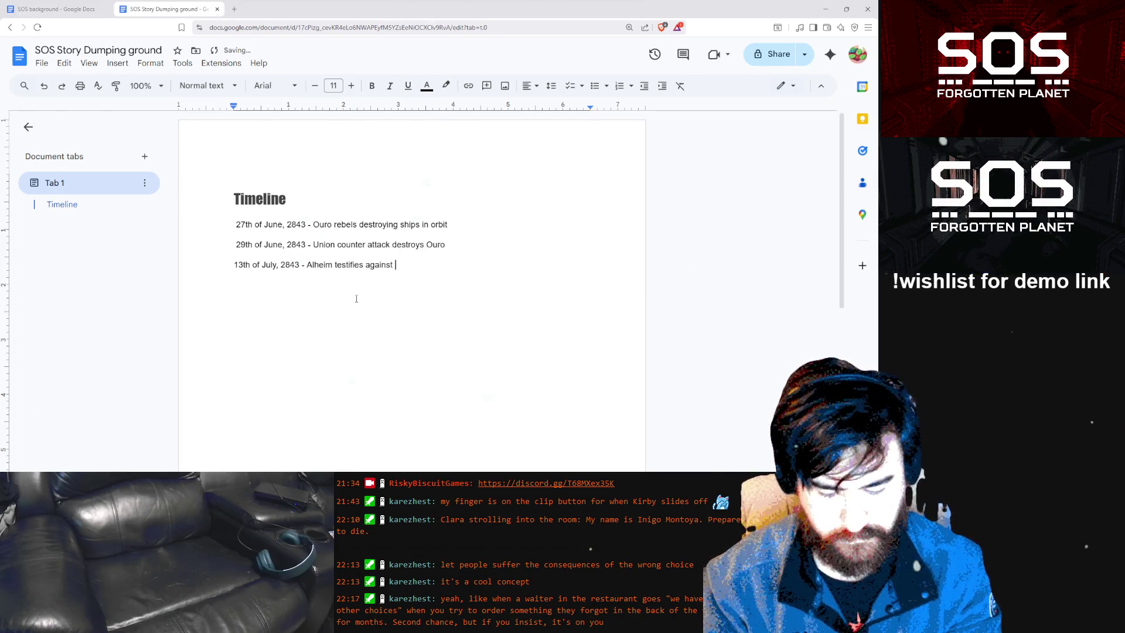
type("or")
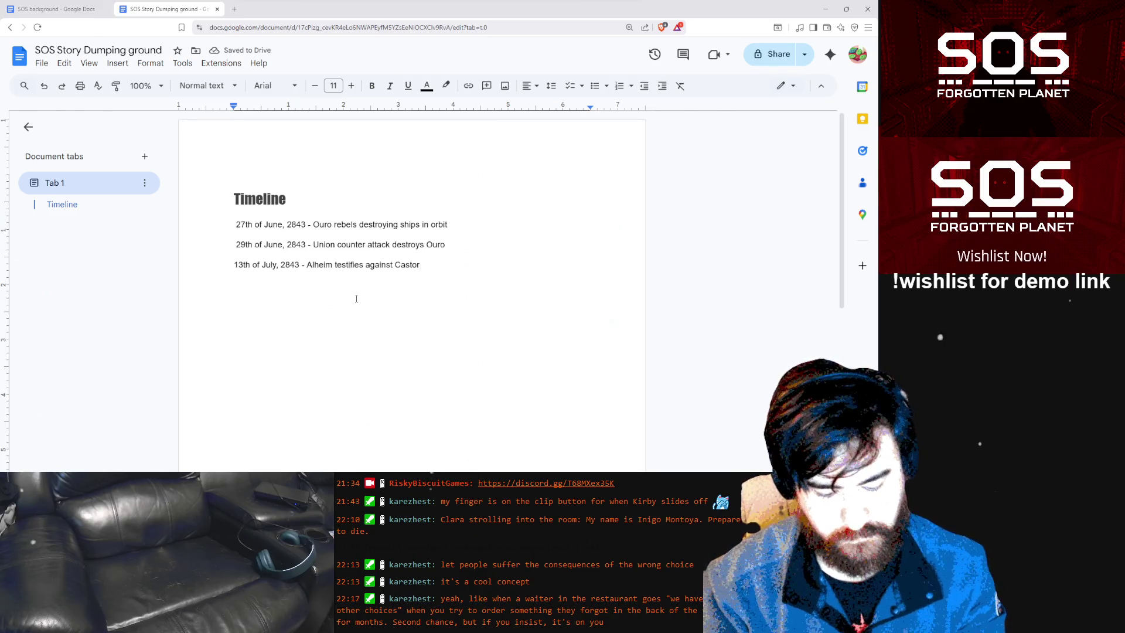
type(". Castor")
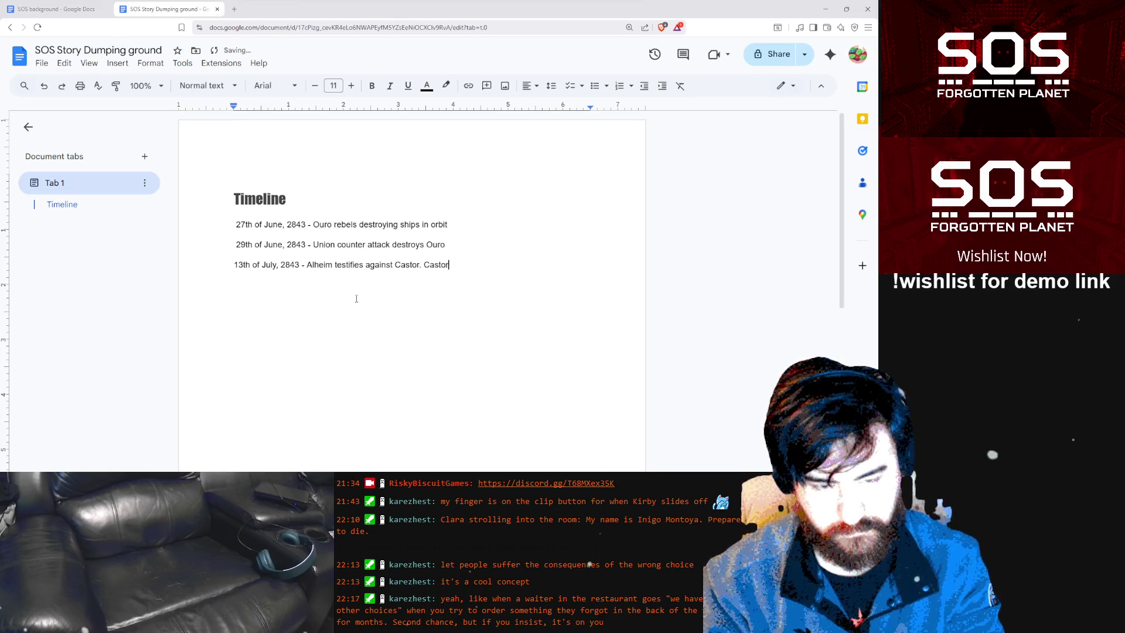
type(" flees i")
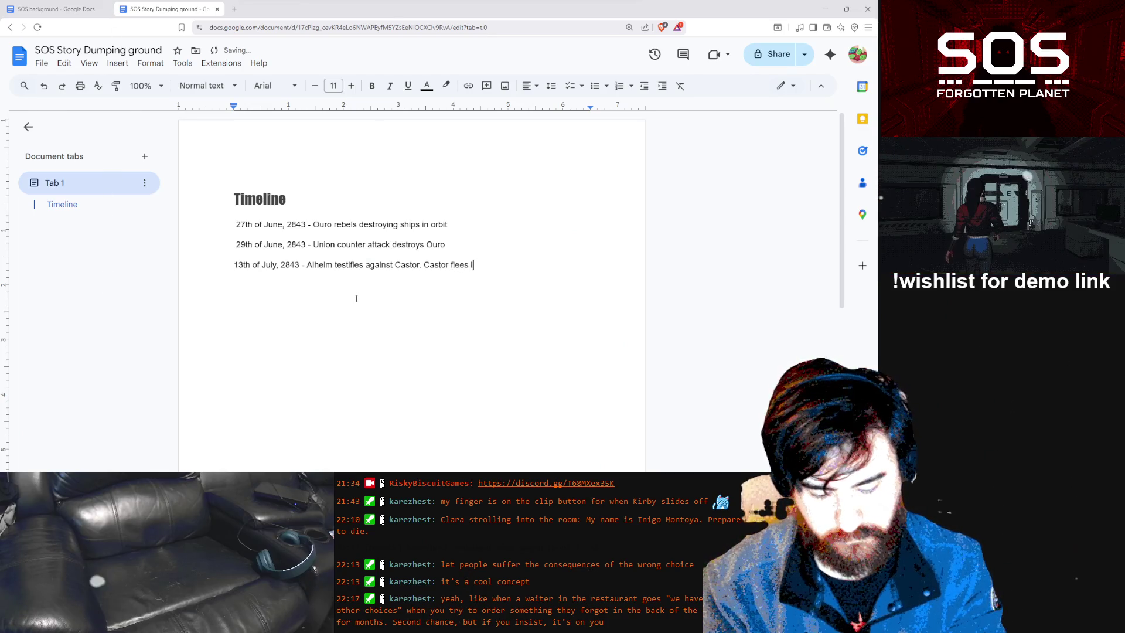
type("n exile")
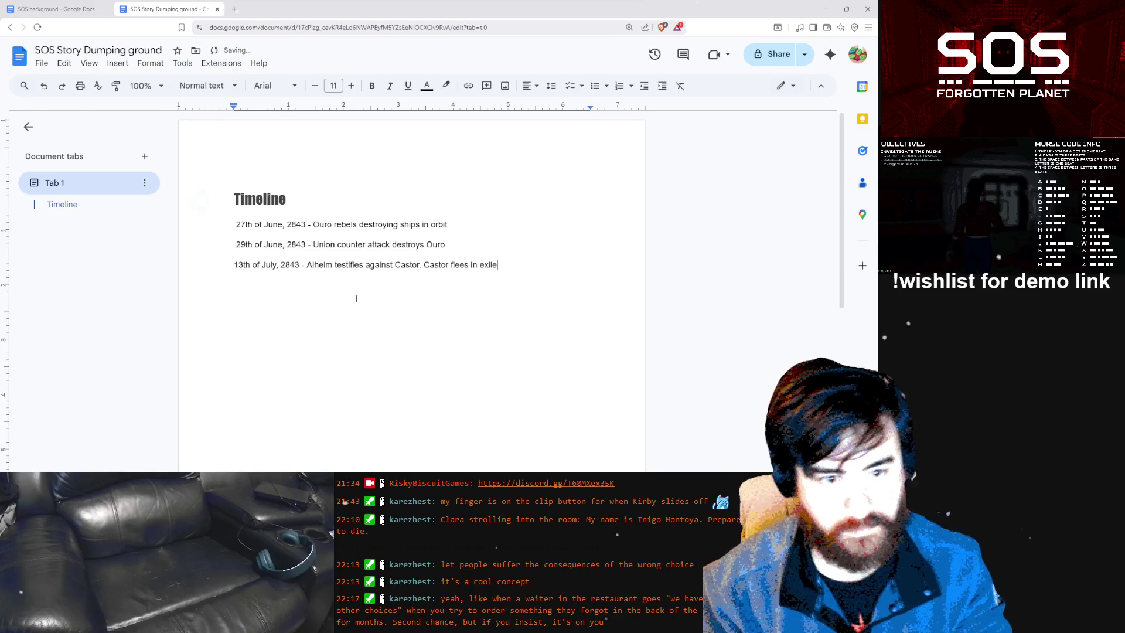
type(".")
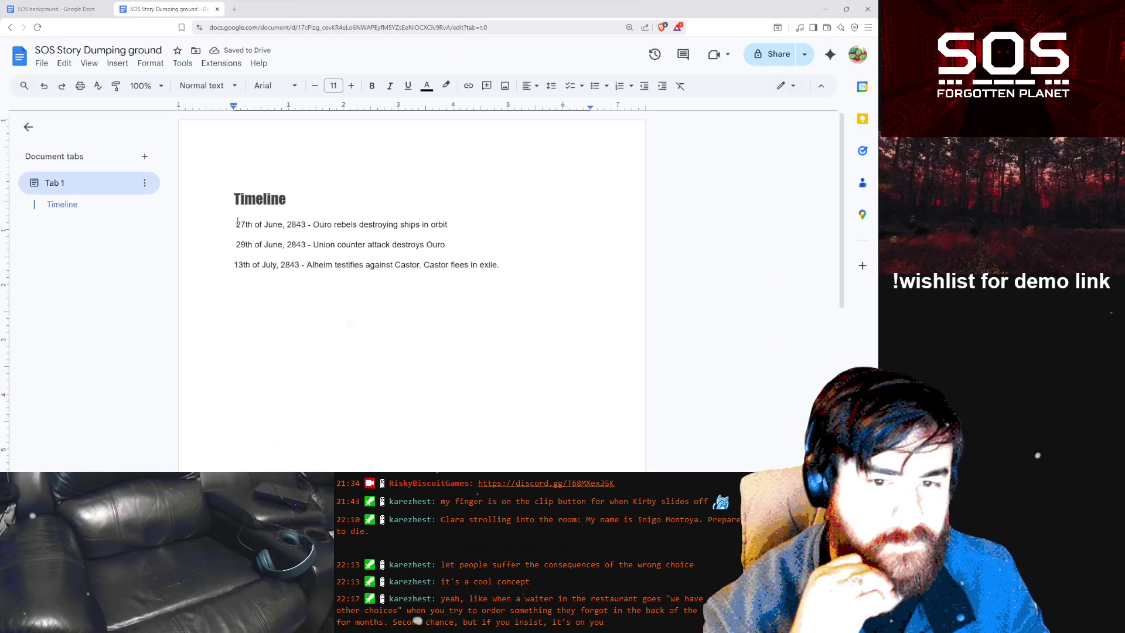
Insert '2813 - Castor is Born' as the first Timeline entry, followed by a new line
key("Up")
key("Up")
key("Home")
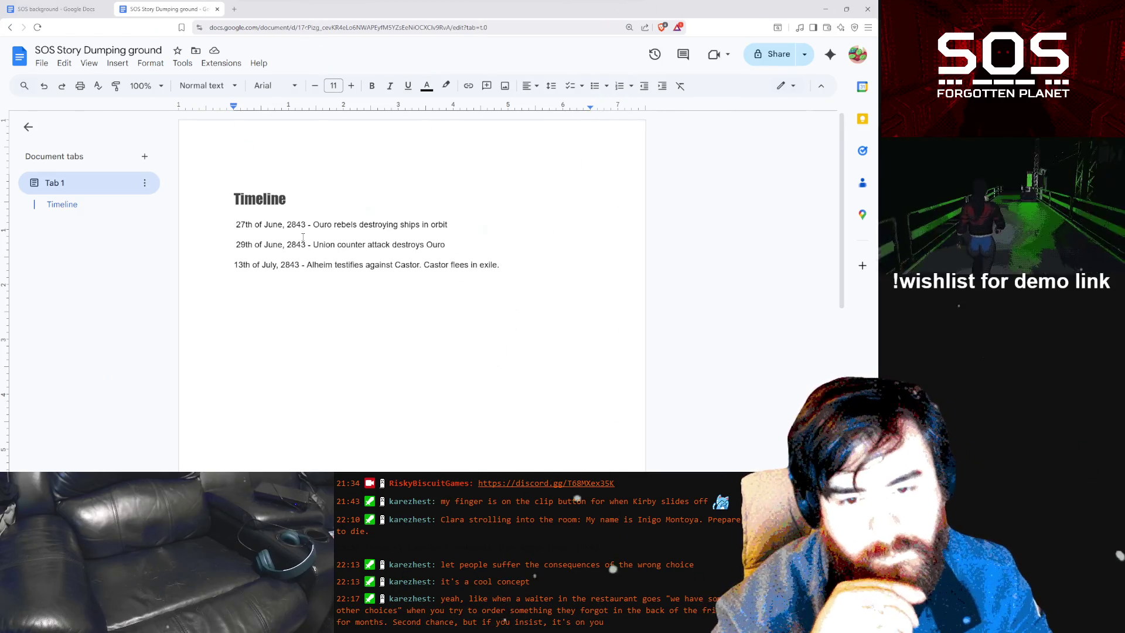
key("Return")
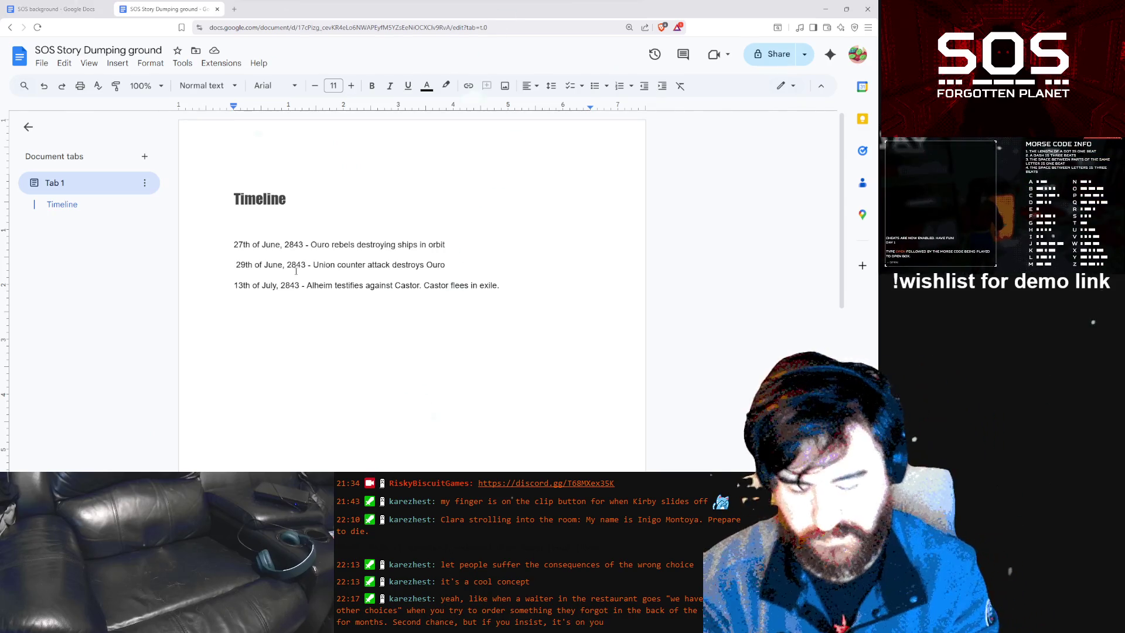
type("281")
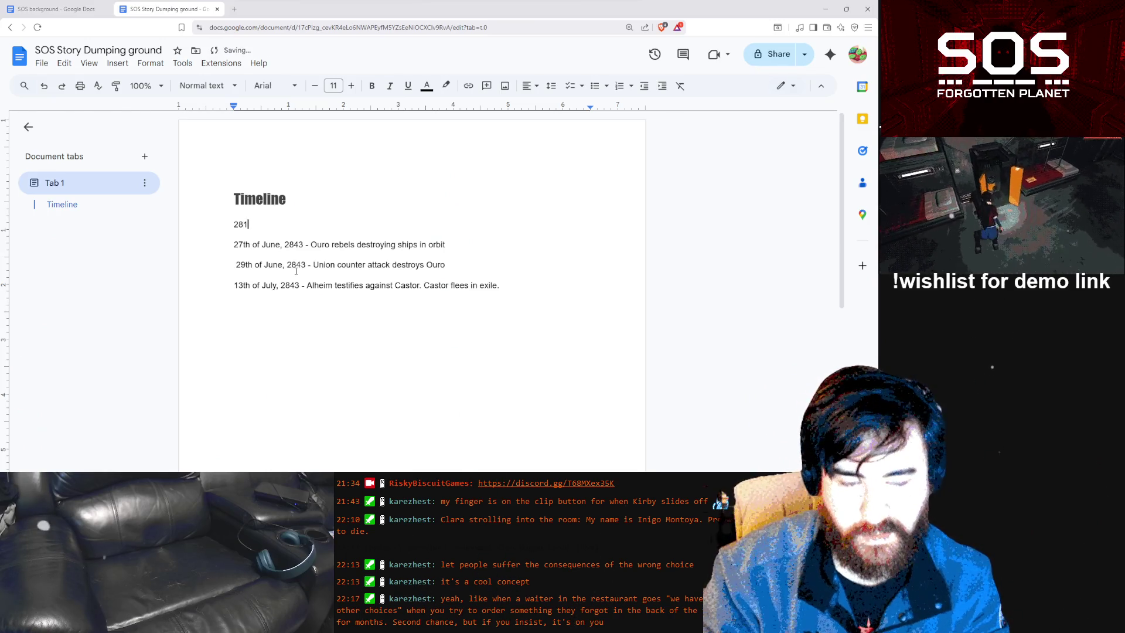
type("3 - Castor i")
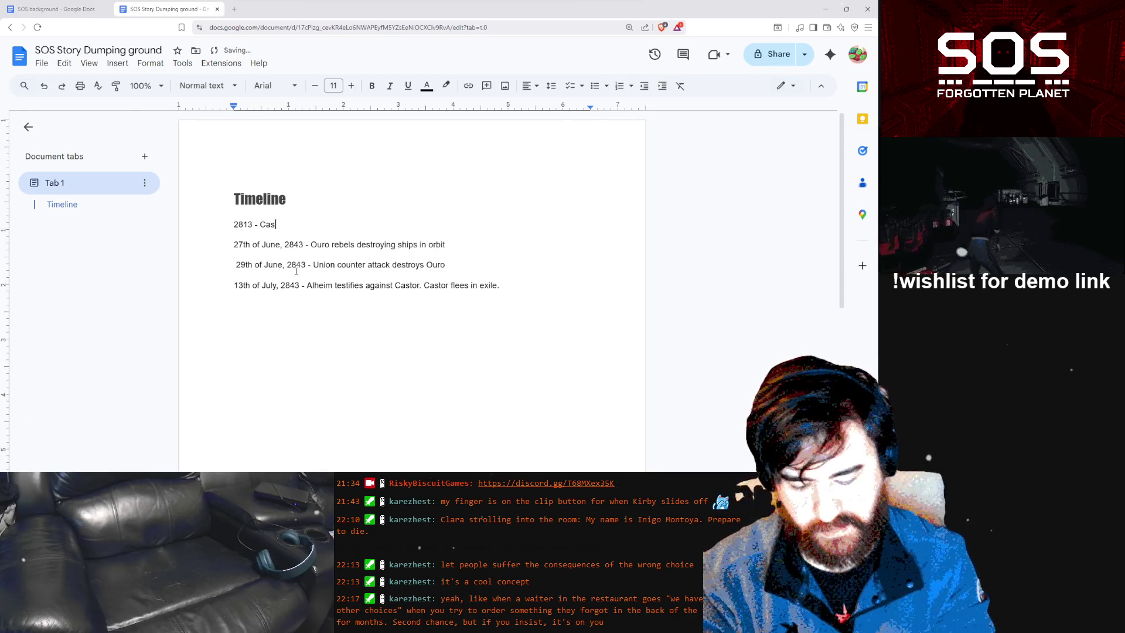
type("s Born")
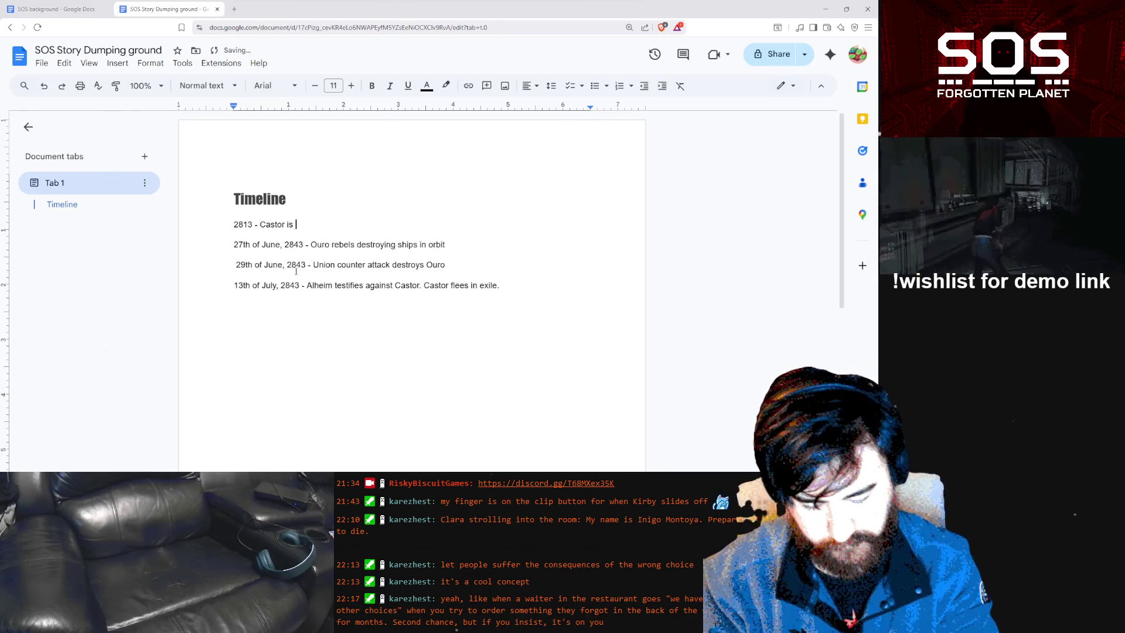
key("Return")
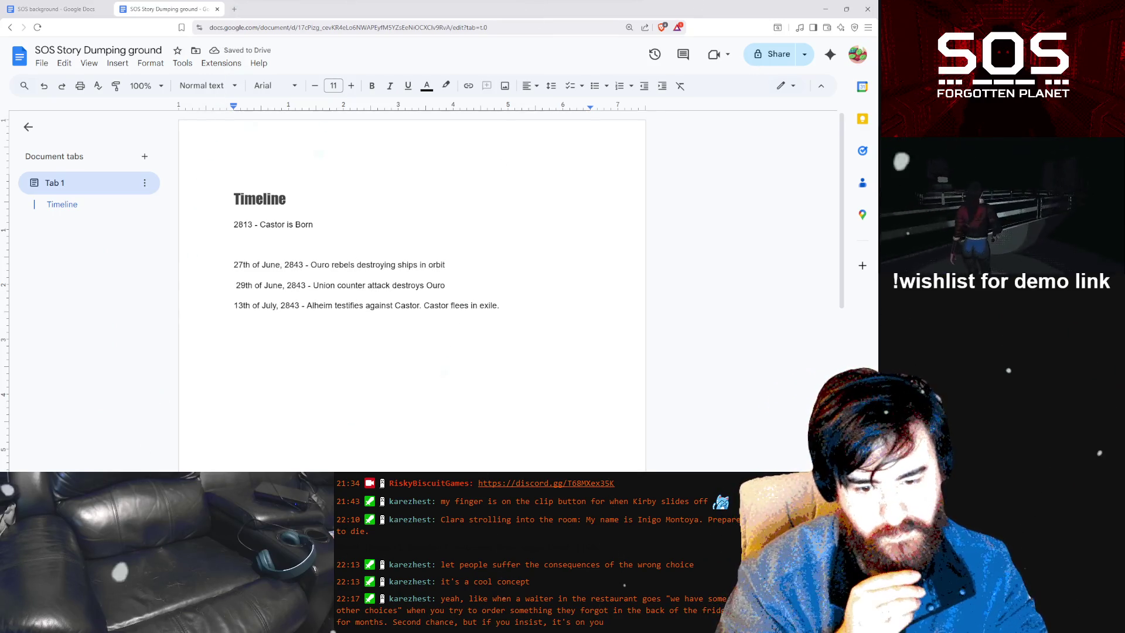
Switch from Visual Studio Code back to the Google Docs Timeline window
key("alt+Tab")
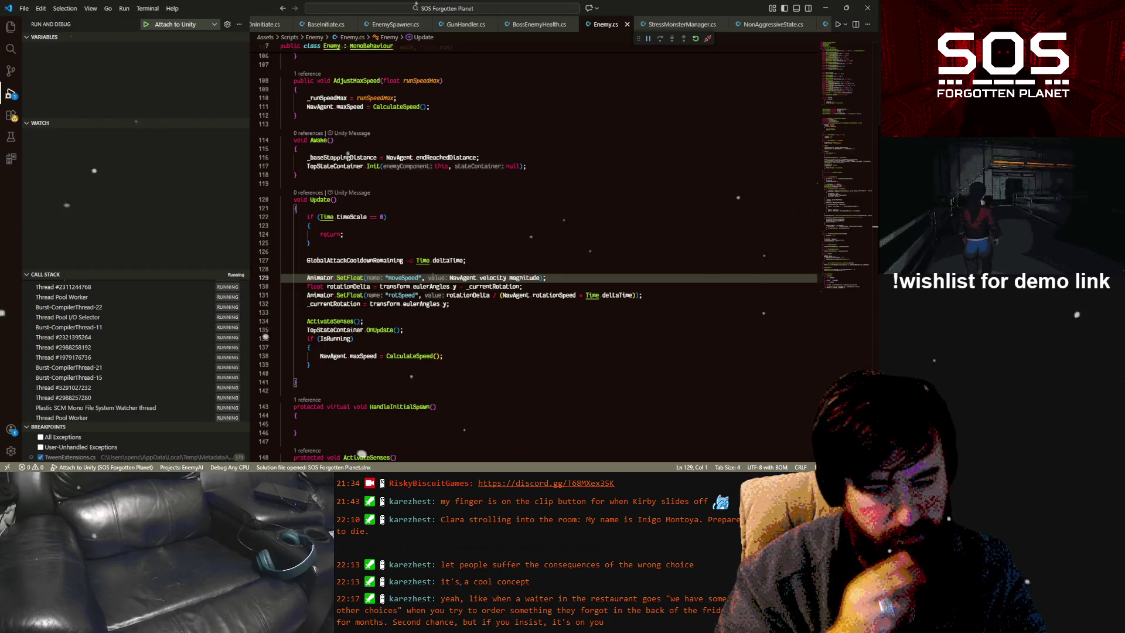
mouse_move(299, 467)
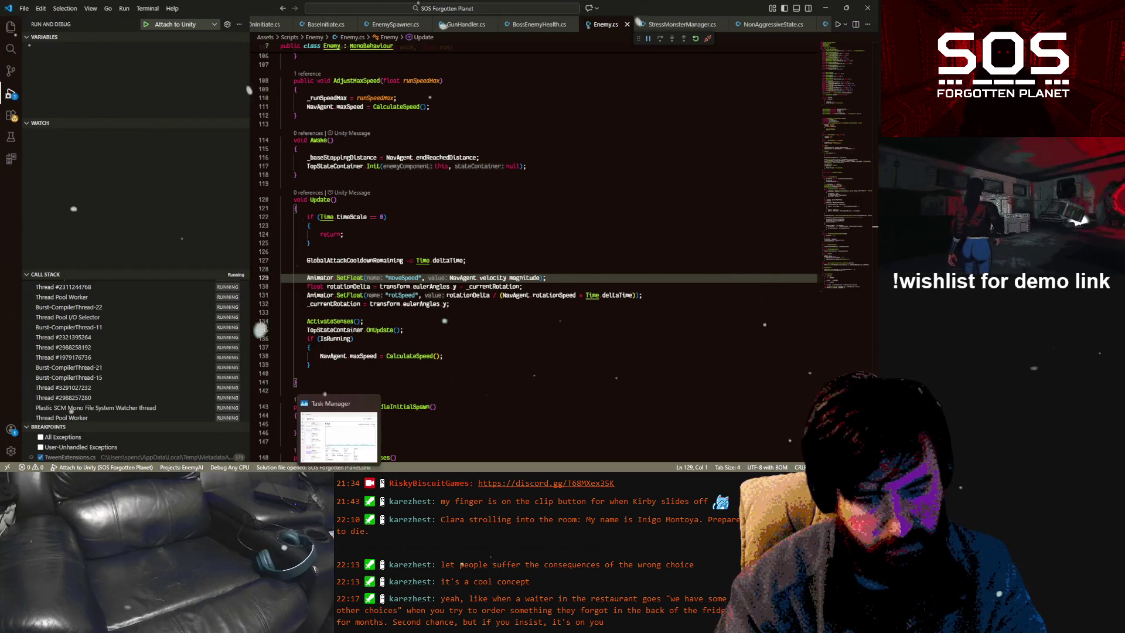
mouse_move(358, 467)
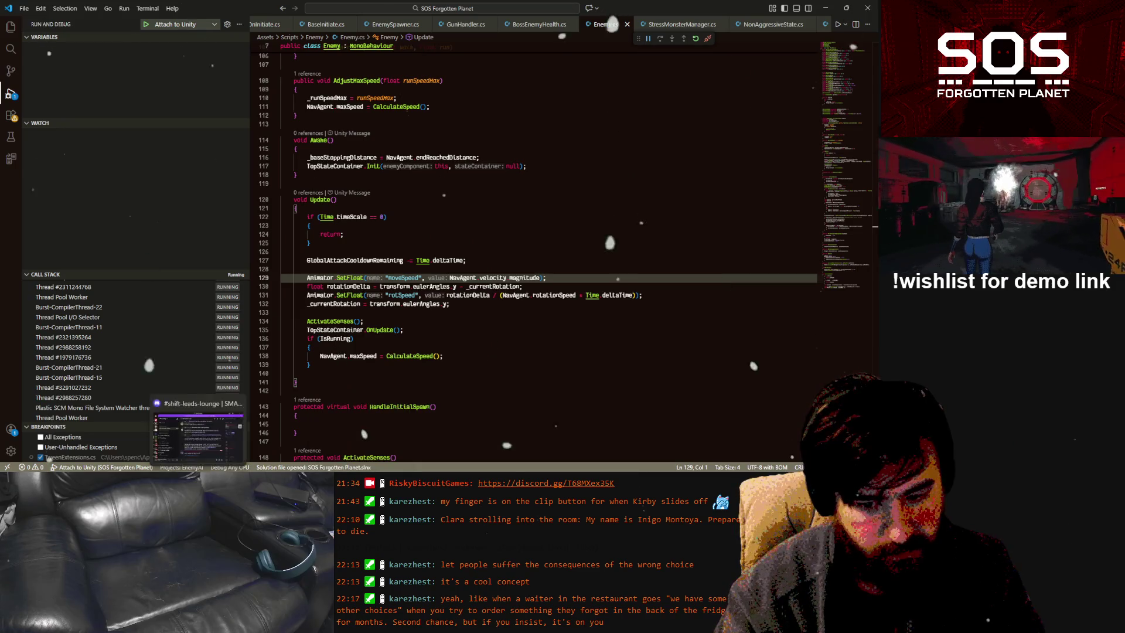
mouse_move(158, 466)
left_click(257, 433)
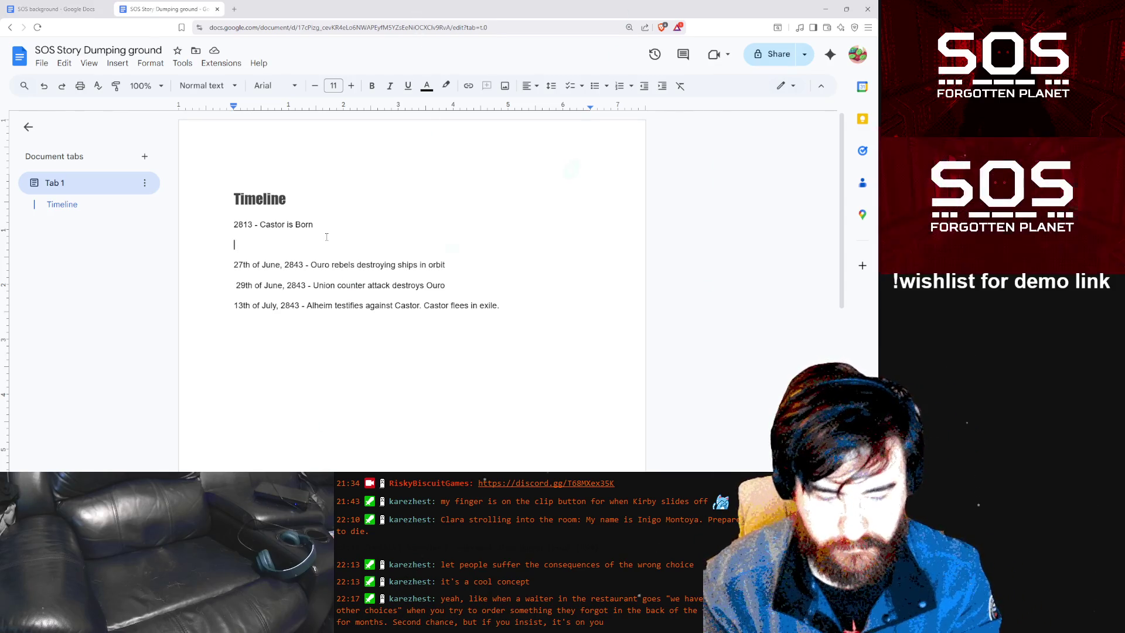
Add '2821 - Castor takes the Crown' below Castor's birth, replacing 'Assumes' with 'takes'
type("28")
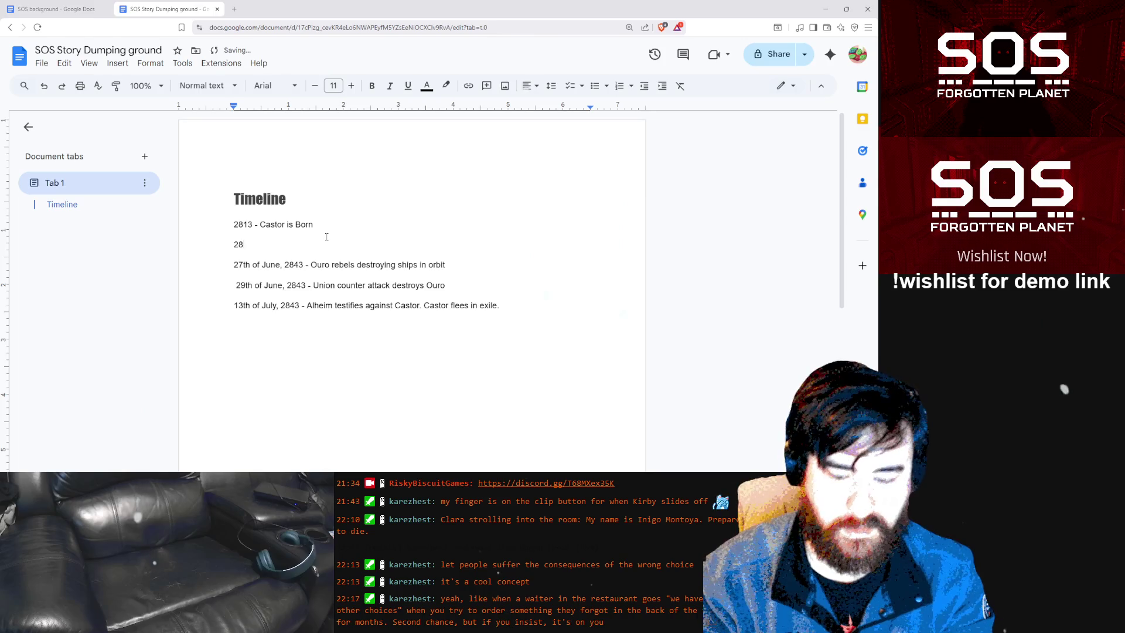
type("21 ")
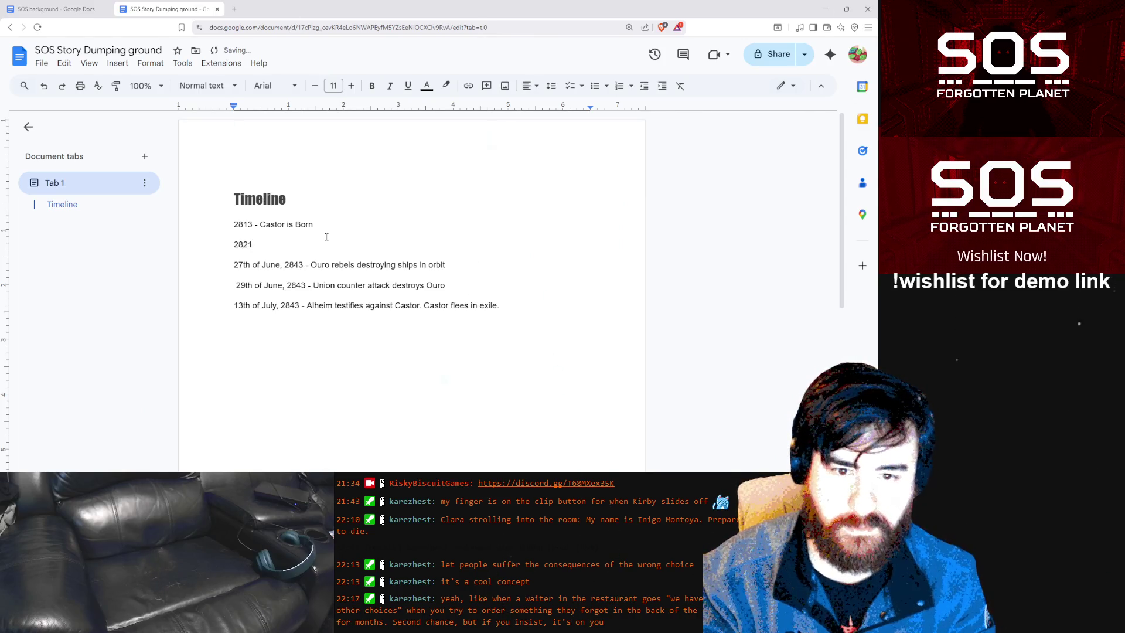
type("- Ca")
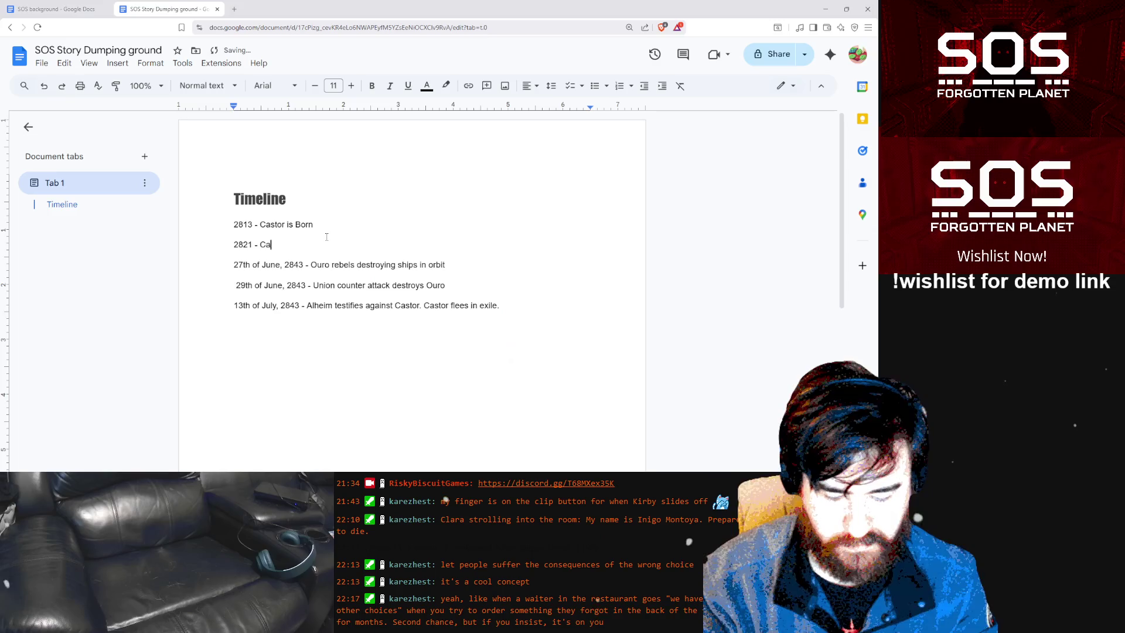
type("stor Assumes ")
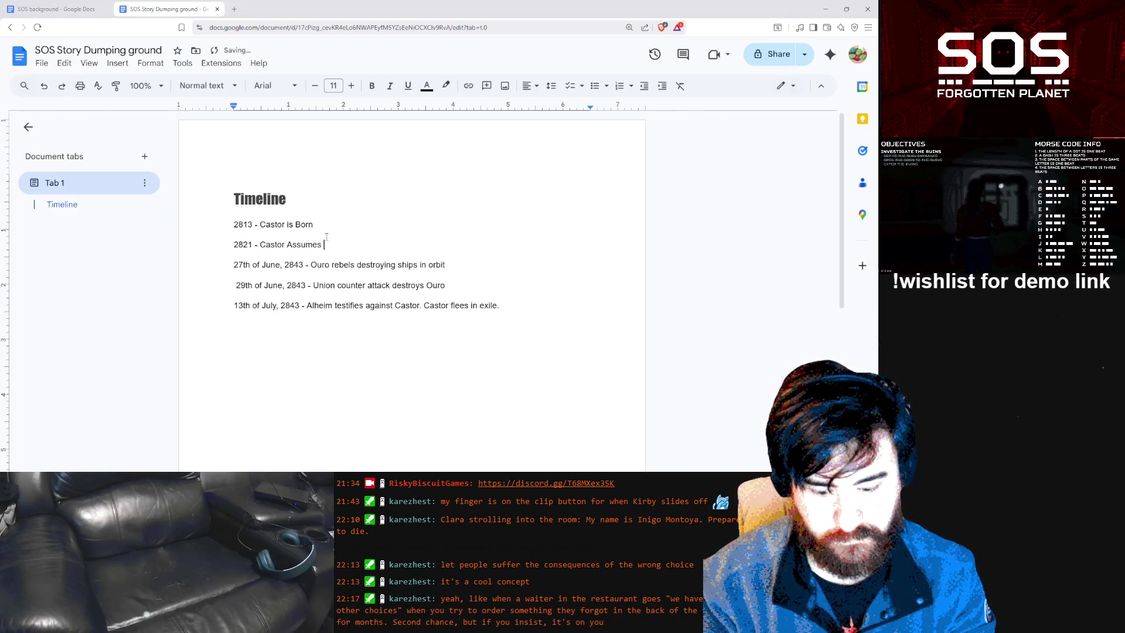
type("the ")
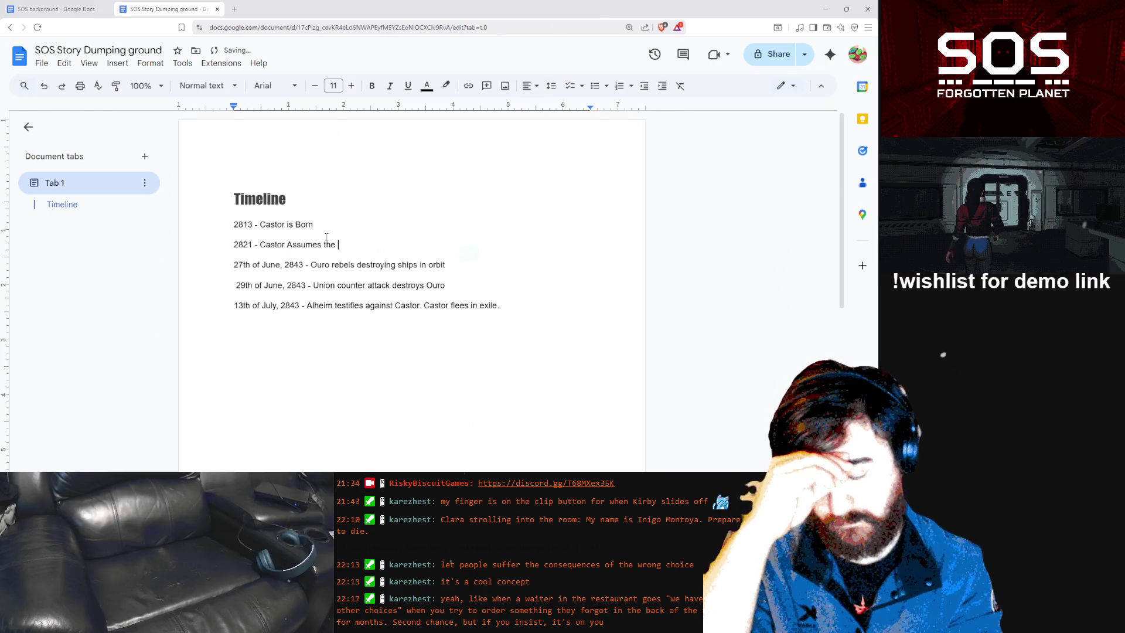
type("Crown o")
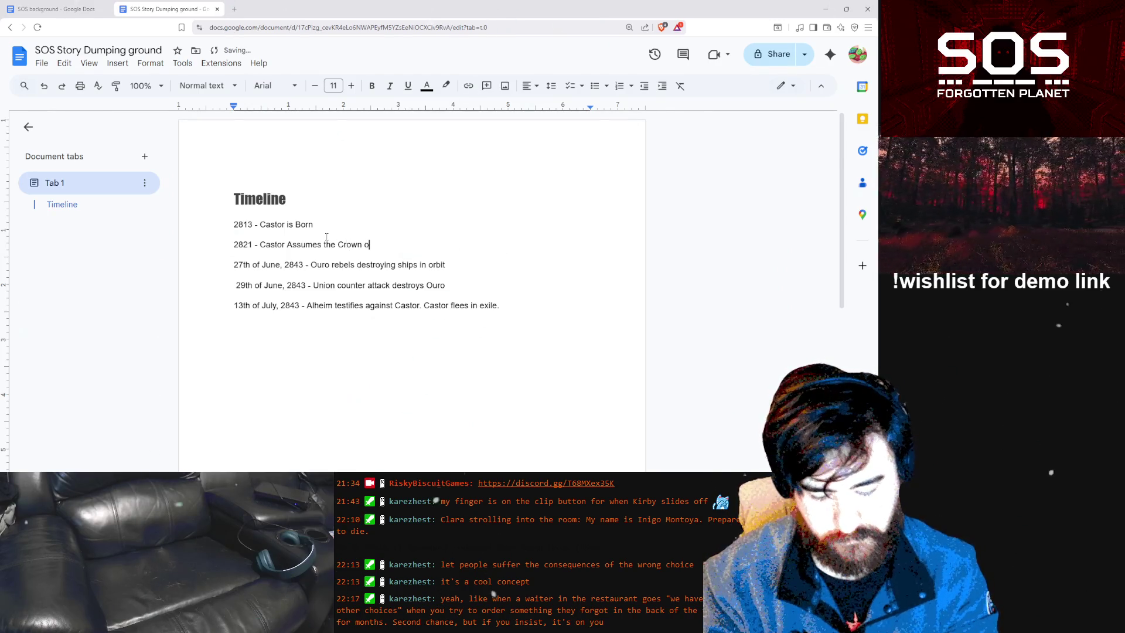
key("BackSpace")
key("BackSpace")
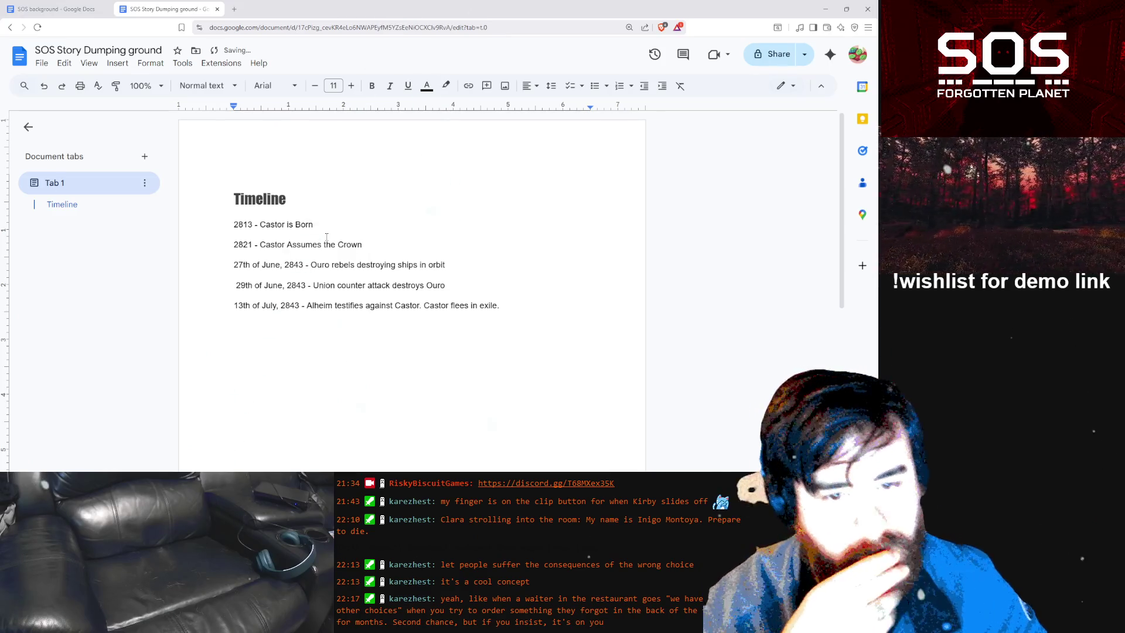
double_click(310, 242)
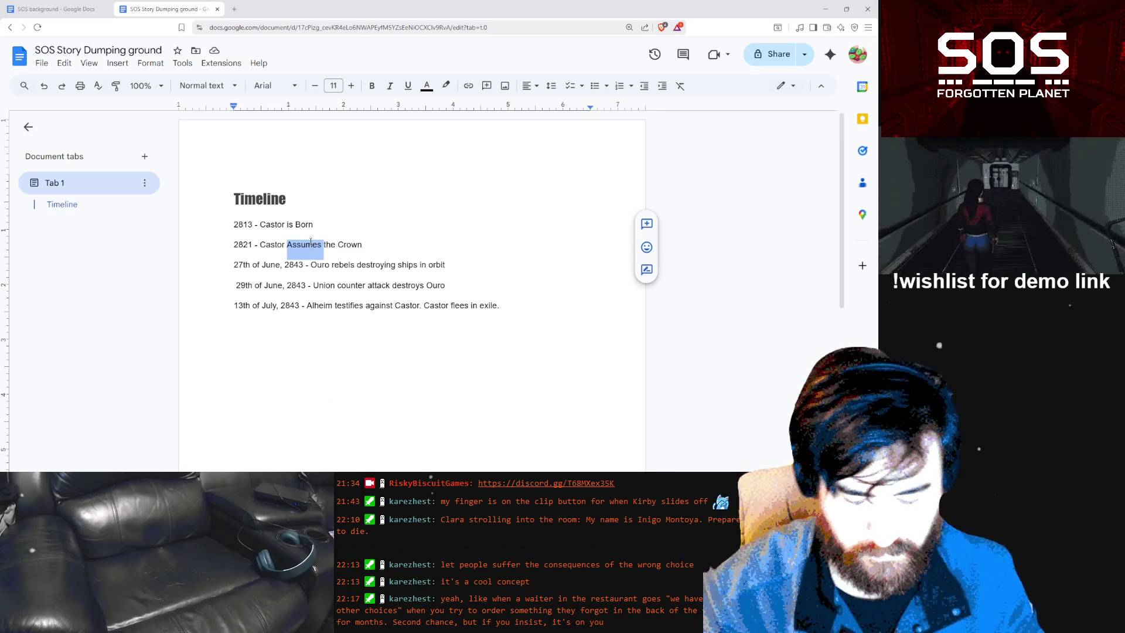
type("takes")
key("BackSpace")
key("BackSpace")
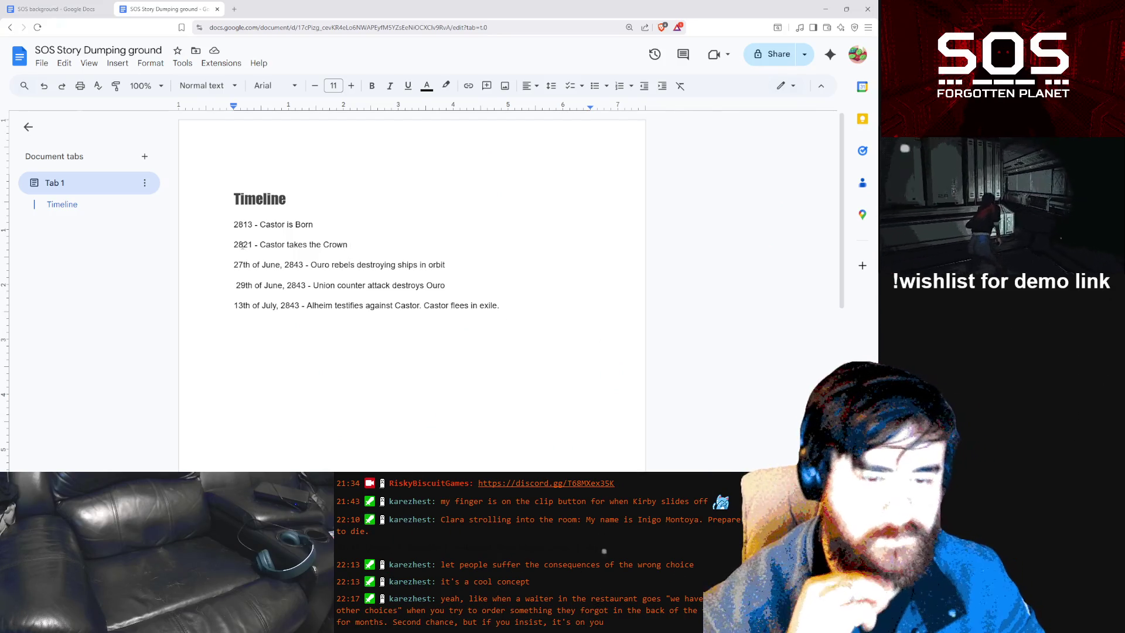
key("Return")
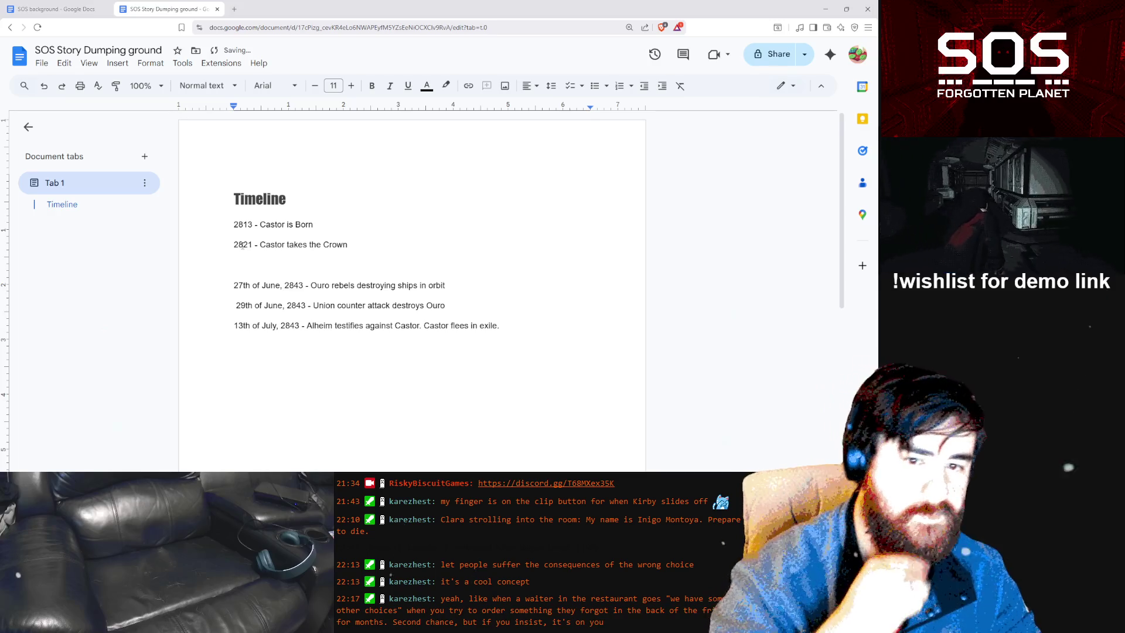
Type the entry '2820 - Castor marries Elizabeth' and start a new line below it
type("28")
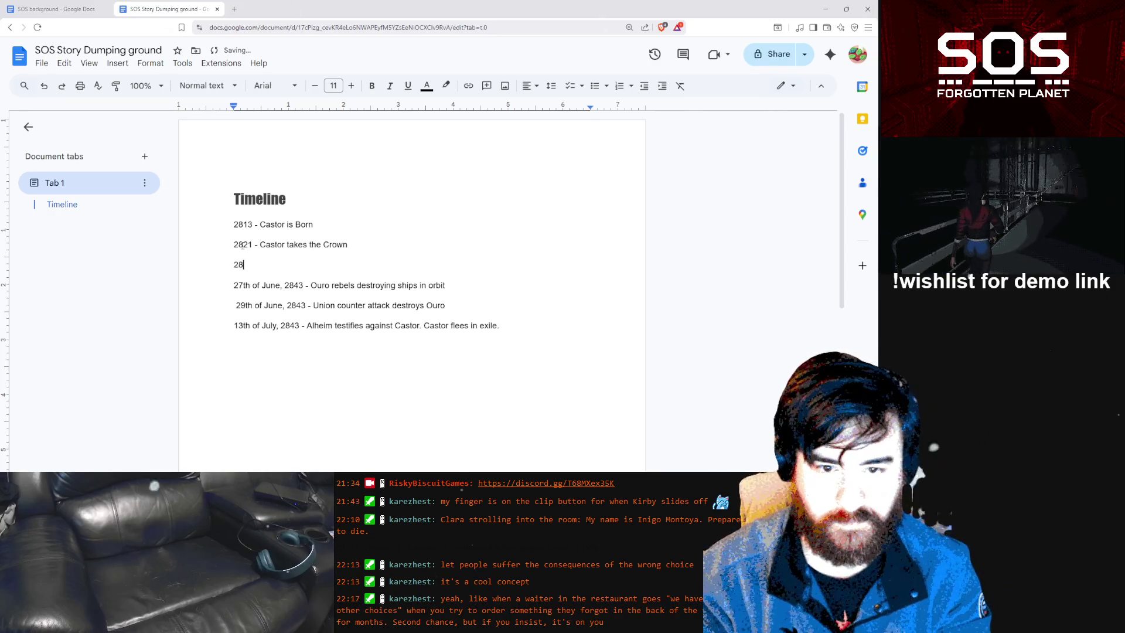
type("20 -")
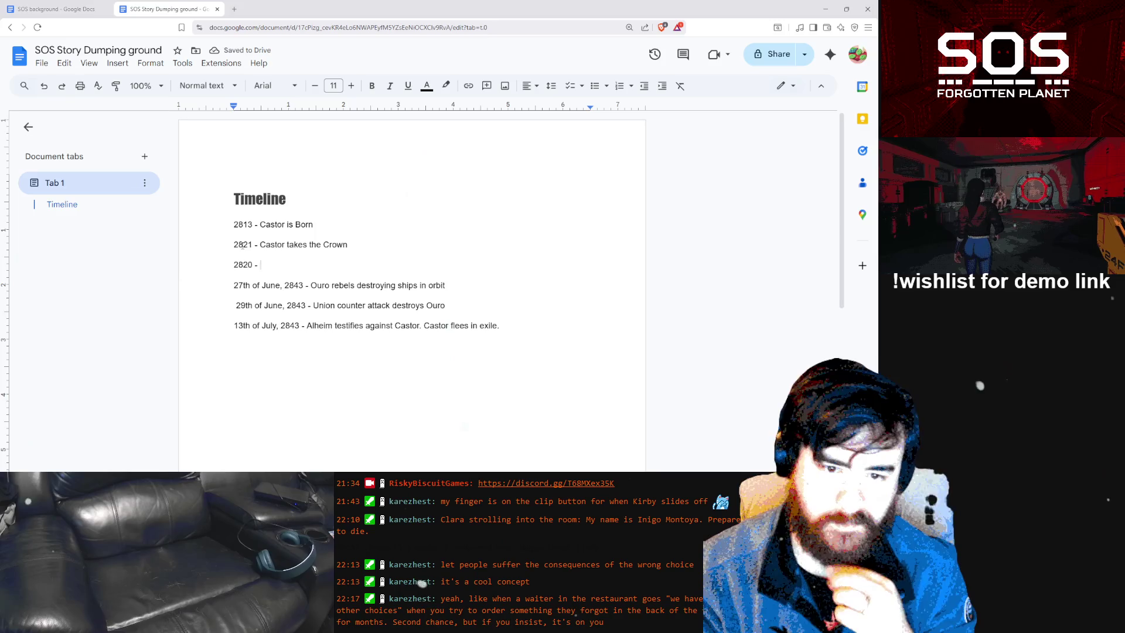
type("Castor marries")
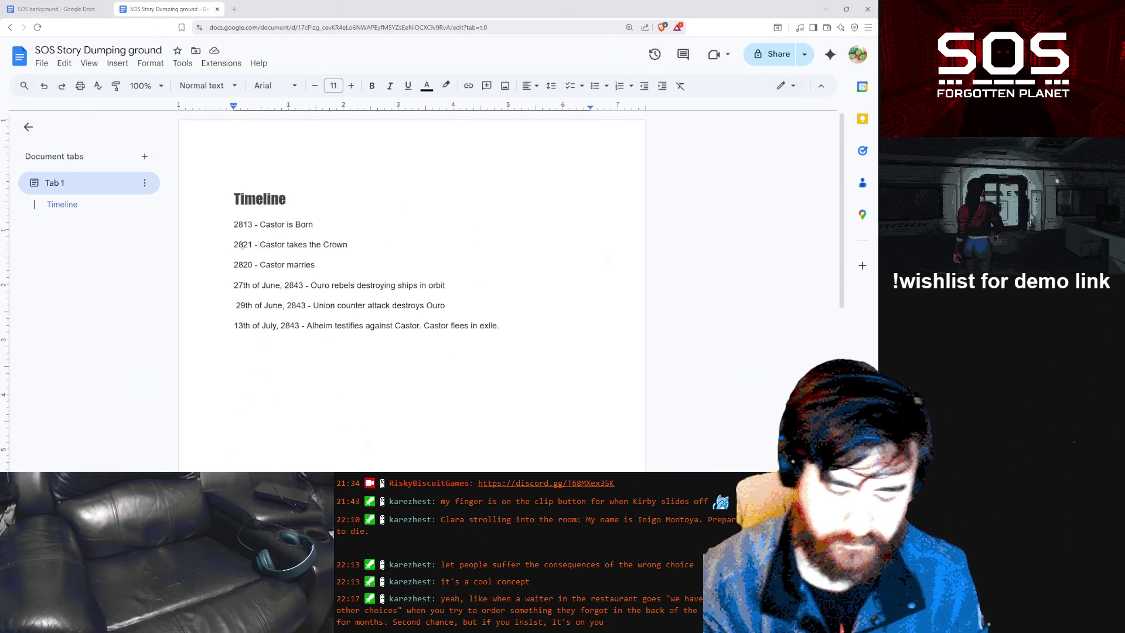
type("Elizabe")
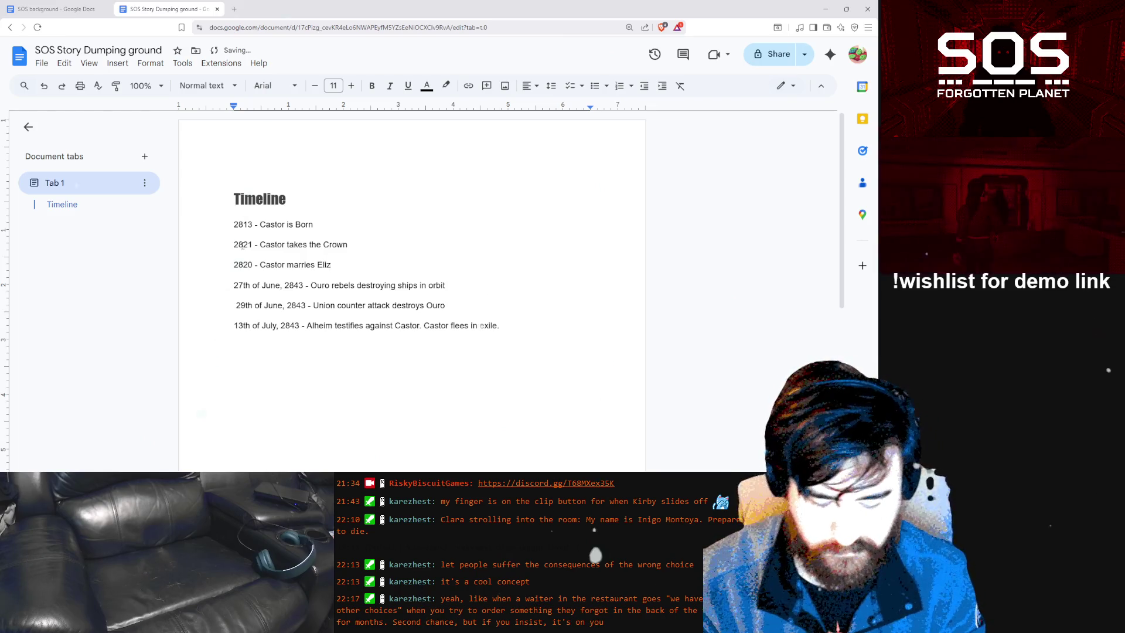
type("th")
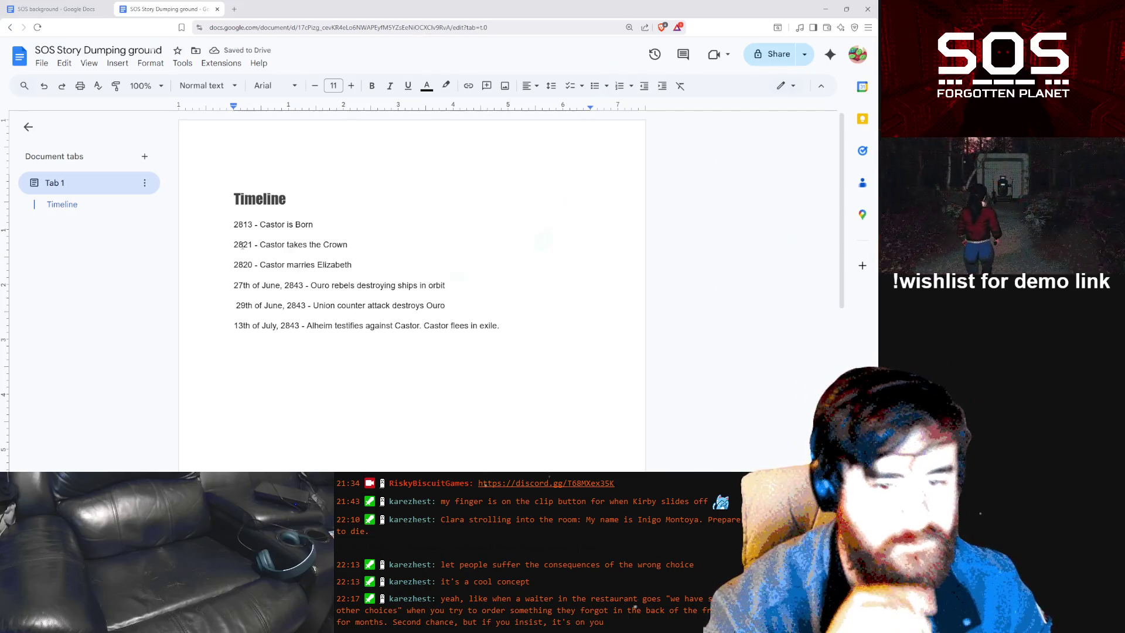
key("Return")
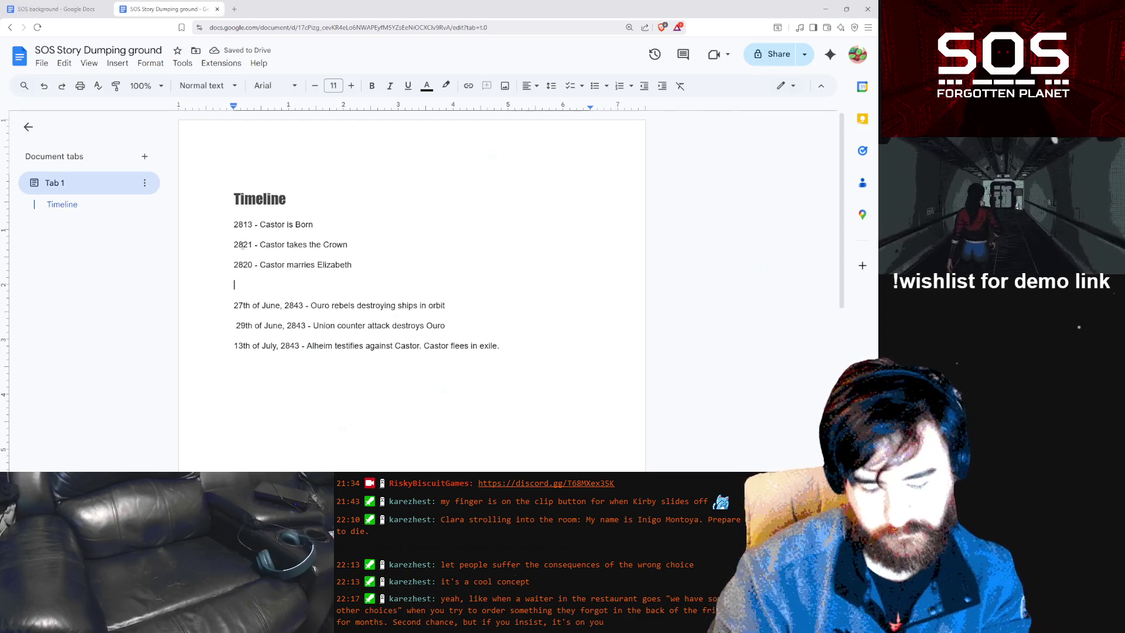
Begin the Elizabeth birth entry, correcting the misspelling 'brith' to 'birth'
type("2821 -")
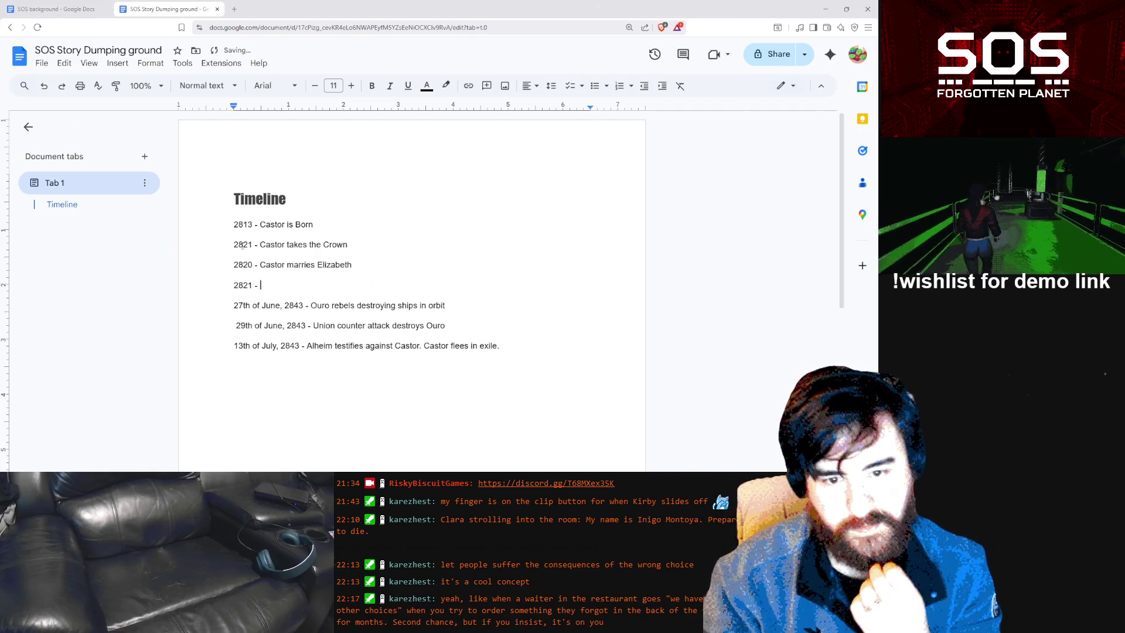
type("C")
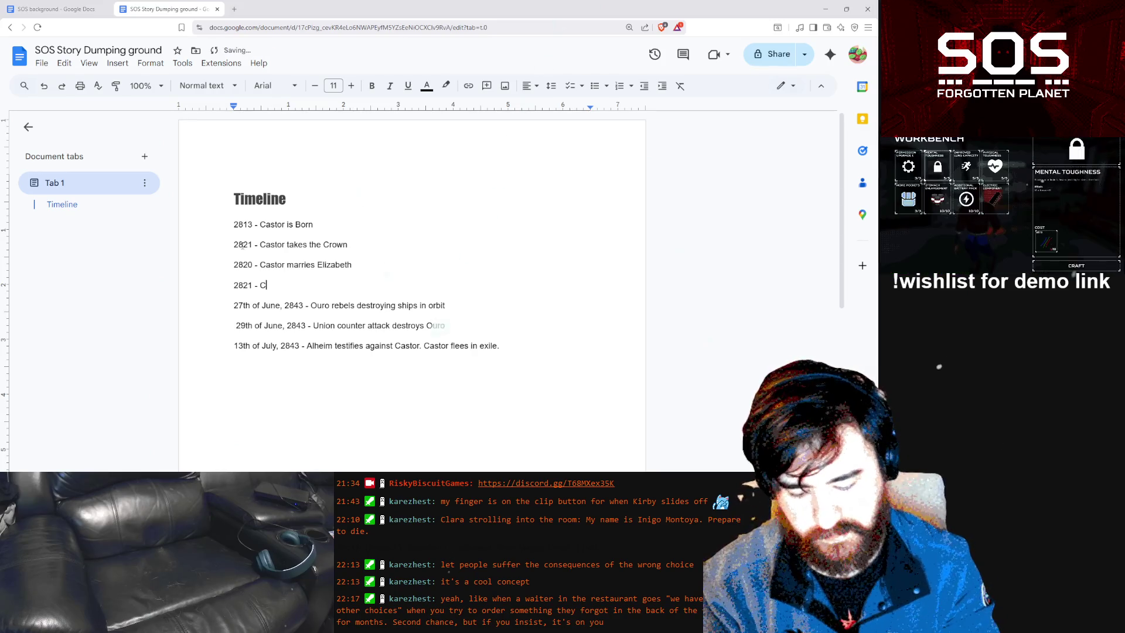
key("BackSpace")
type("Eliz")
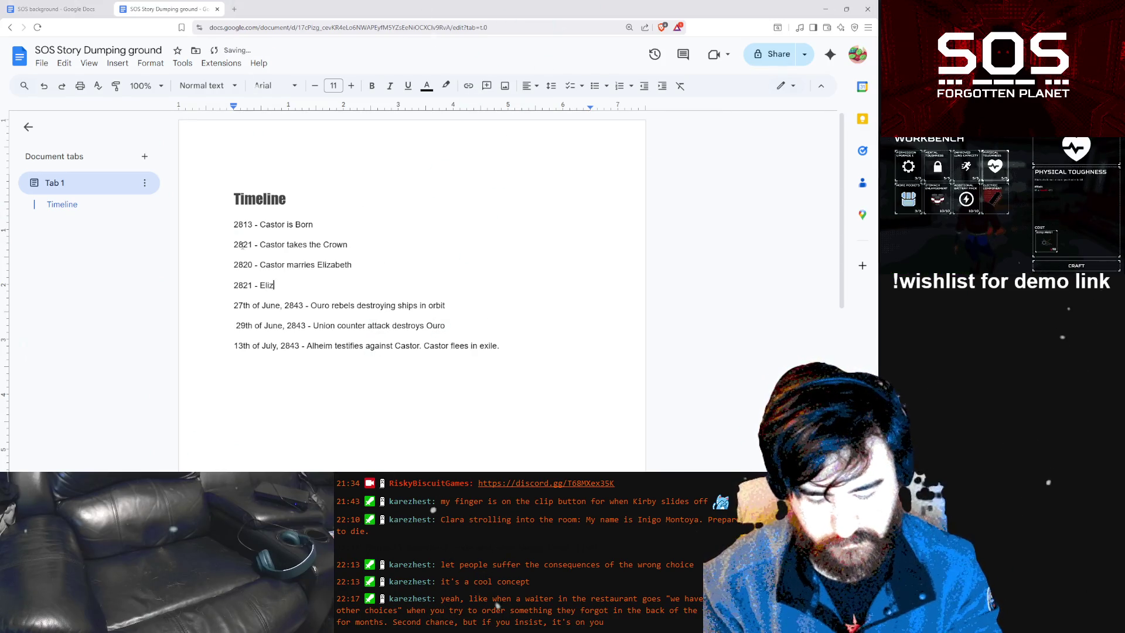
type("abe")
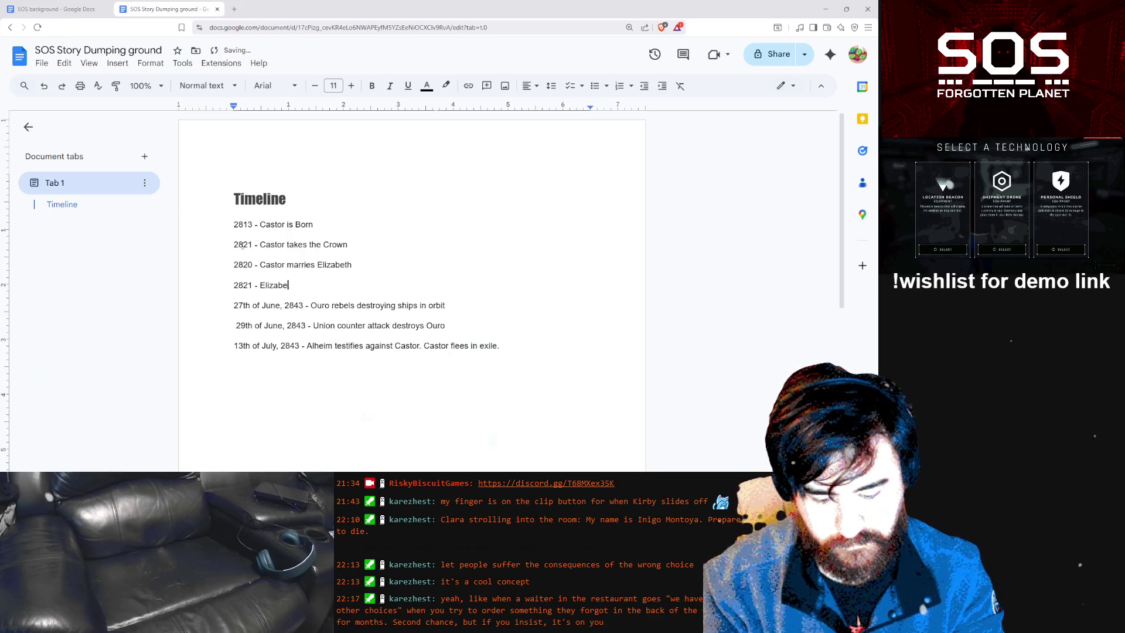
type("th gives brith to")
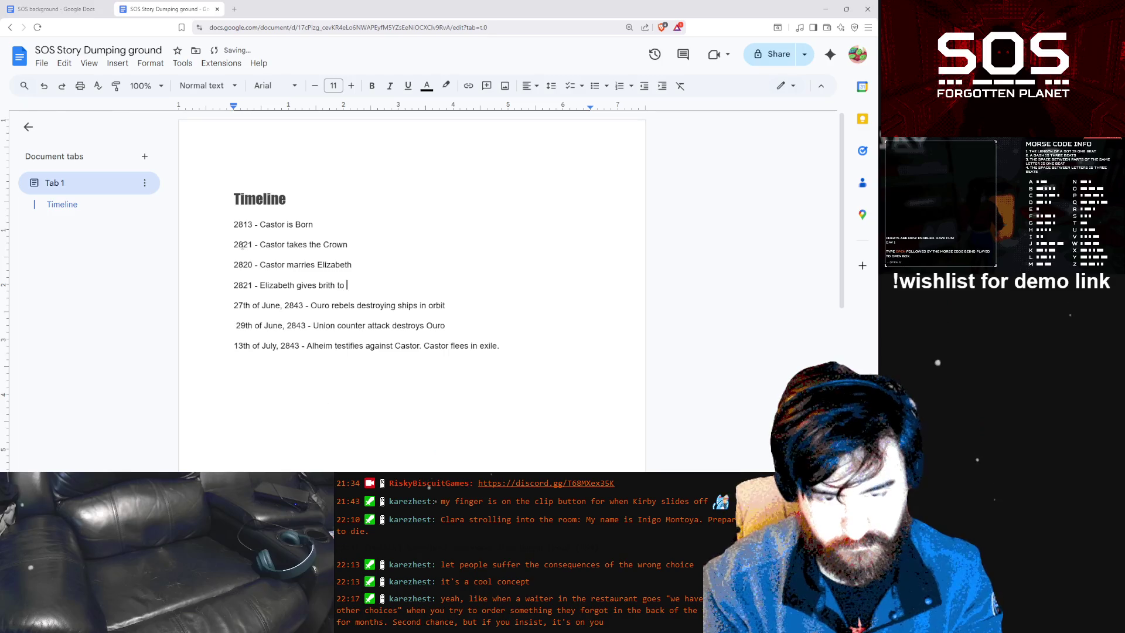
key("Left")
key("Left")
key("Left")
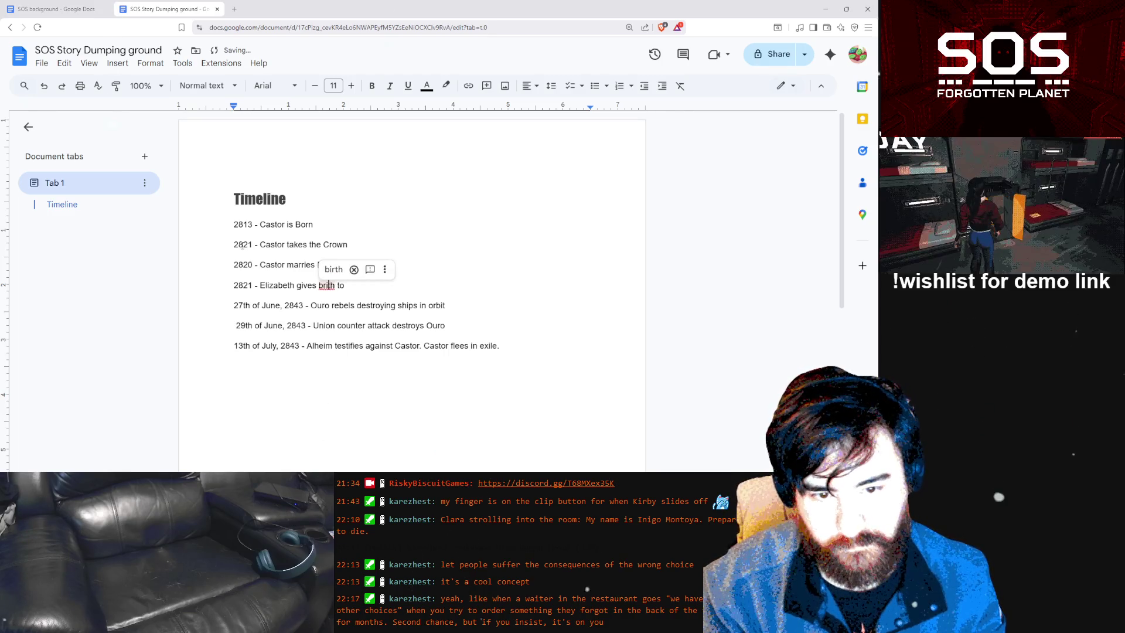
key("Return")
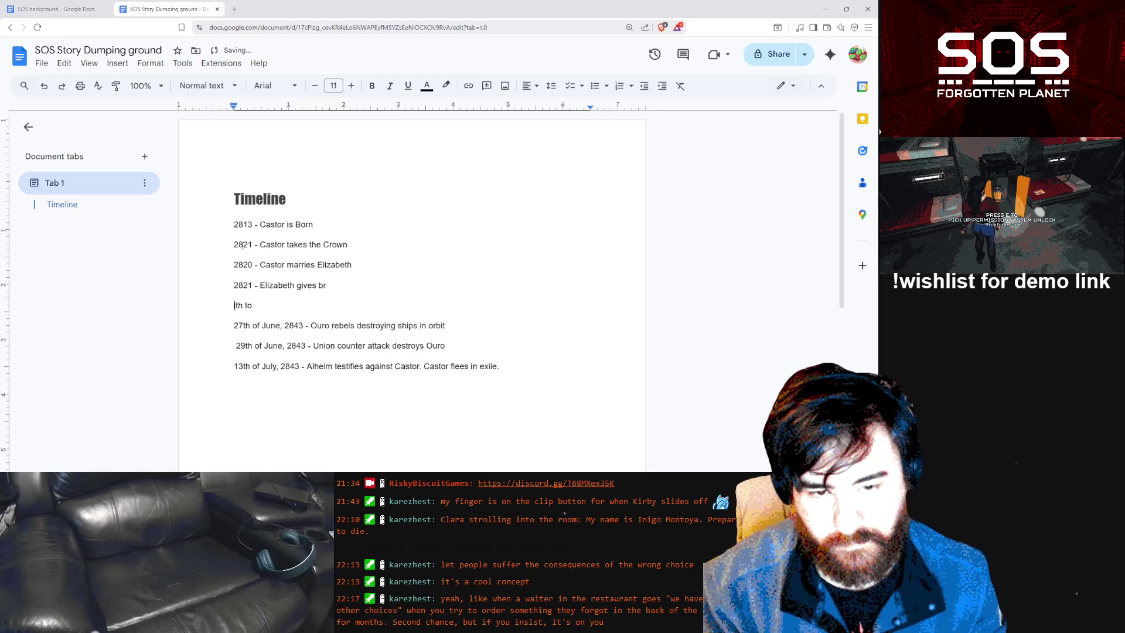
key("BackSpace")
key("BackSpace")
key("Right")
type("r")
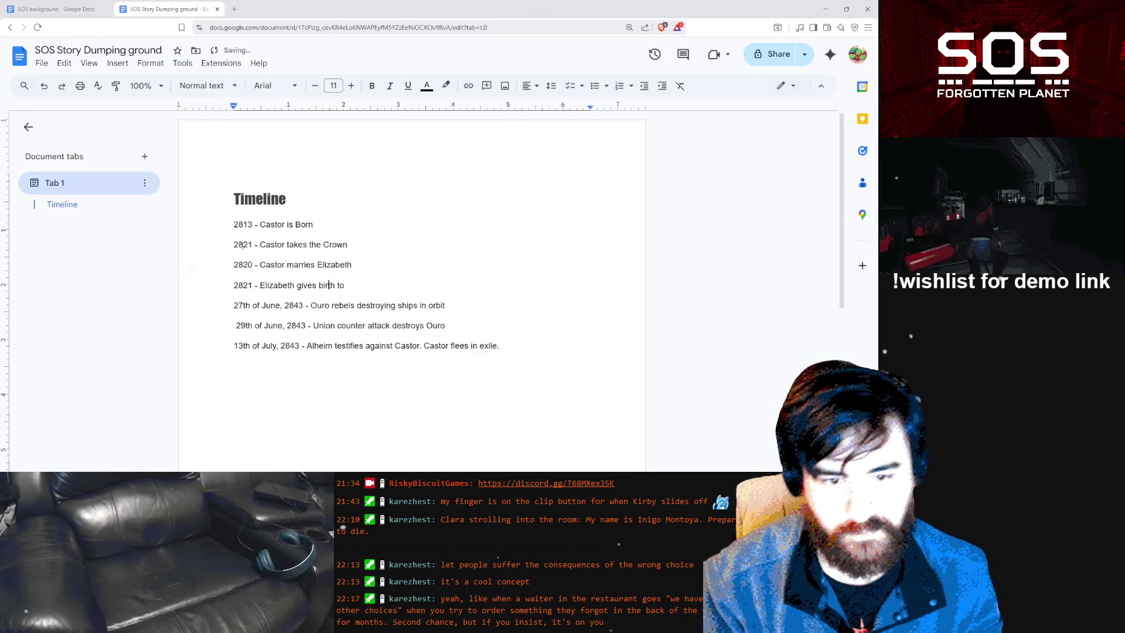
Finish the entry with 'Castor's Son, James Redmont' and change its year from 2821 to 2822
left_click(356, 286)
type("C")
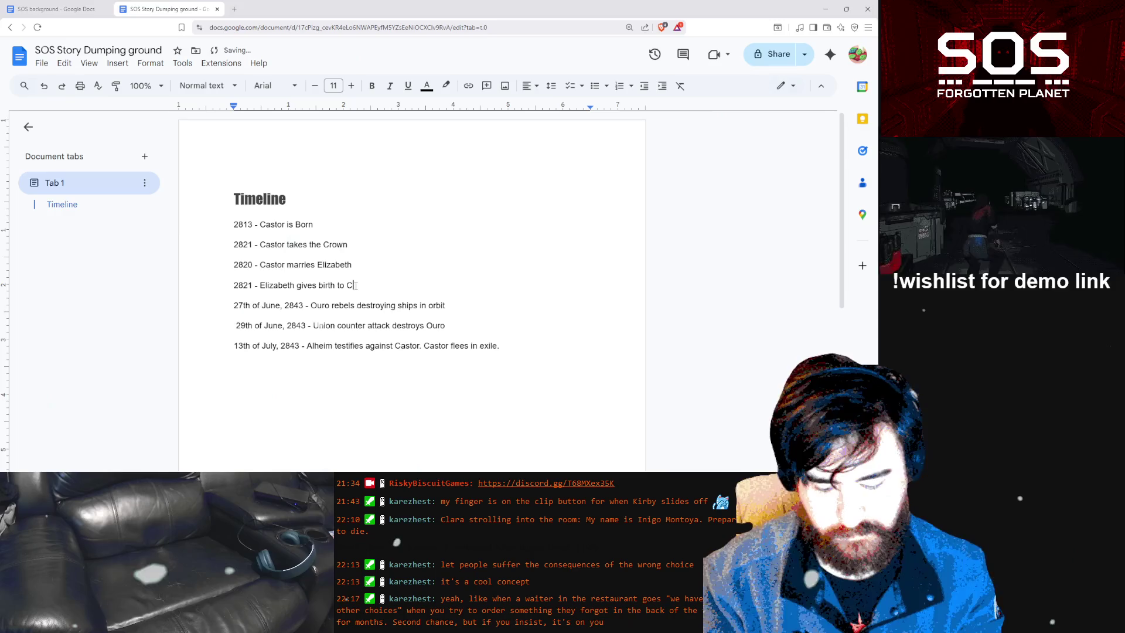
type("astor's Son, James Redmont")
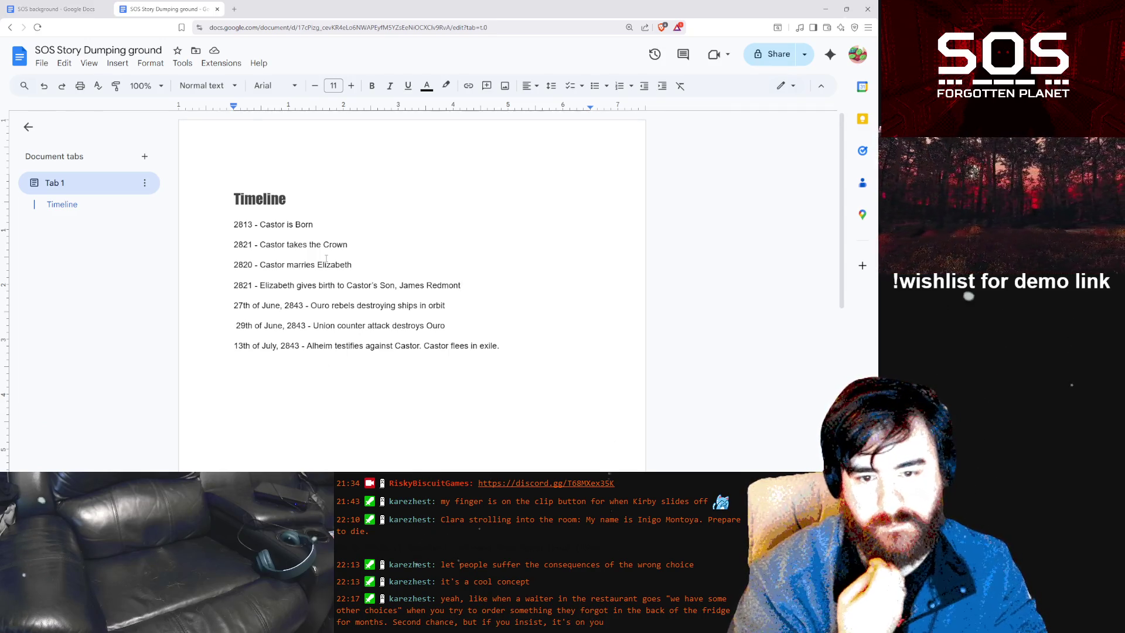
key("BackSpace")
key("BackSpace")
type("22")
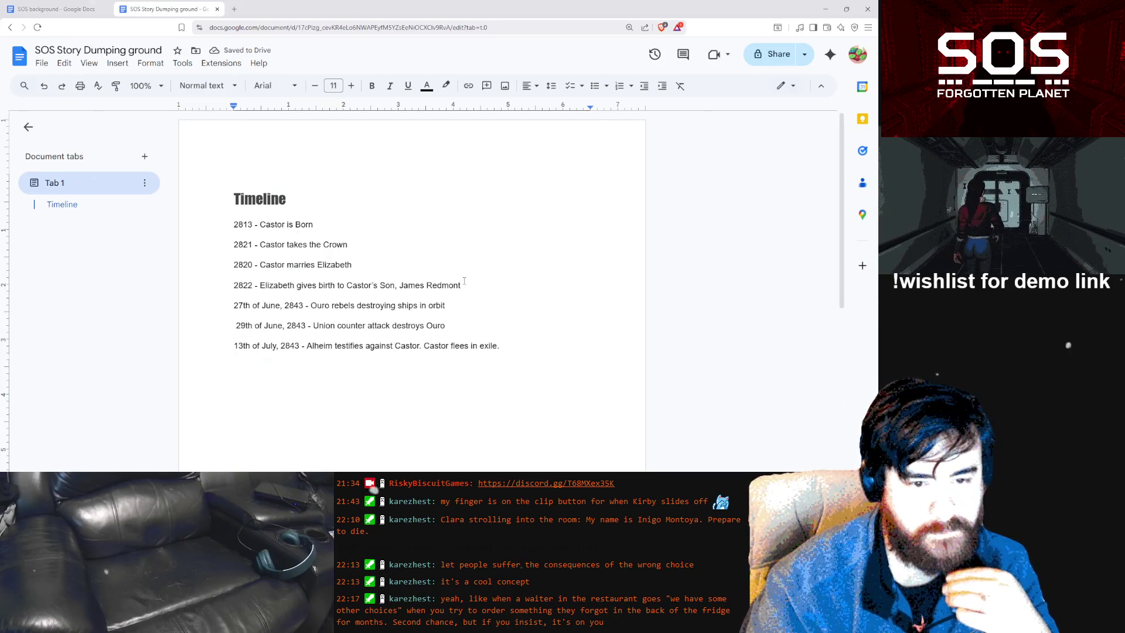
left_click(464, 281)
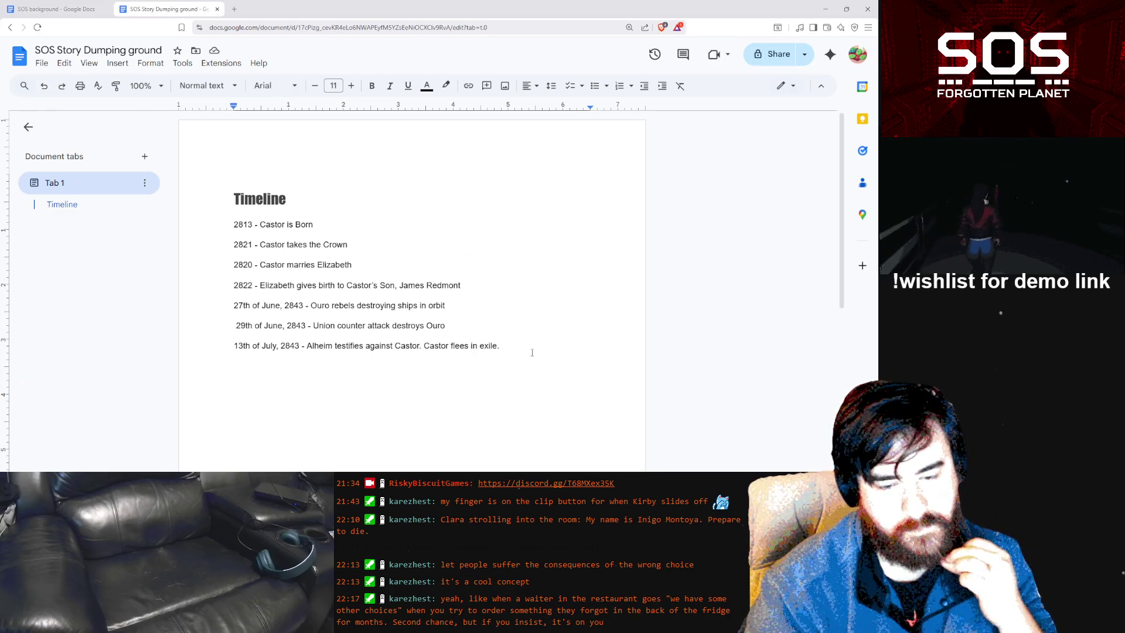
Add blank lines below the 2843 exile entry, then switch over to the Unity editor
key("Return")
key("Return")
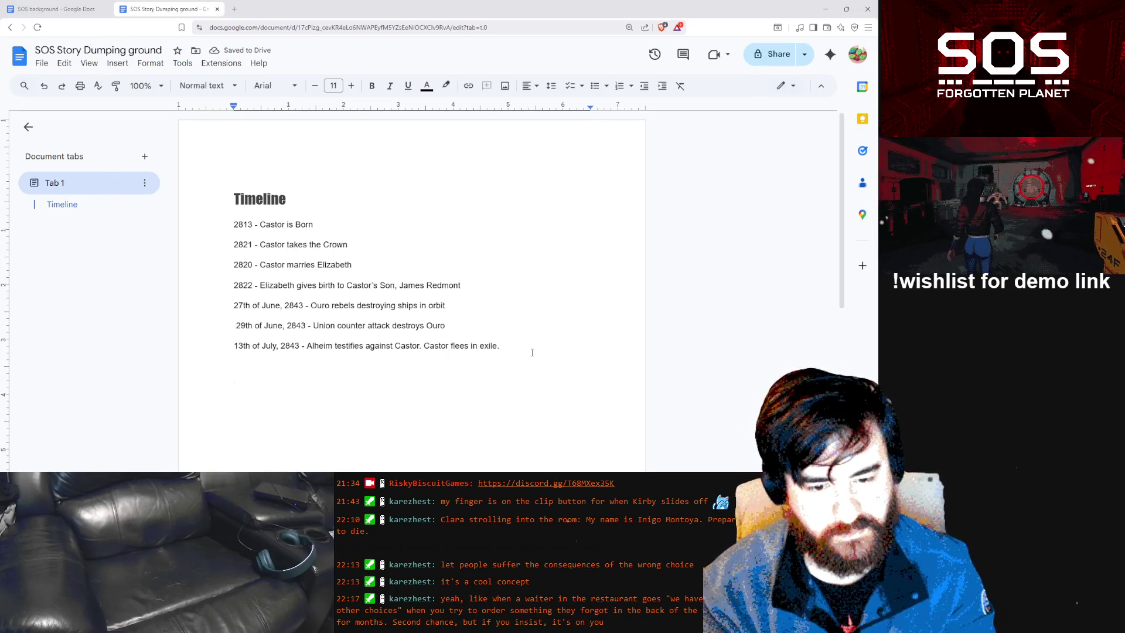
mouse_move(278, 621)
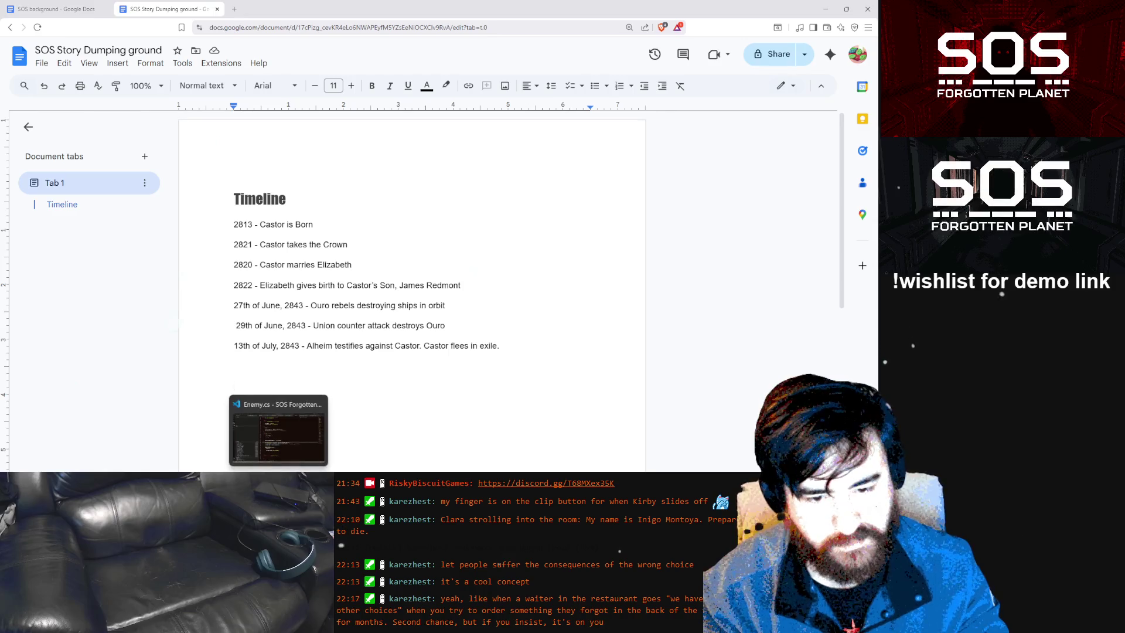
mouse_move(237, 621)
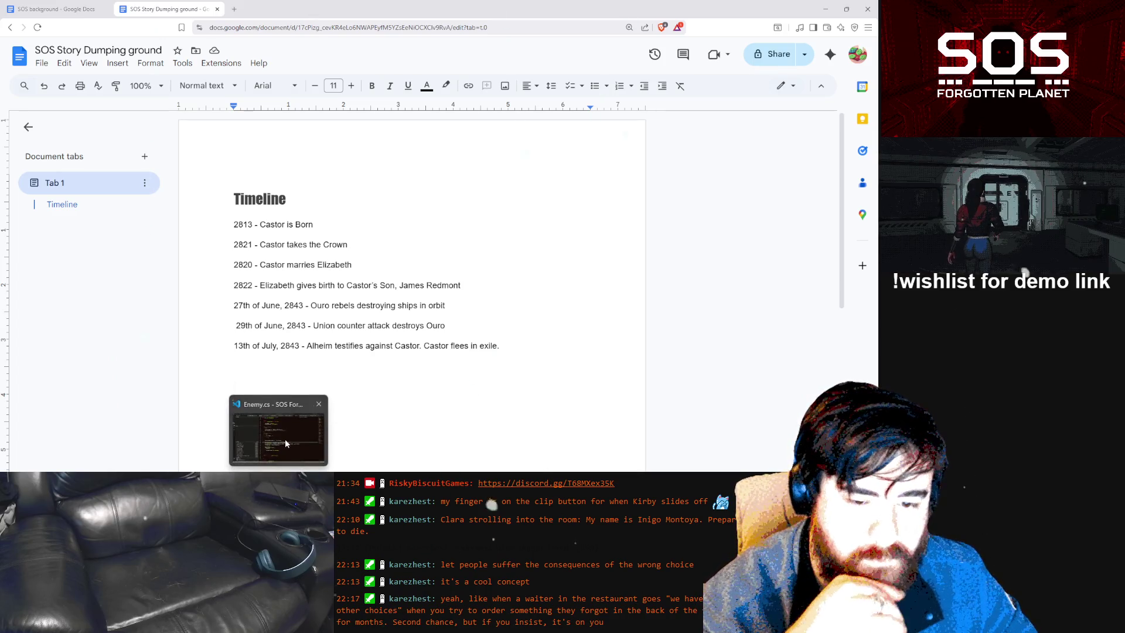
left_click(286, 438)
left_click(286, 463)
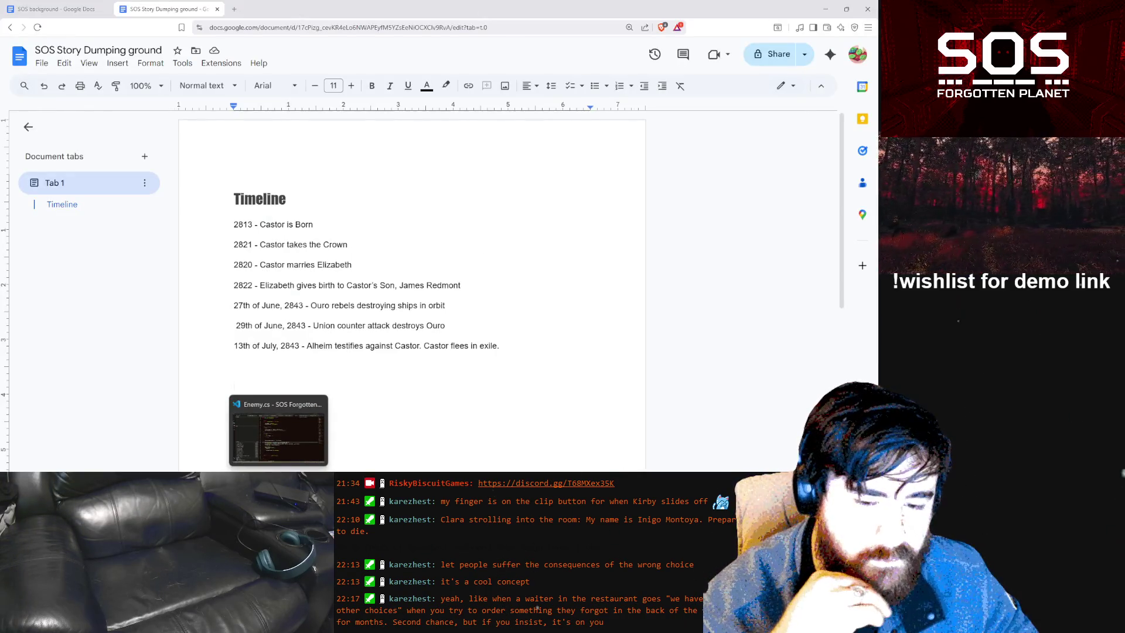
mouse_move(258, 621)
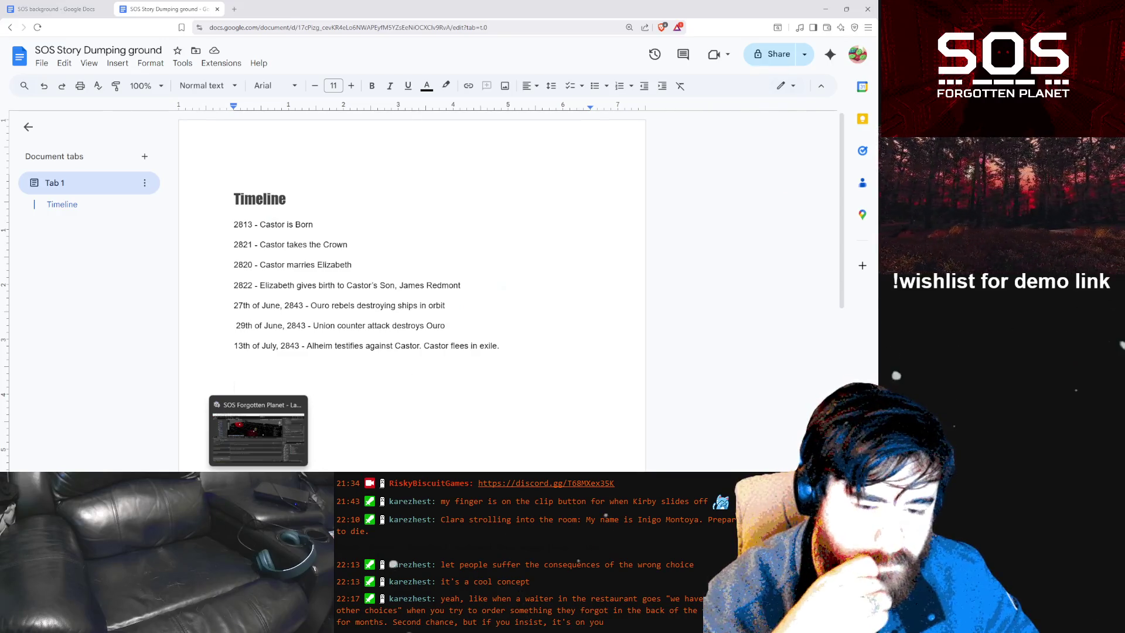
left_click(254, 431)
Switch the Localization Tables view from IgorDialogue to IntroSceneFirstDialogue and scroll through all its entries
left_click(109, 254)
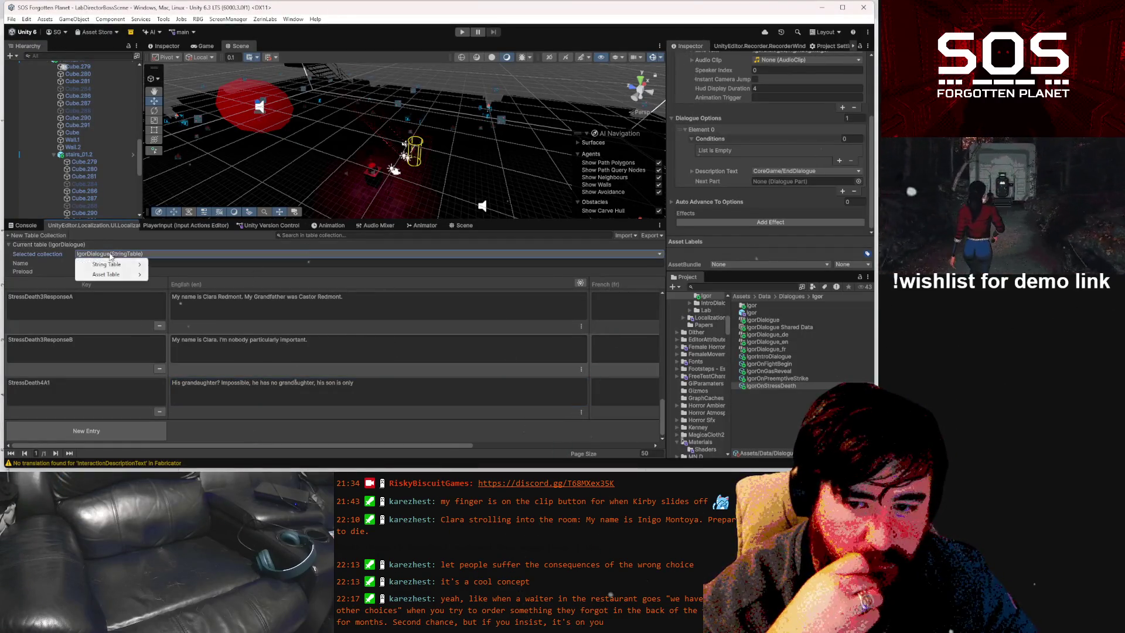
mouse_move(109, 265)
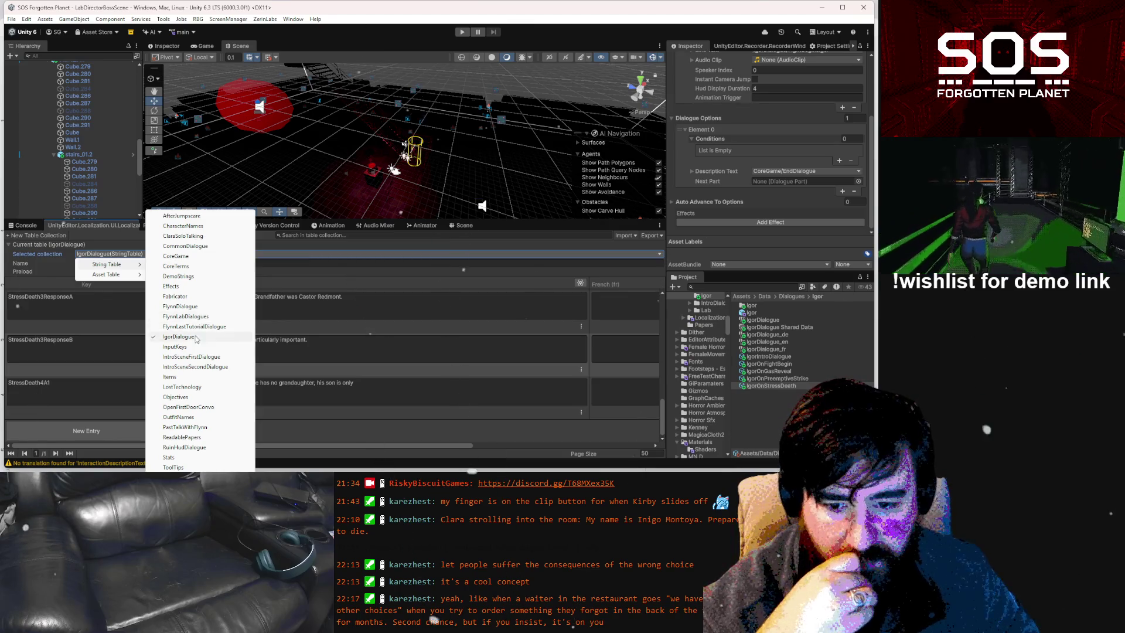
left_click(193, 356)
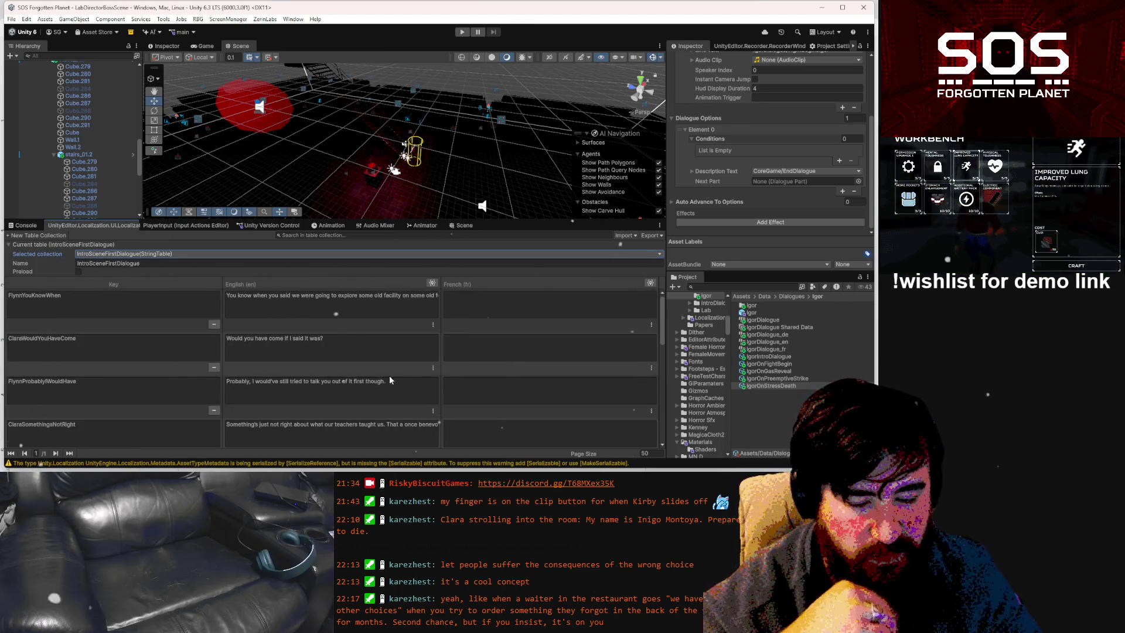
scroll(400, 379, "down", 1)
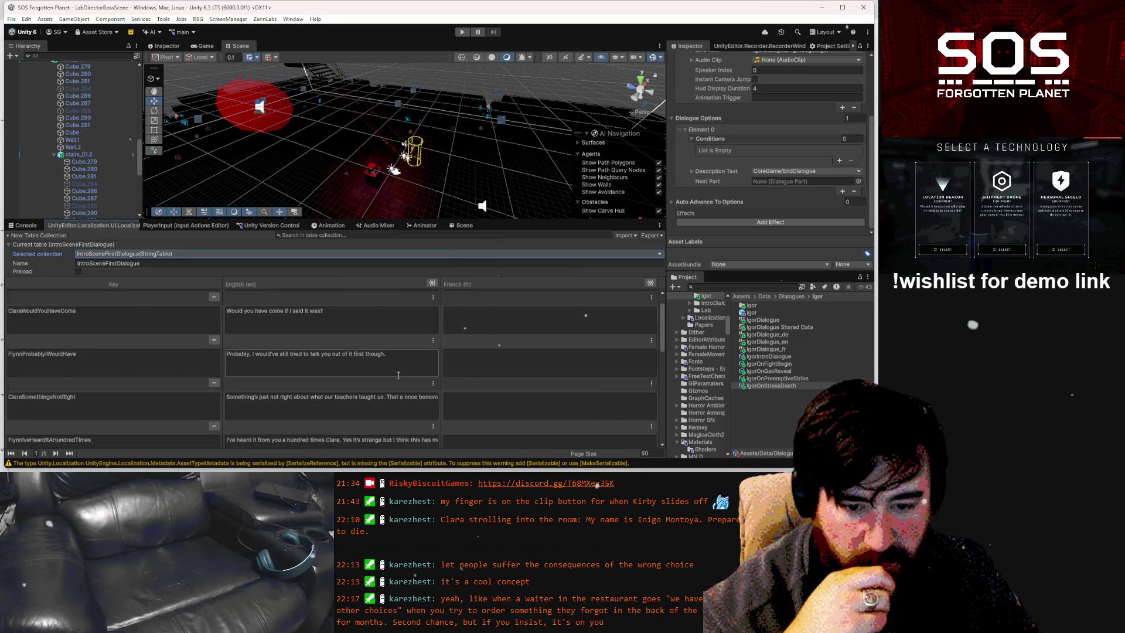
scroll(398, 374, "down", 4)
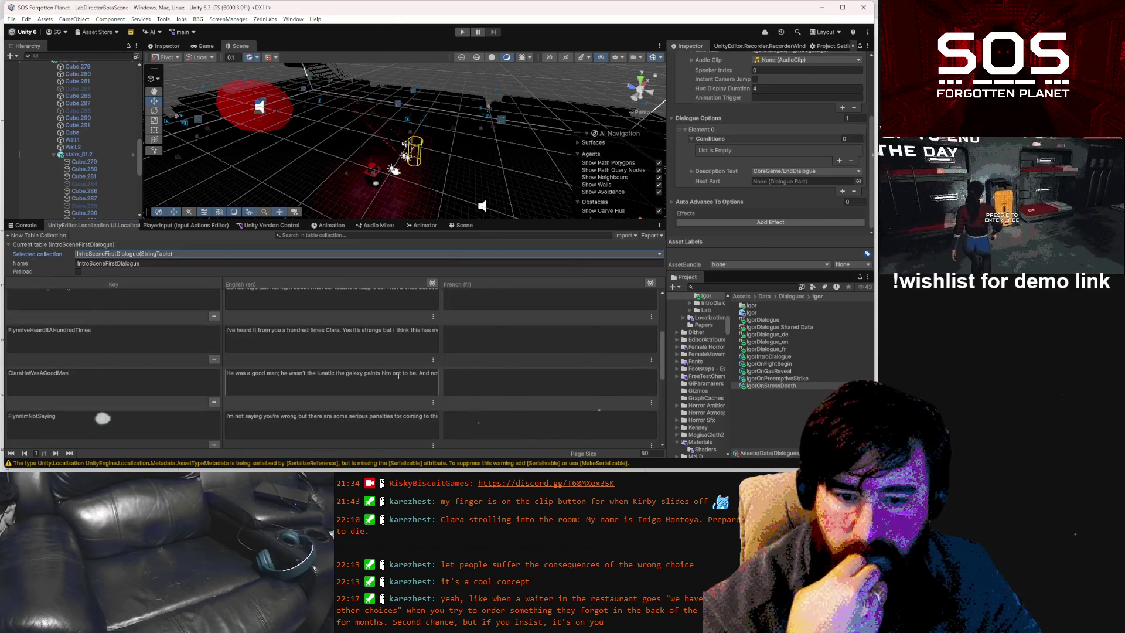
scroll(398, 376, "down", 3)
scroll(398, 375, "down", 10)
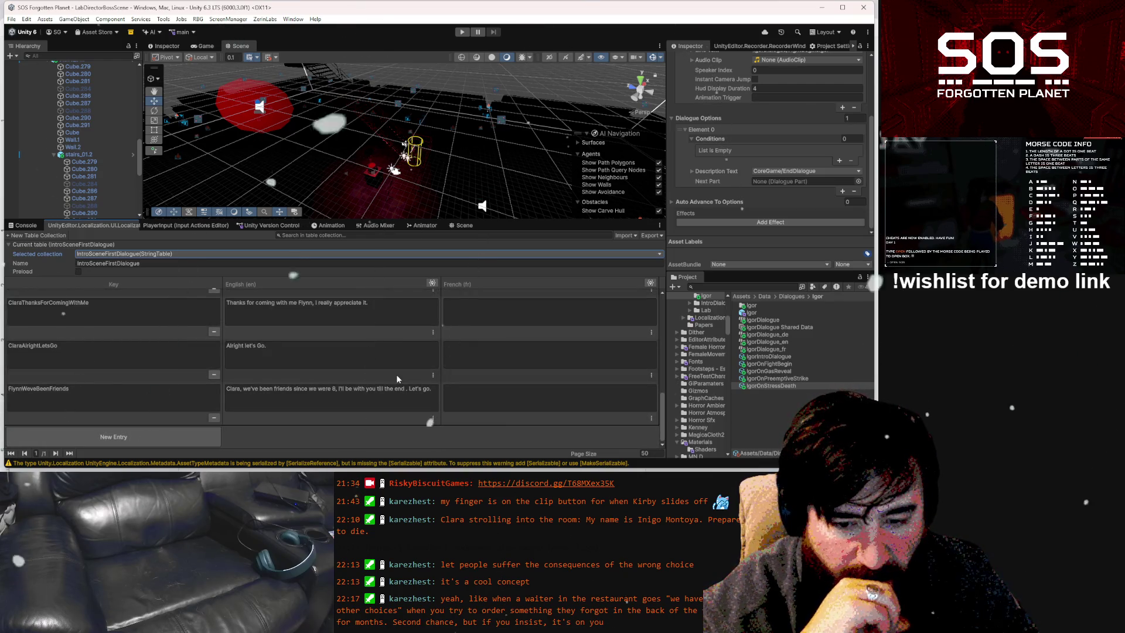
key("alt+Tab")
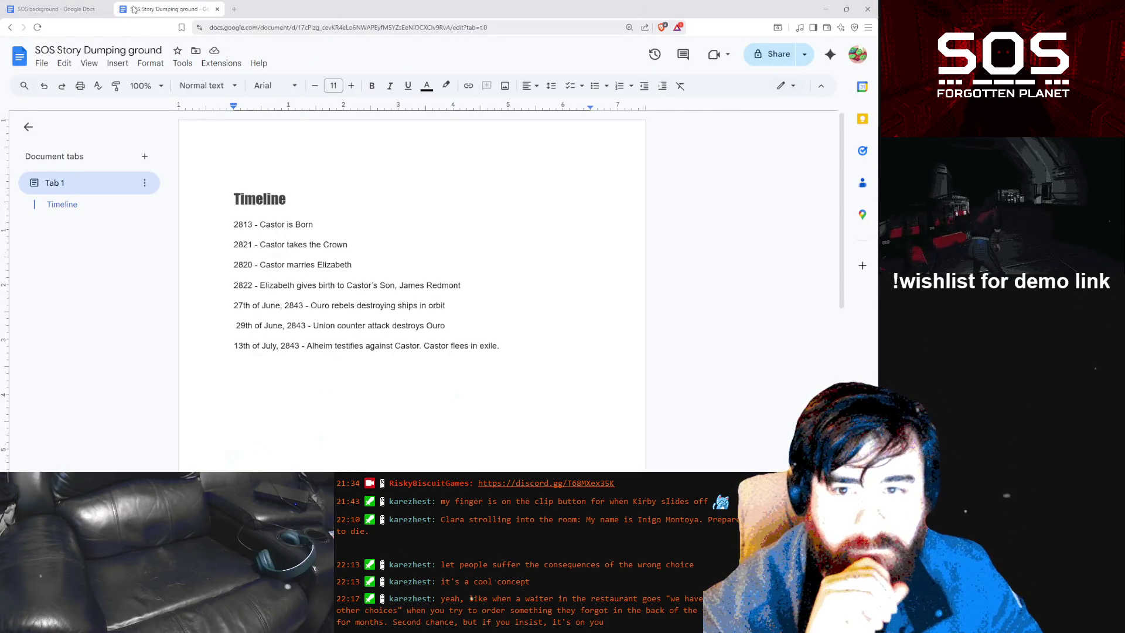
Switch to the SOS background tab and scroll down to its Revised Version section
left_click(54, 8)
scroll(389, 283, "down", 3)
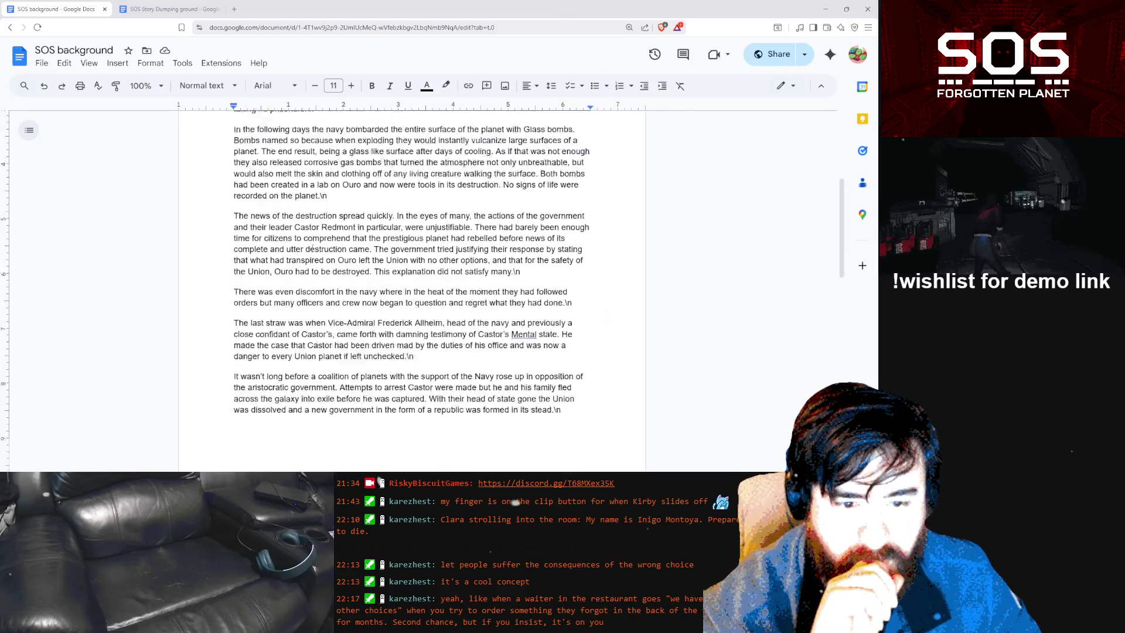
scroll(389, 284, "down", 5)
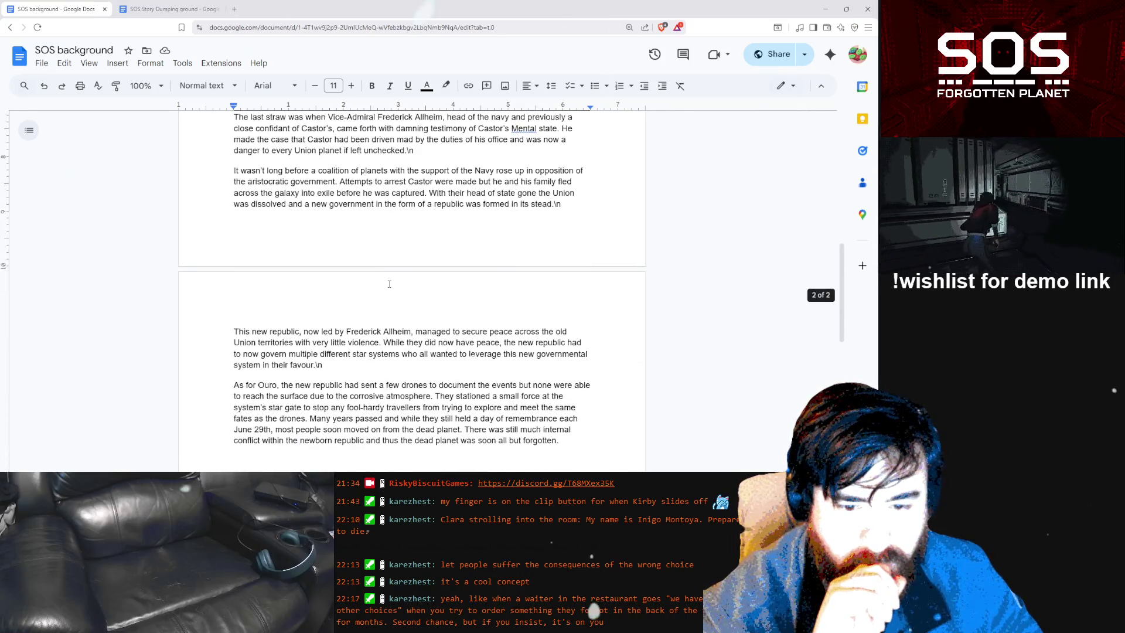
scroll(389, 284, "down", 5)
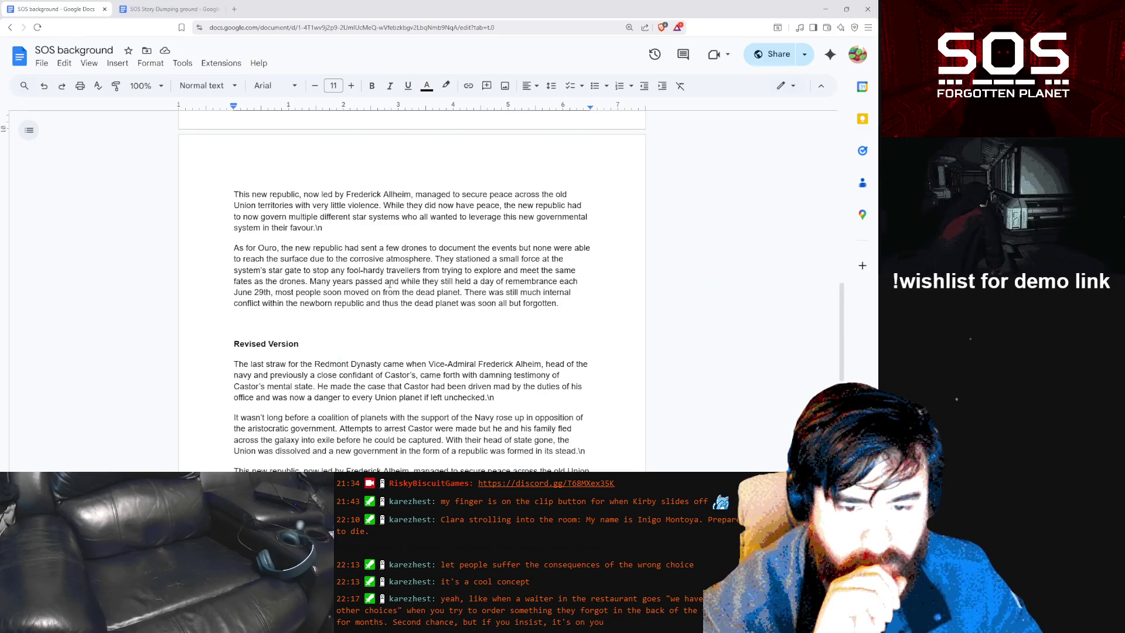
scroll(390, 284, "down", 3)
left_click(11, 28)
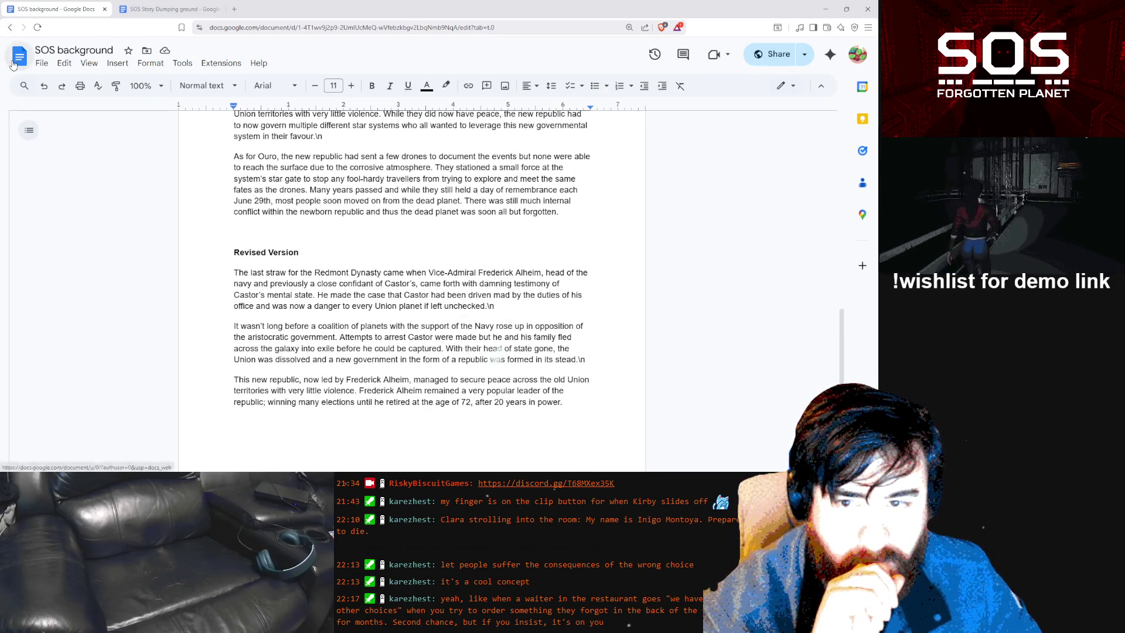
Open First Dialogue Redo from Recent documents and read through Clara and Flynn's dialogue
scroll(441, 272, "down", 5)
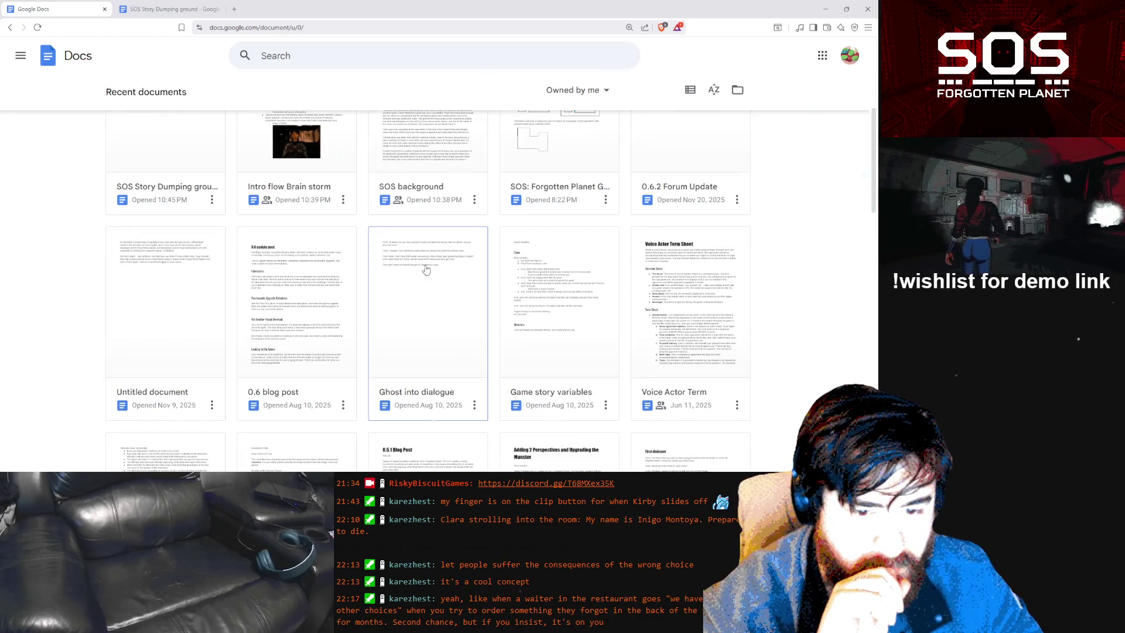
scroll(217, 298, "down", 3)
scroll(205, 325, "down", 4)
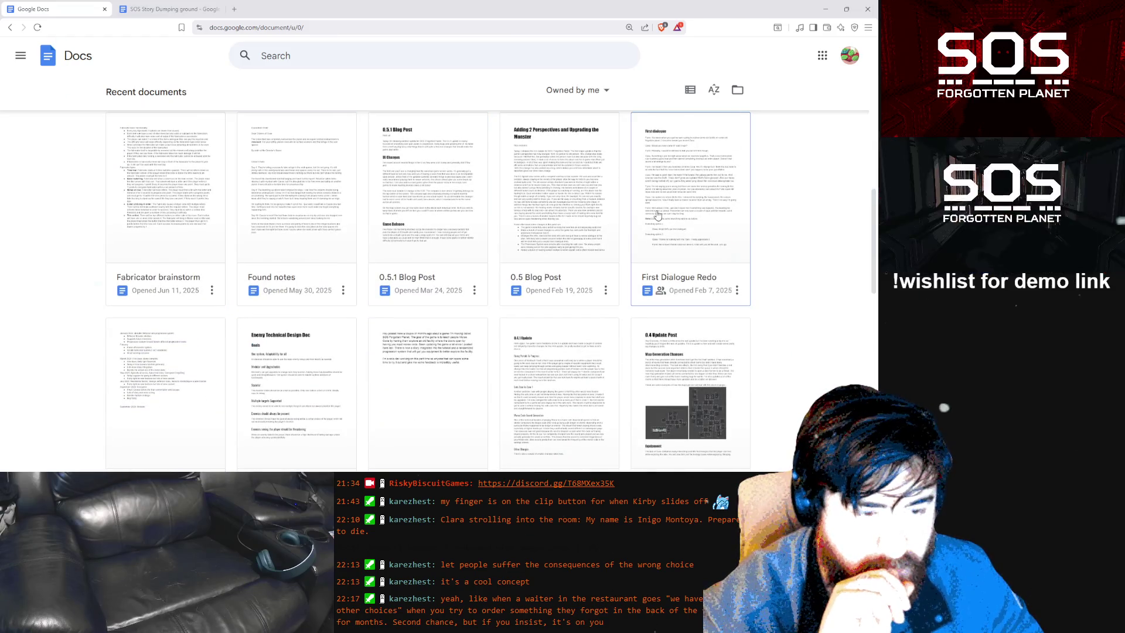
left_click(658, 214)
scroll(351, 221, "down", 4)
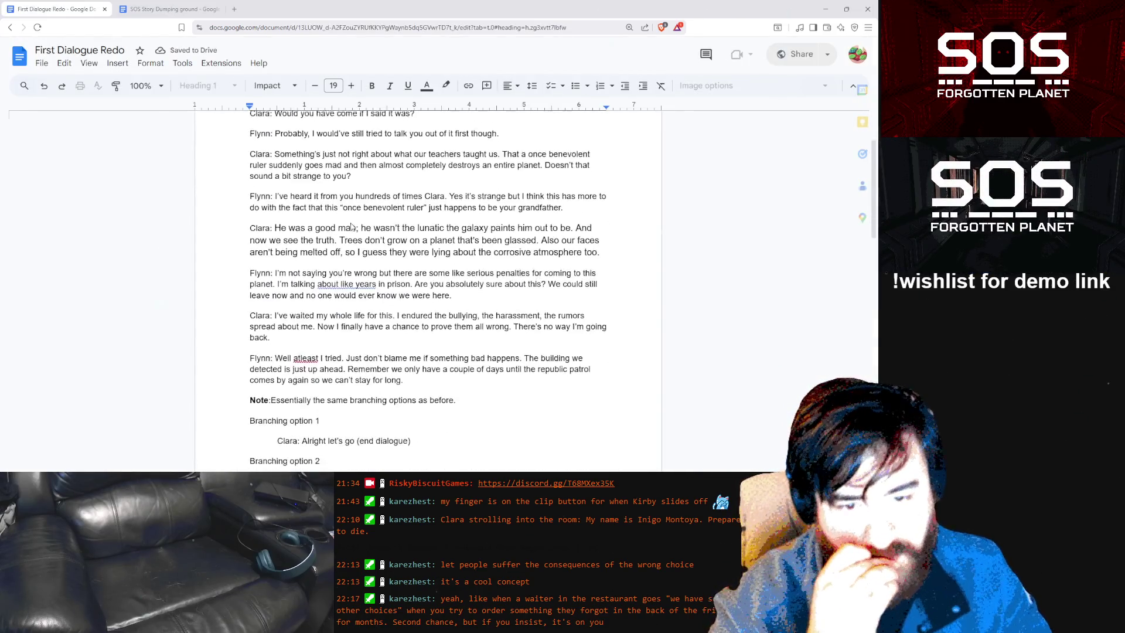
scroll(352, 223, "down", 6)
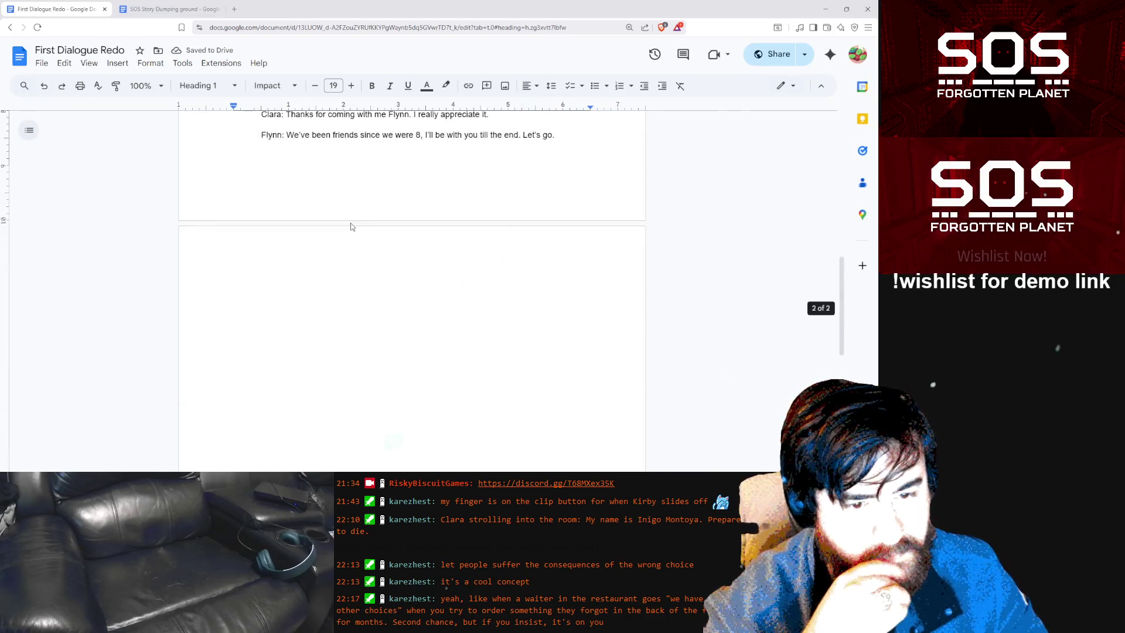
scroll(352, 222, "up", 5)
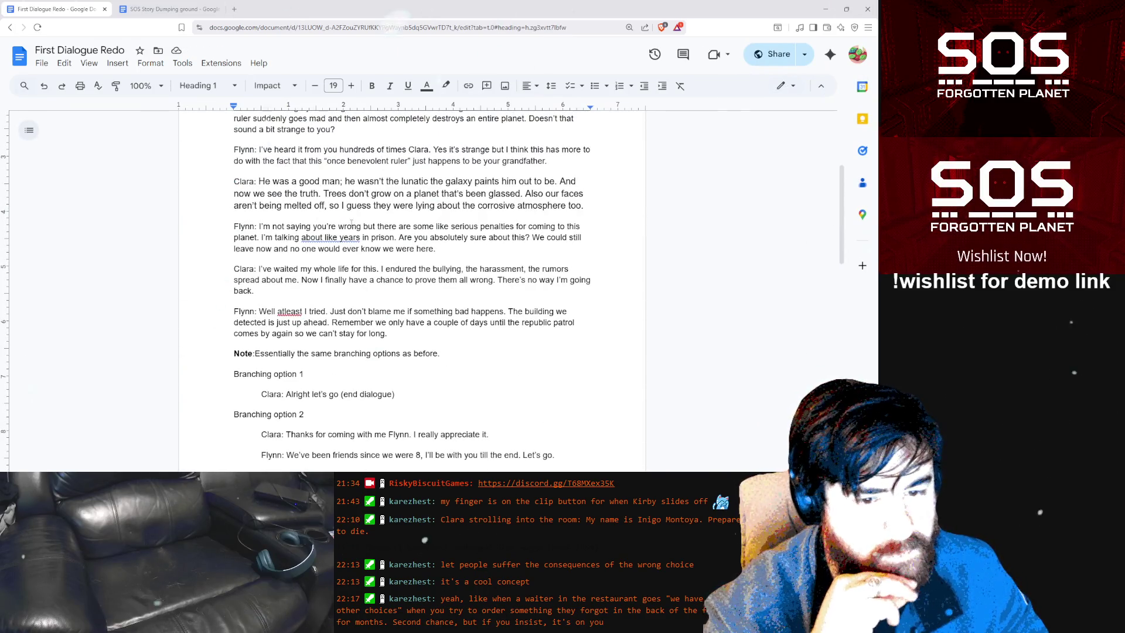
scroll(352, 222, "up", 3)
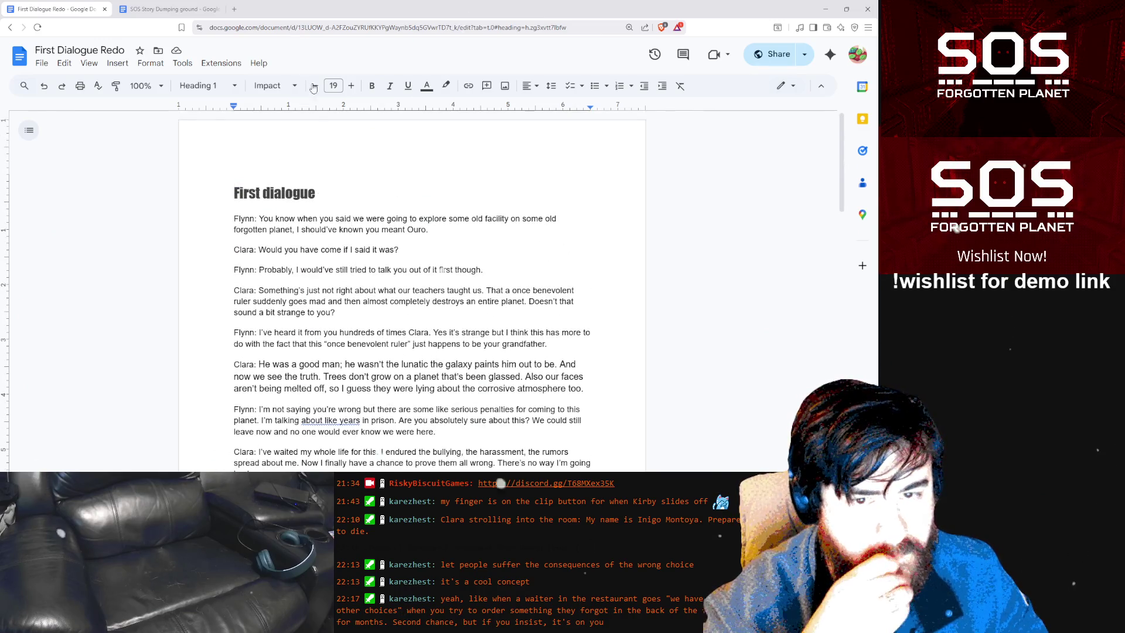
key("alt+Left")
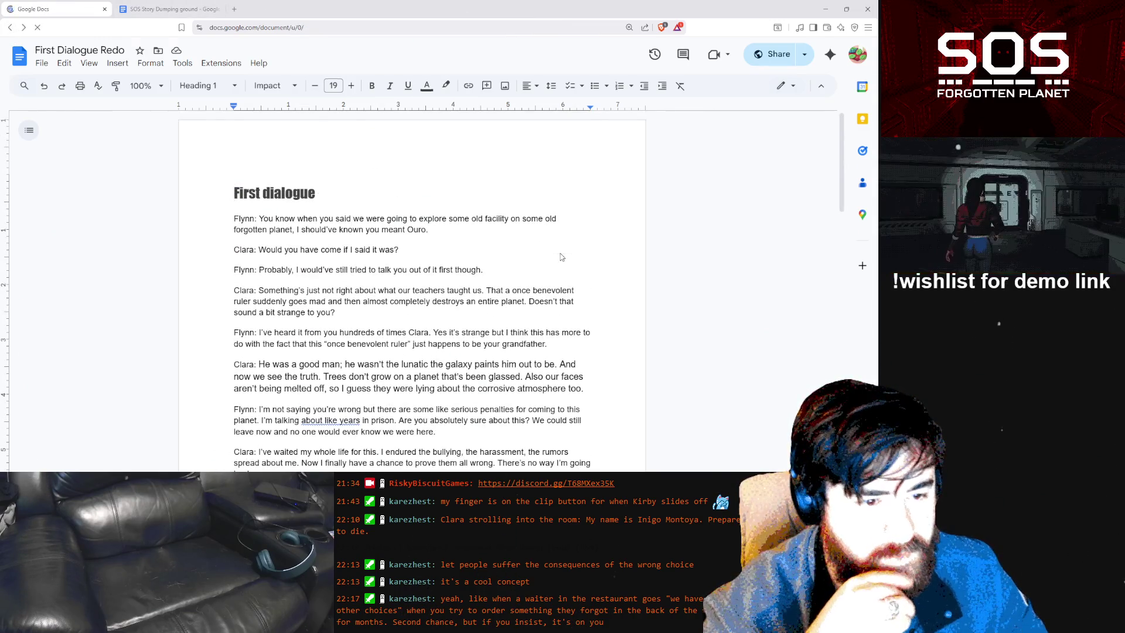
Scroll the Recent documents grid and open Trailer Script and Layout
scroll(573, 261, "down", 10)
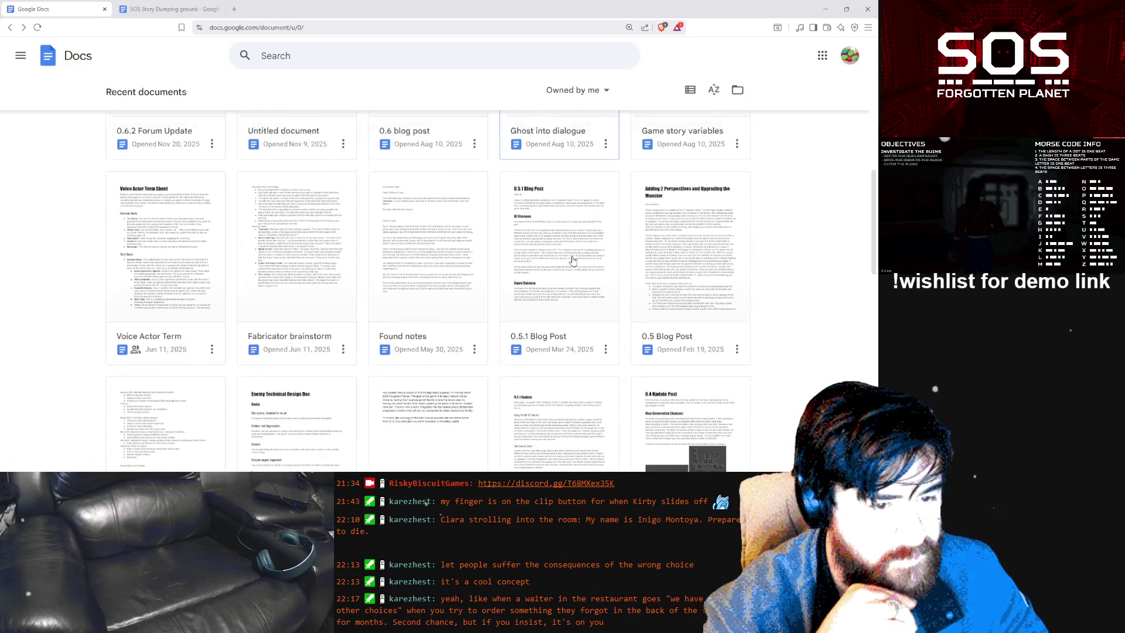
scroll(573, 261, "down", 3)
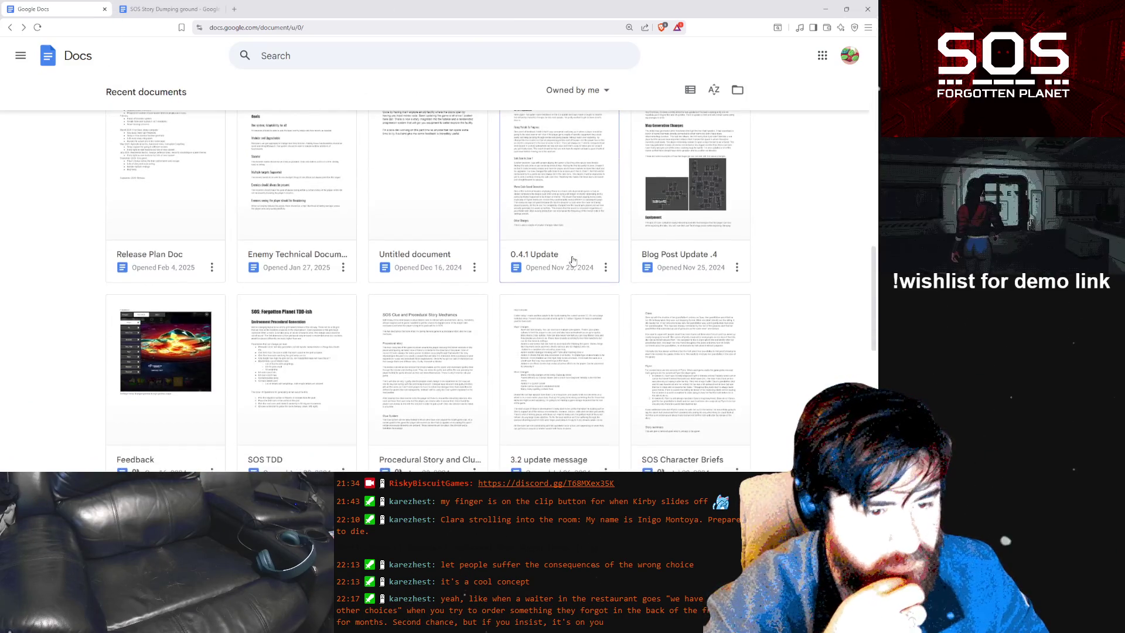
scroll(572, 260, "down", 2)
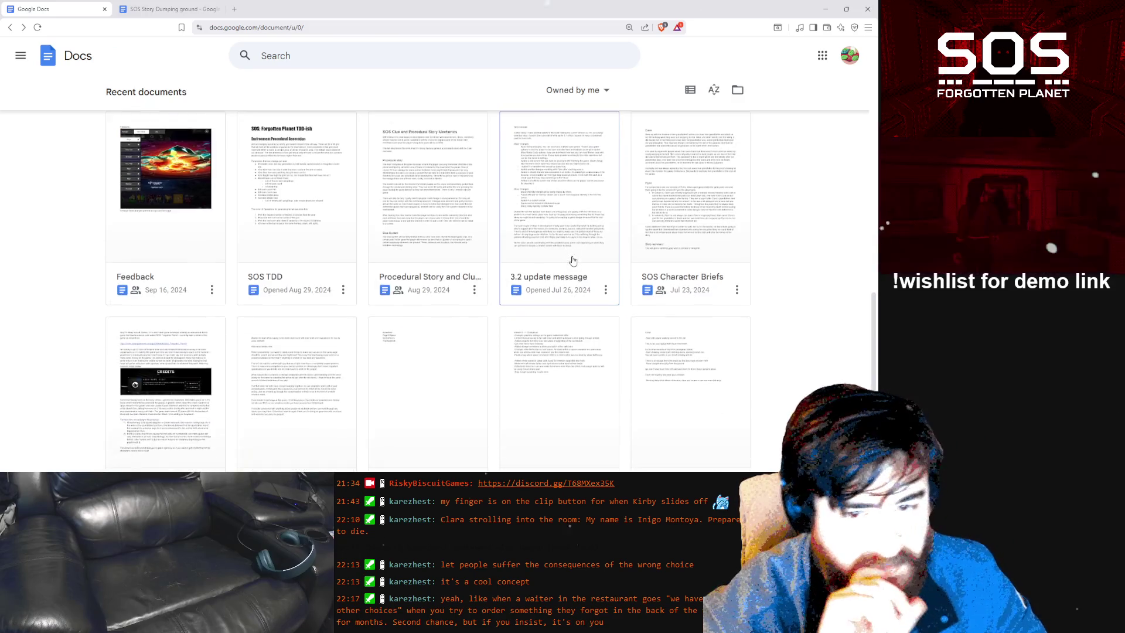
scroll(573, 261, "down", 2)
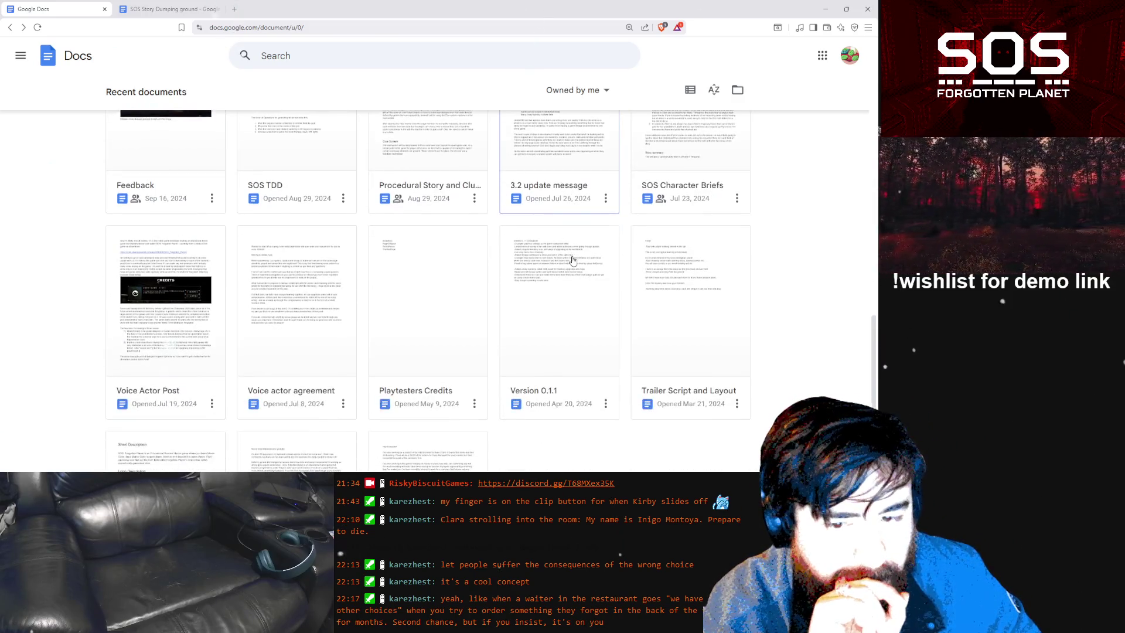
scroll(573, 261, "down", 3)
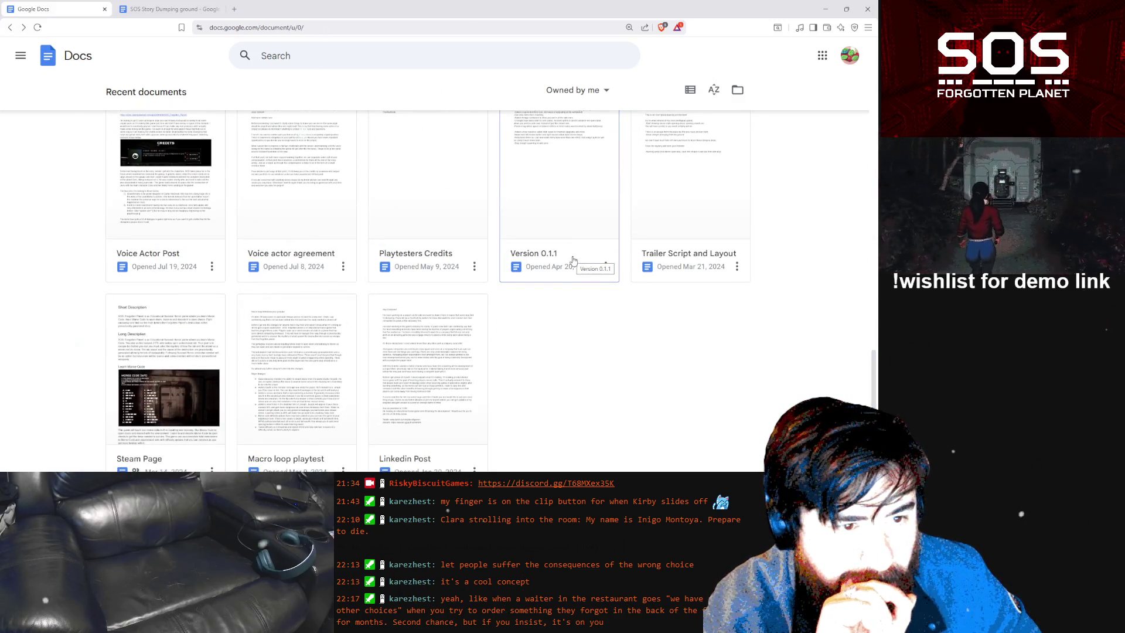
left_click(709, 209)
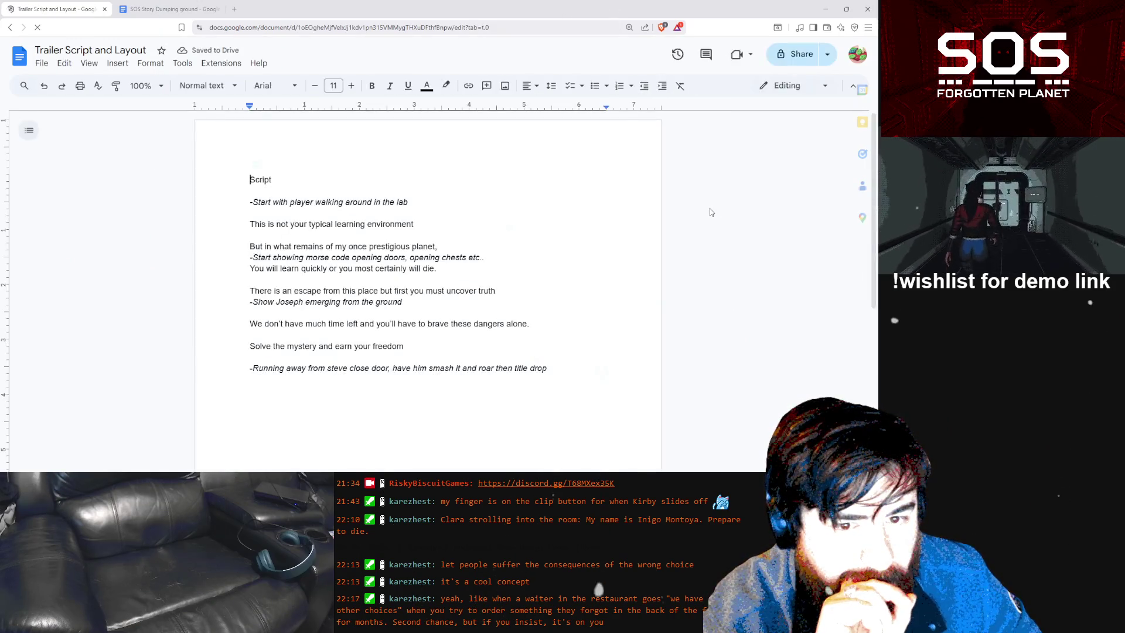
Browse down and back up the recent documents list on the Docs home page
left_click(10, 27)
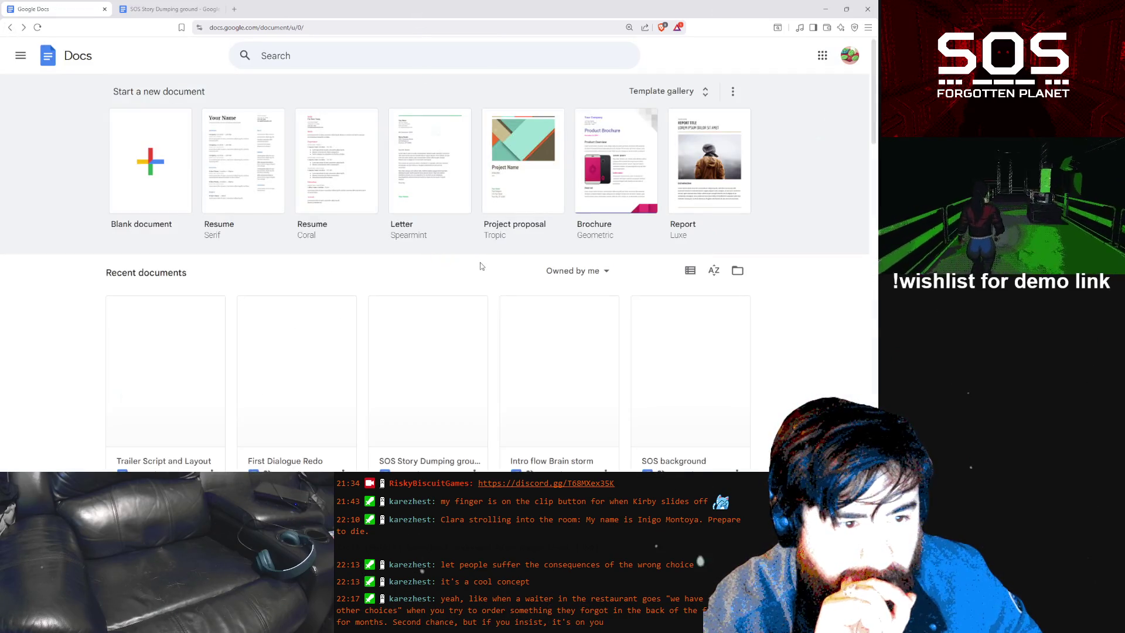
scroll(480, 266, "down", 6)
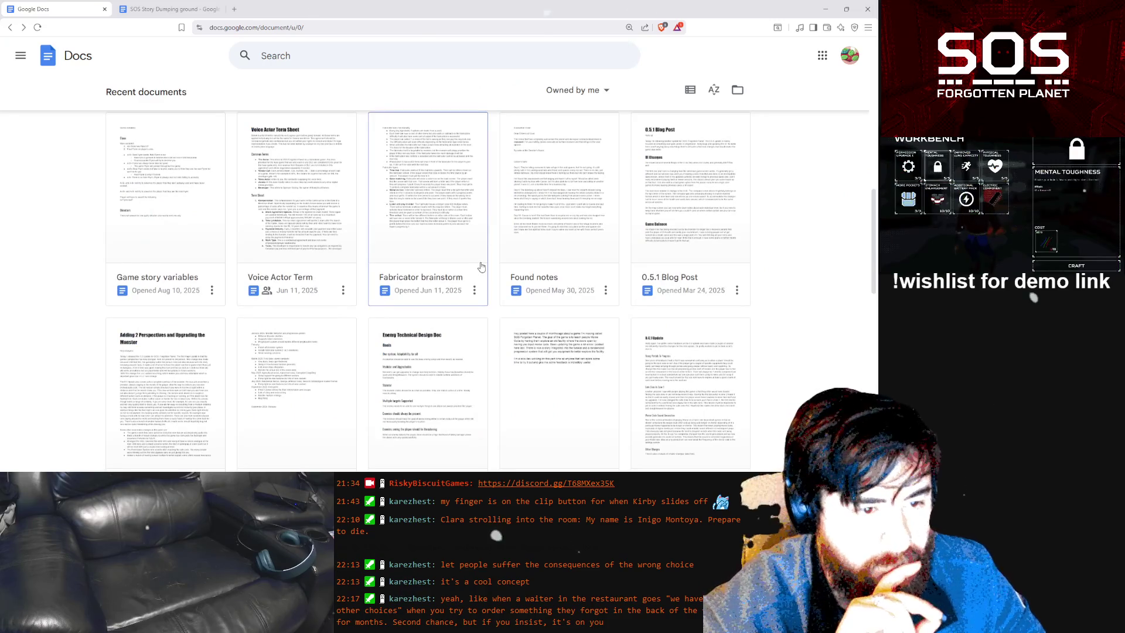
scroll(481, 267, "down", 3)
scroll(480, 267, "down", 3)
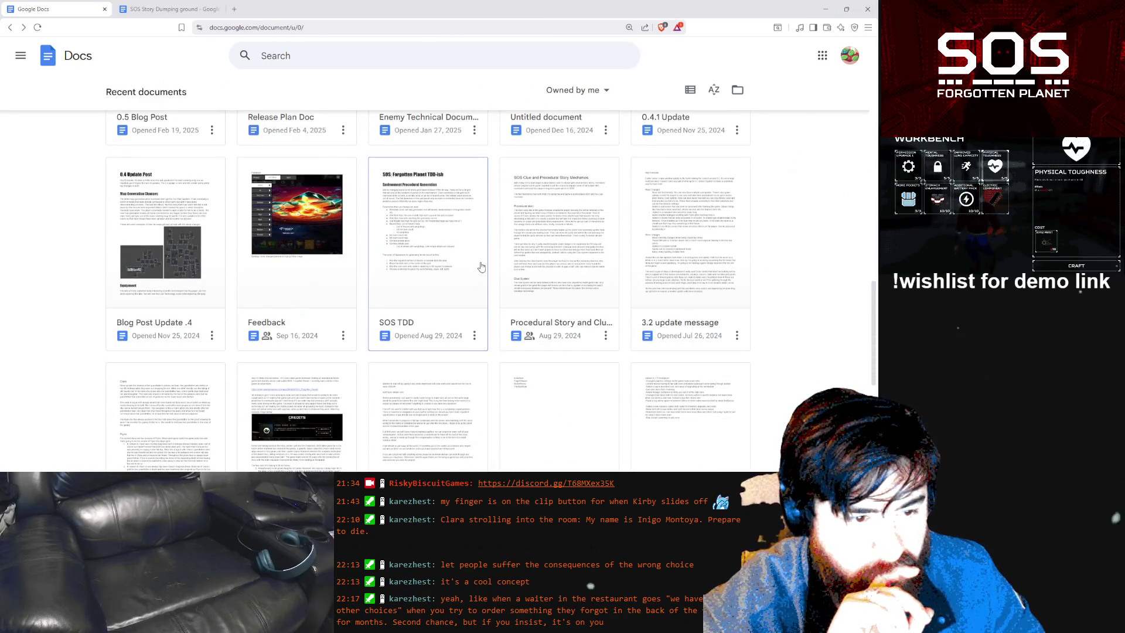
scroll(481, 268, "down", 3)
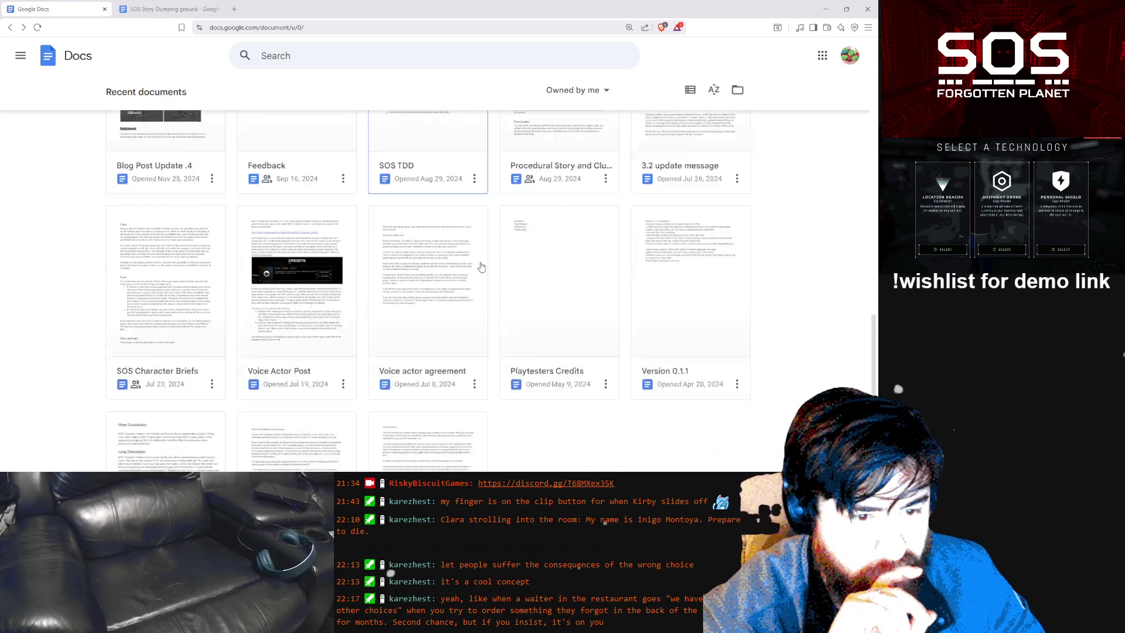
scroll(480, 267, "down", 3)
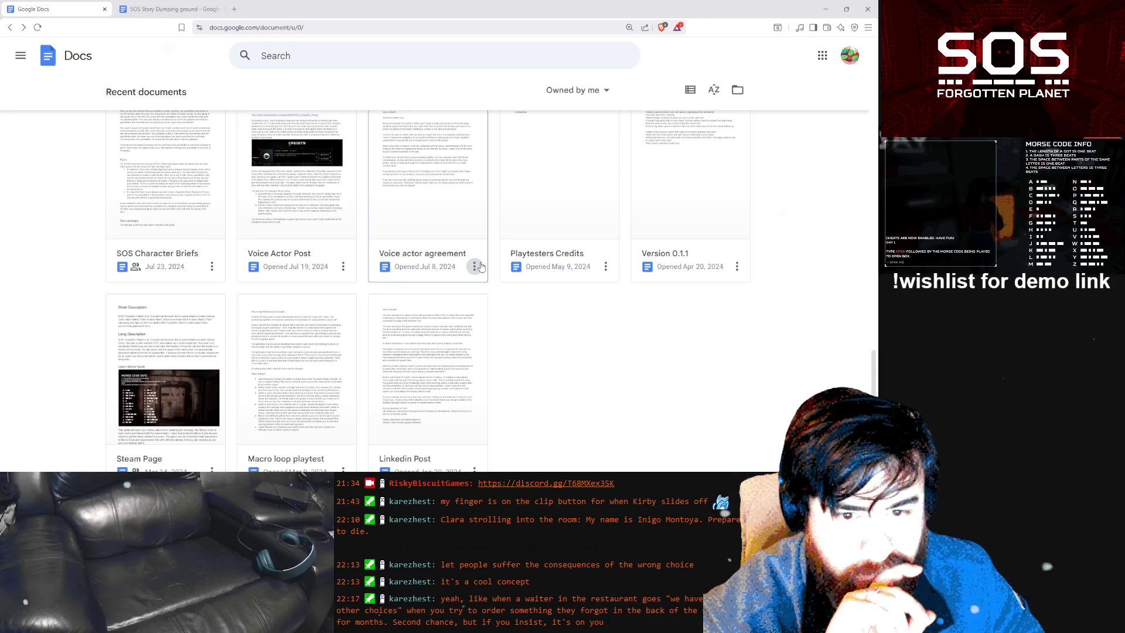
scroll(480, 267, "down", 1)
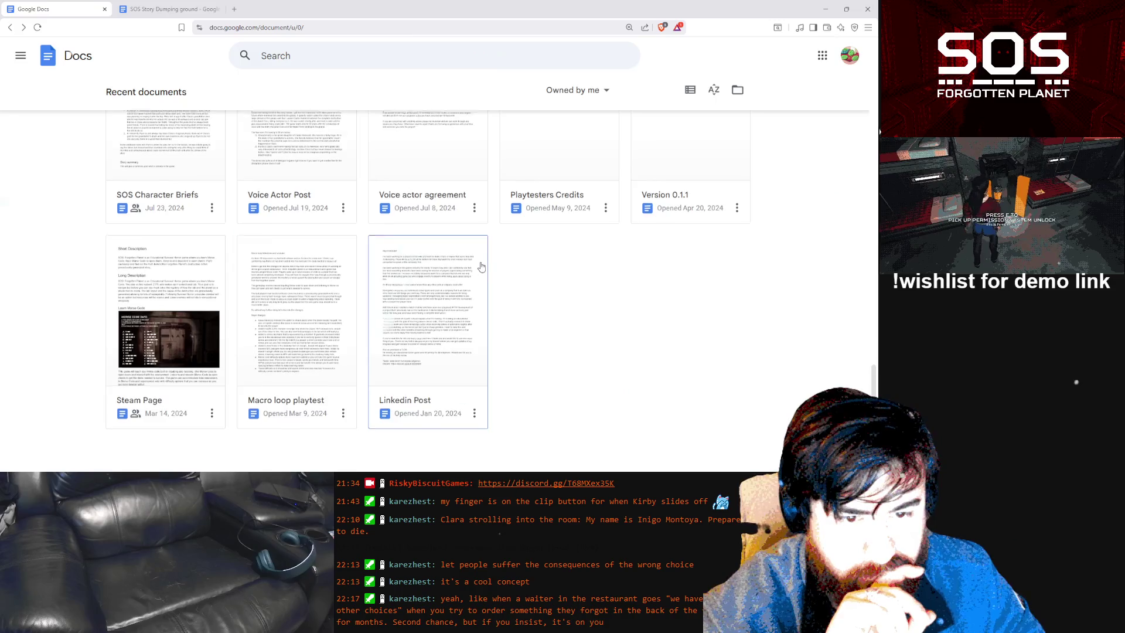
scroll(480, 267, "up", 5)
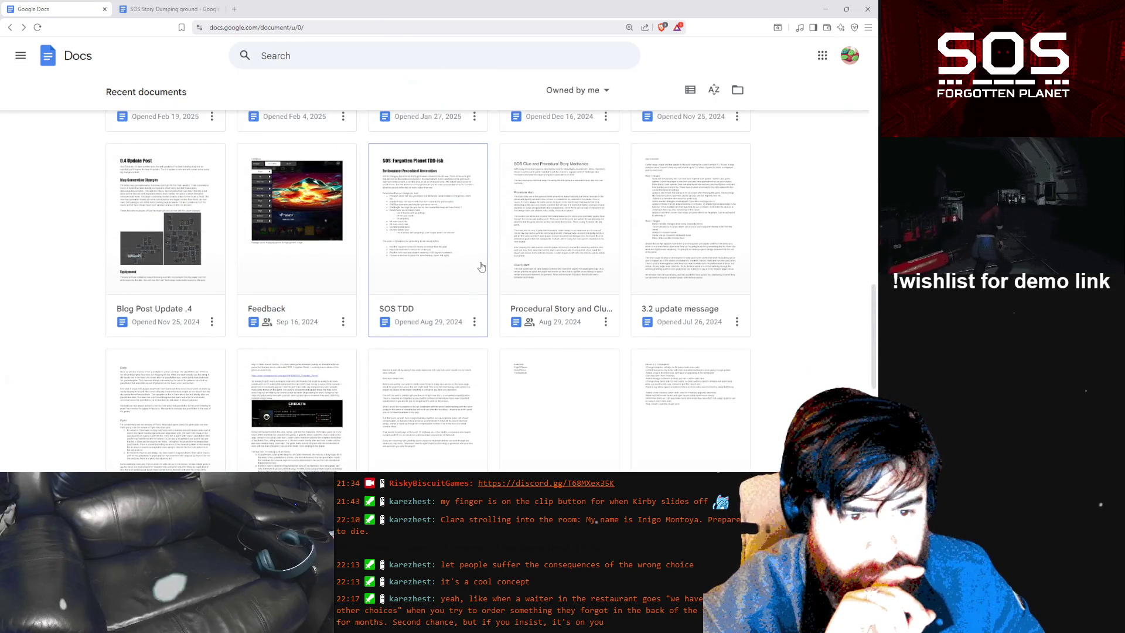
scroll(480, 268, "up", 2)
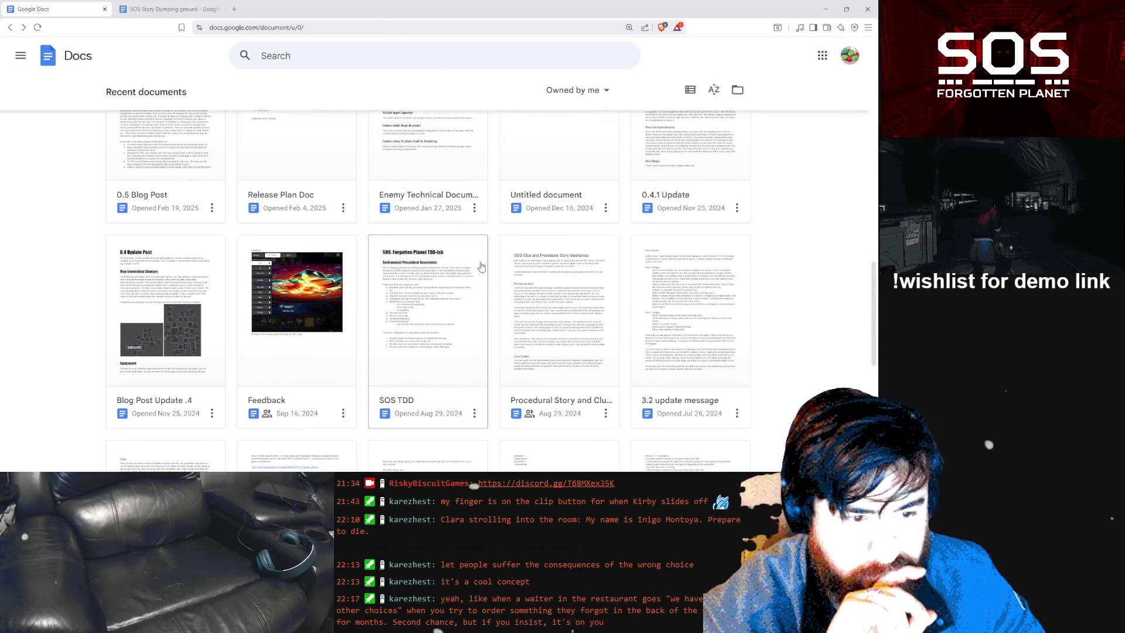
scroll(705, 299, "up", 3)
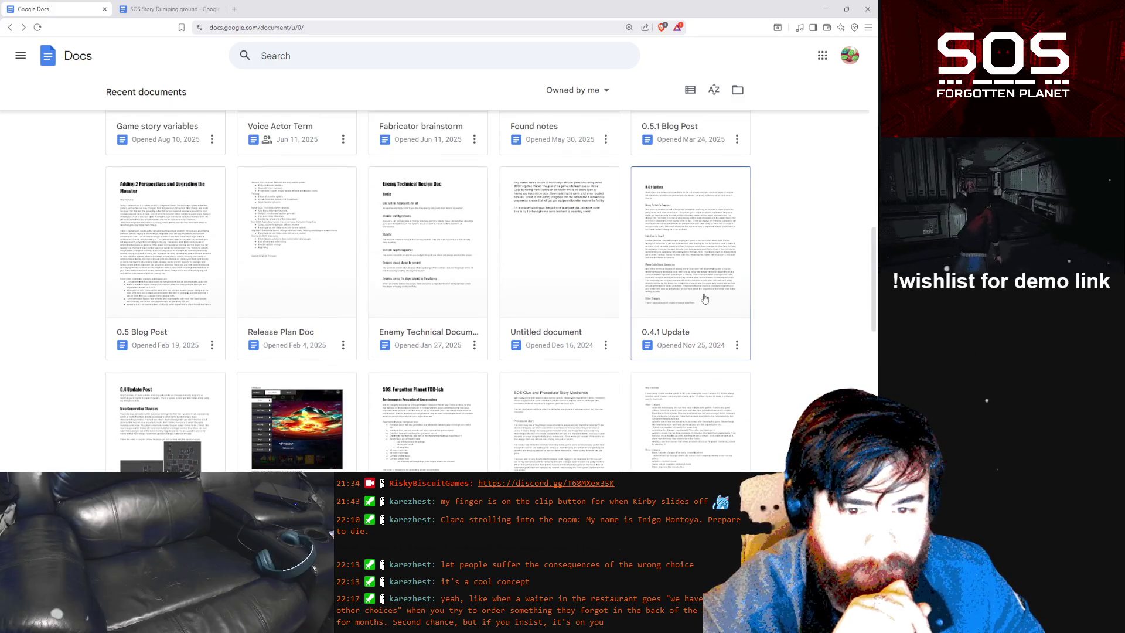
scroll(705, 299, "up", 5)
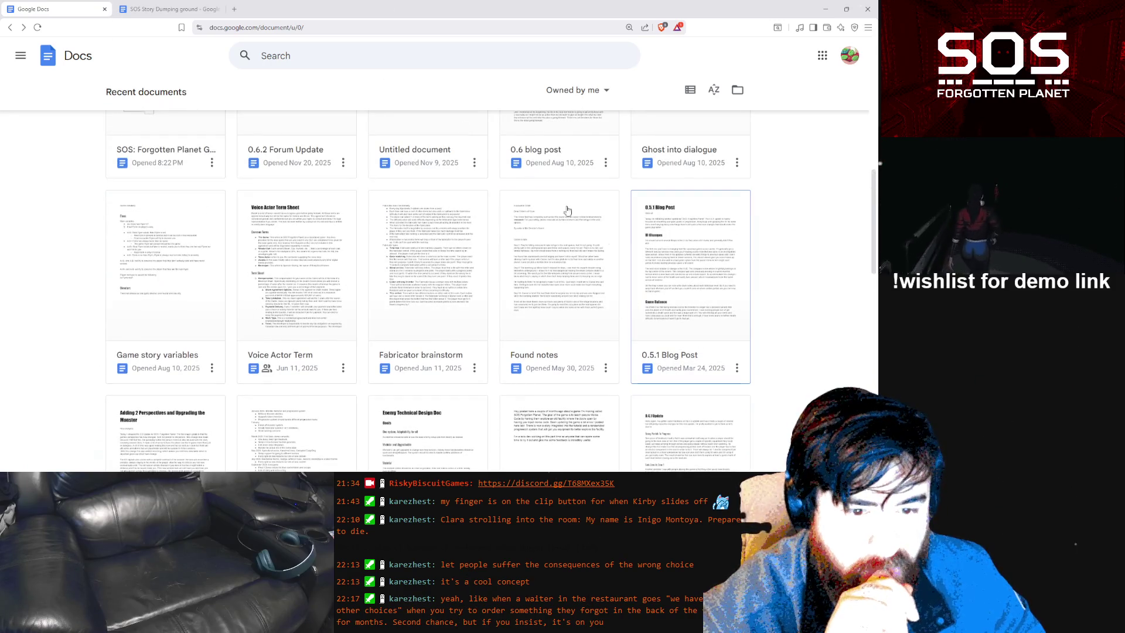
scroll(452, 211, "up", 5)
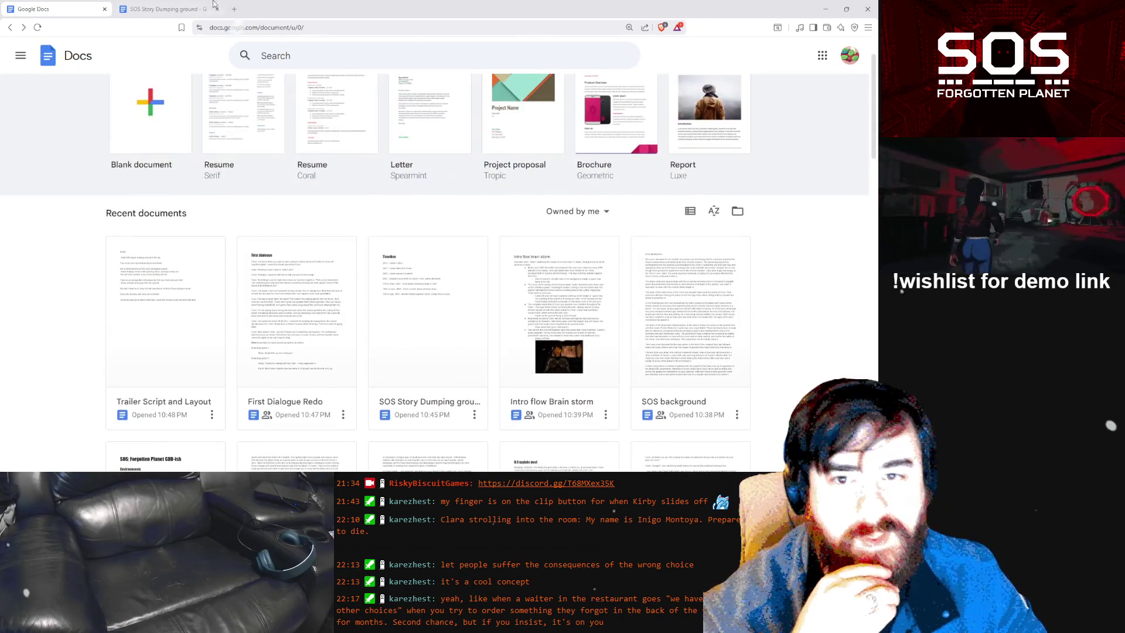
Return to the SOS Story Dumping ground tab, then bring the Unity editor to the front
left_click(193, 9)
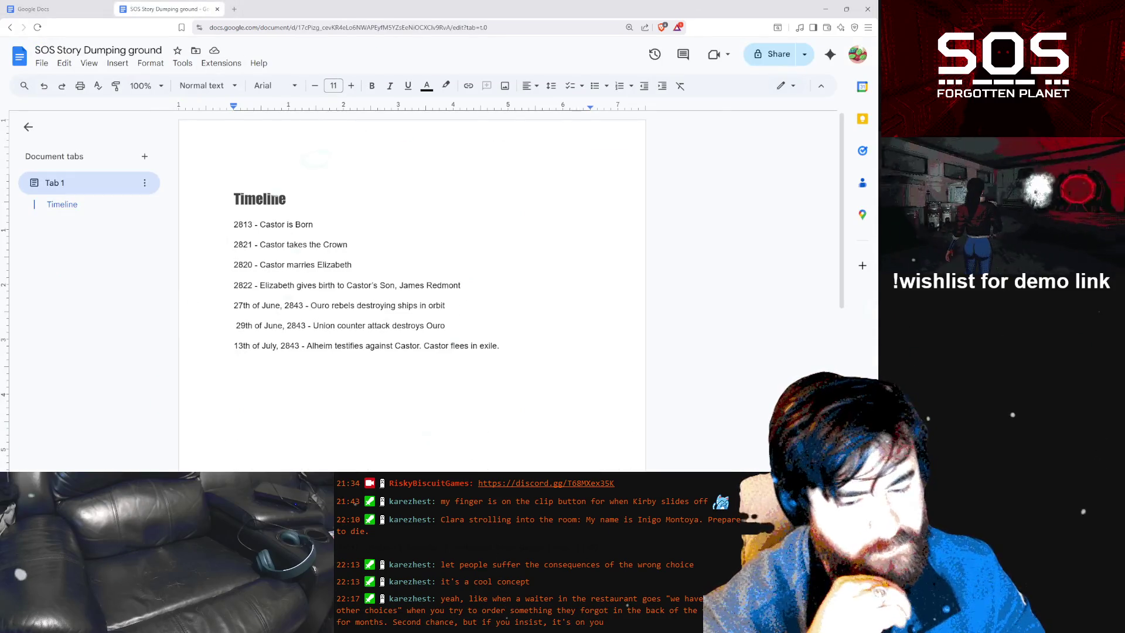
key("alt+Tab")
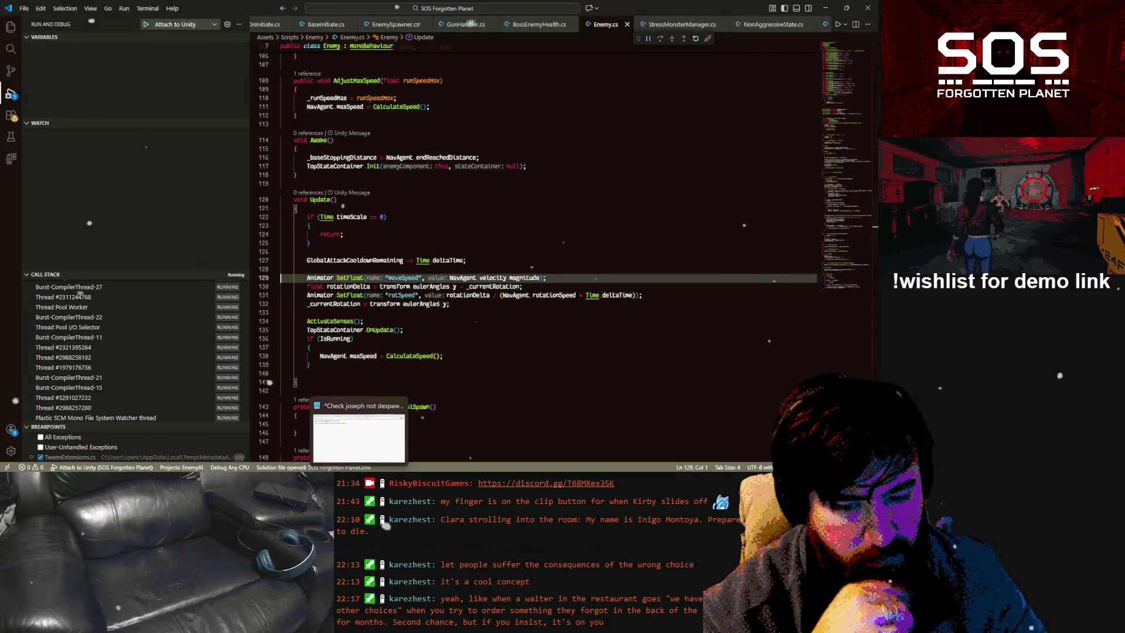
left_click(286, 424)
left_click(111, 253)
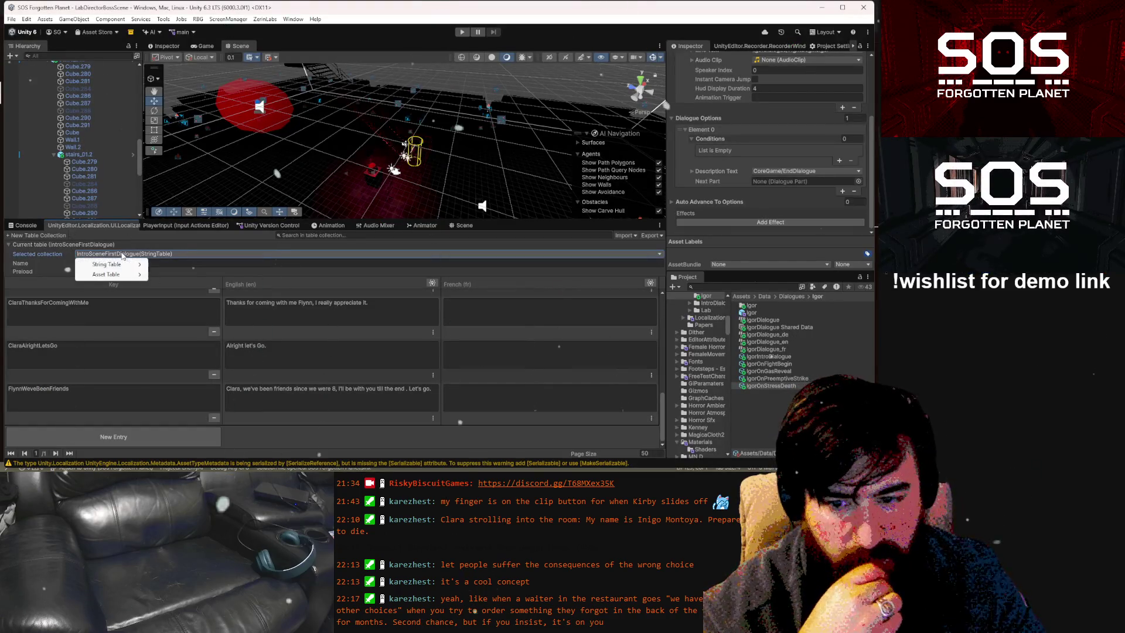
Switch to the IntroSceneSecondDialogue string table and scroll through its lines
mouse_move(138, 265)
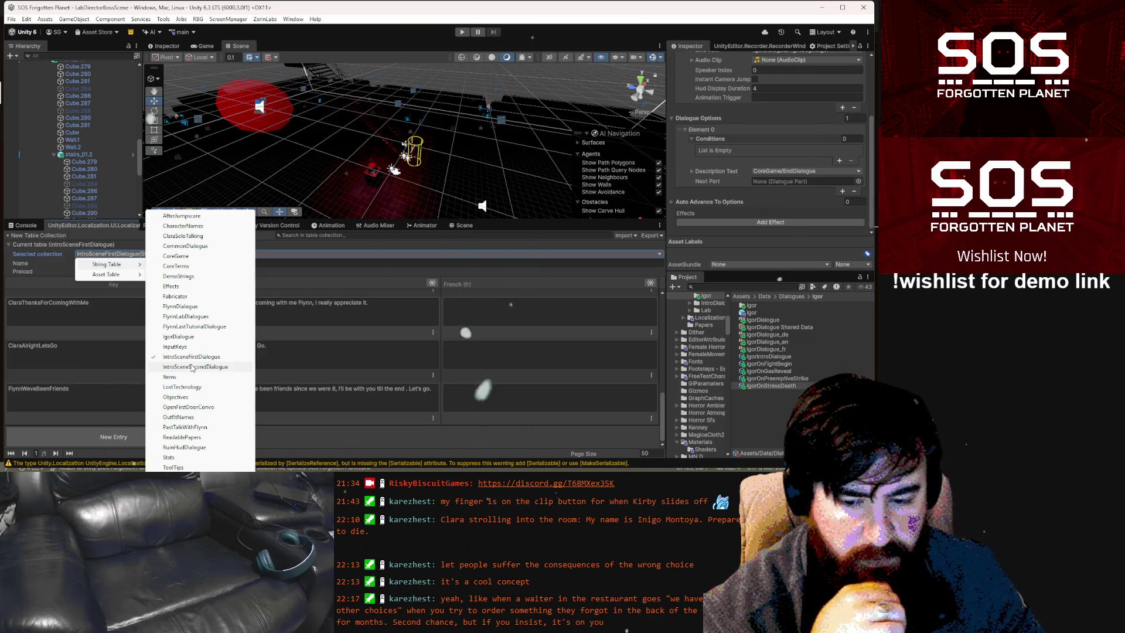
left_click(191, 366)
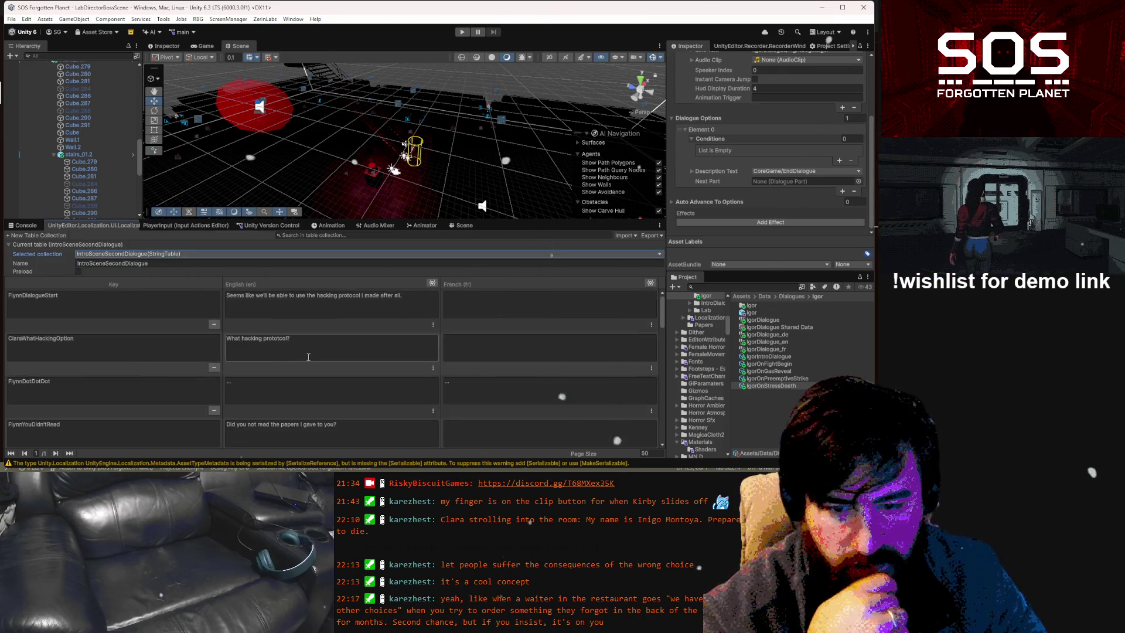
scroll(311, 357, "down", 5)
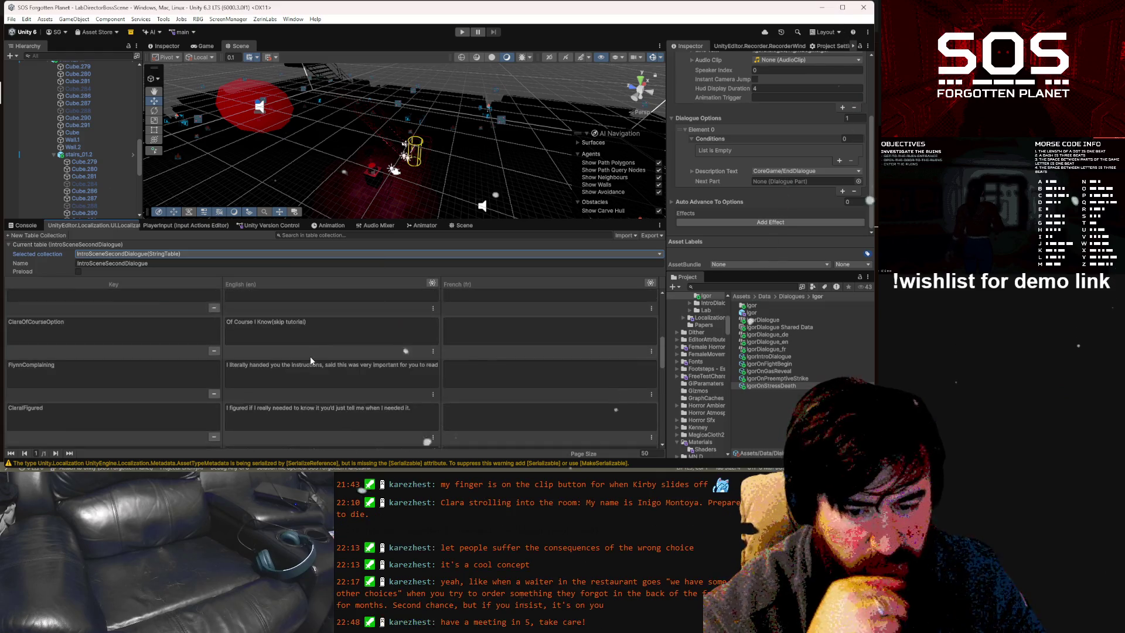
scroll(311, 357, "down", 2)
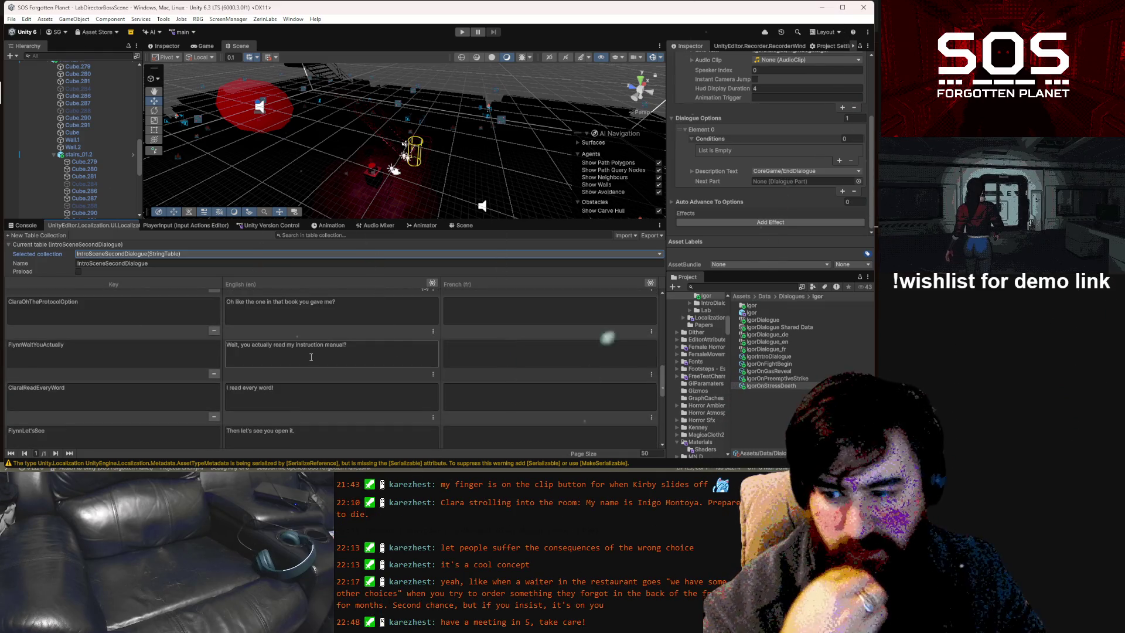
scroll(311, 357, "down", 2)
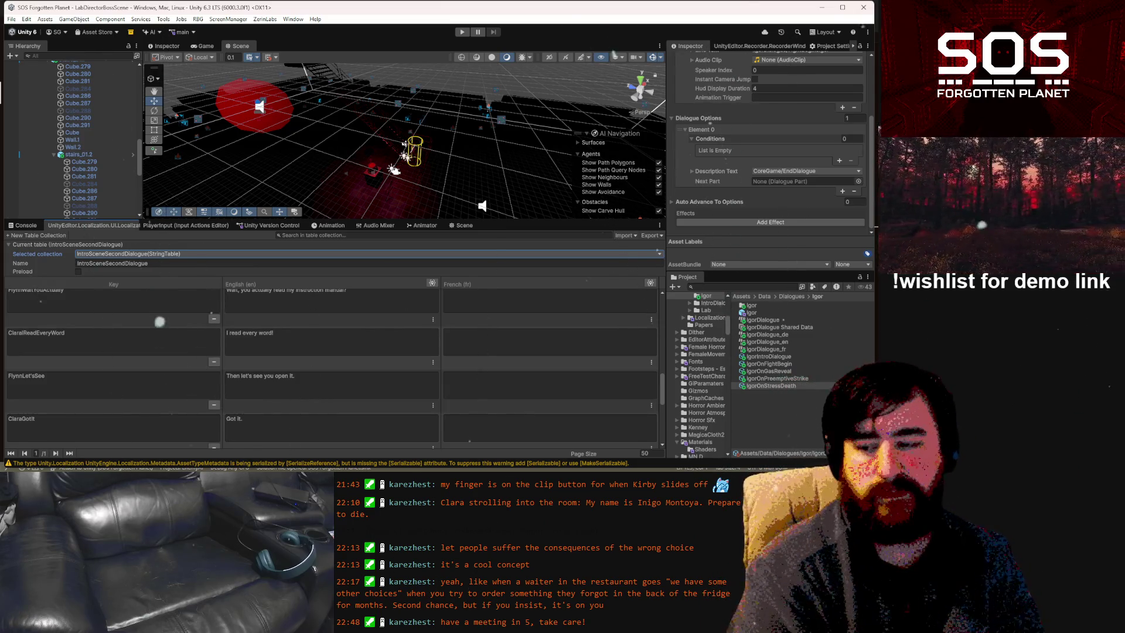
scroll(309, 325, "down", 6)
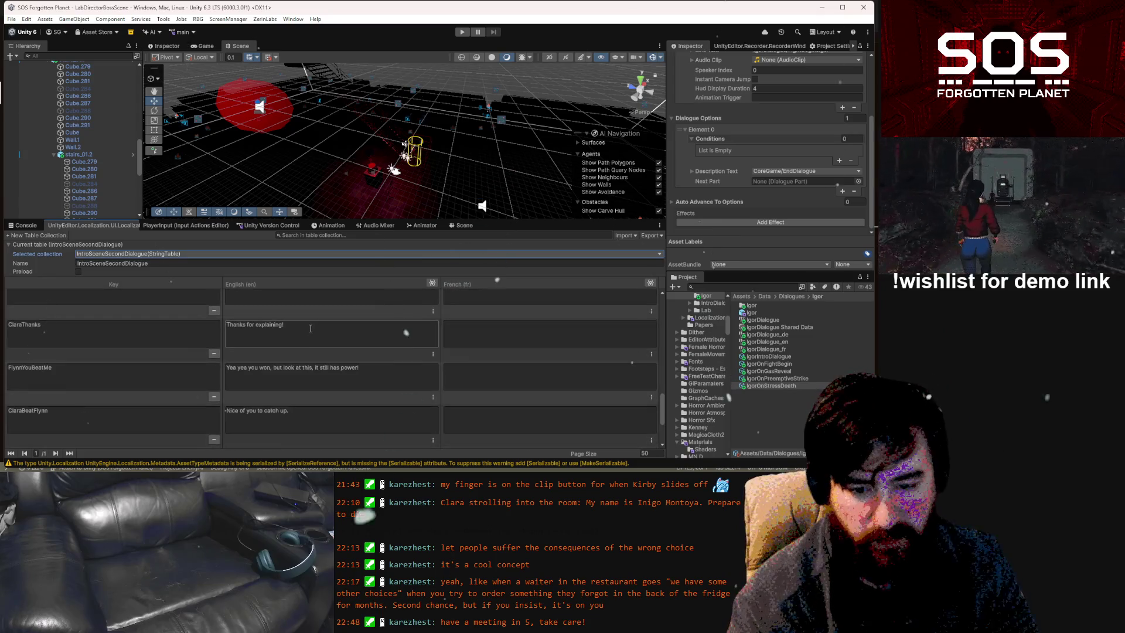
scroll(308, 326, "down", 2)
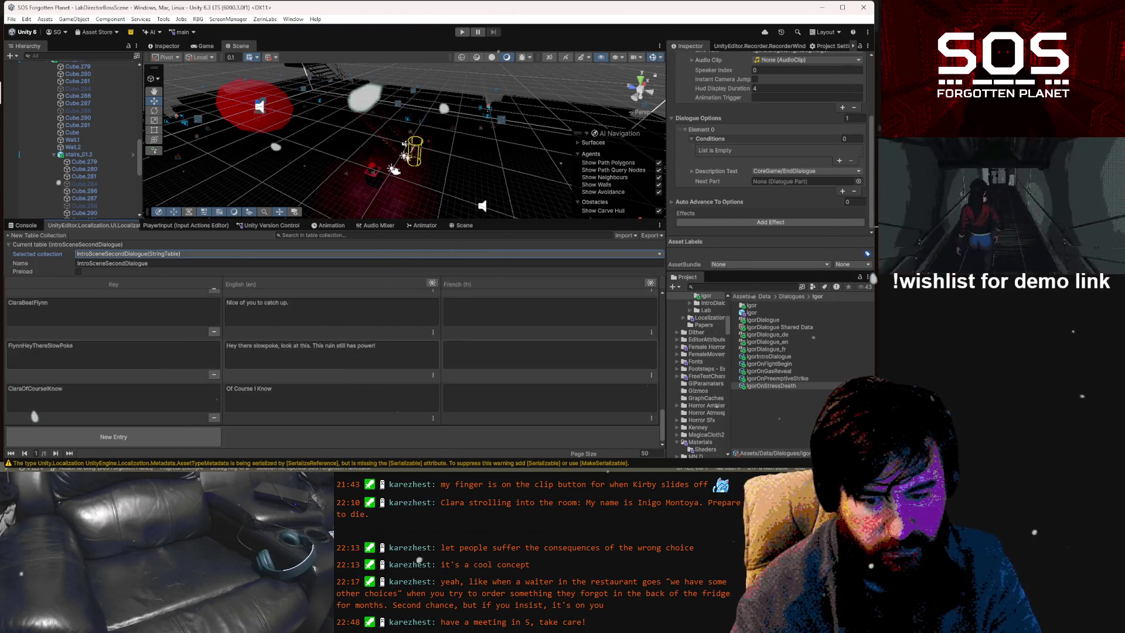
Switch the collection to the PastTalkWithFlynn string table
left_click(114, 254)
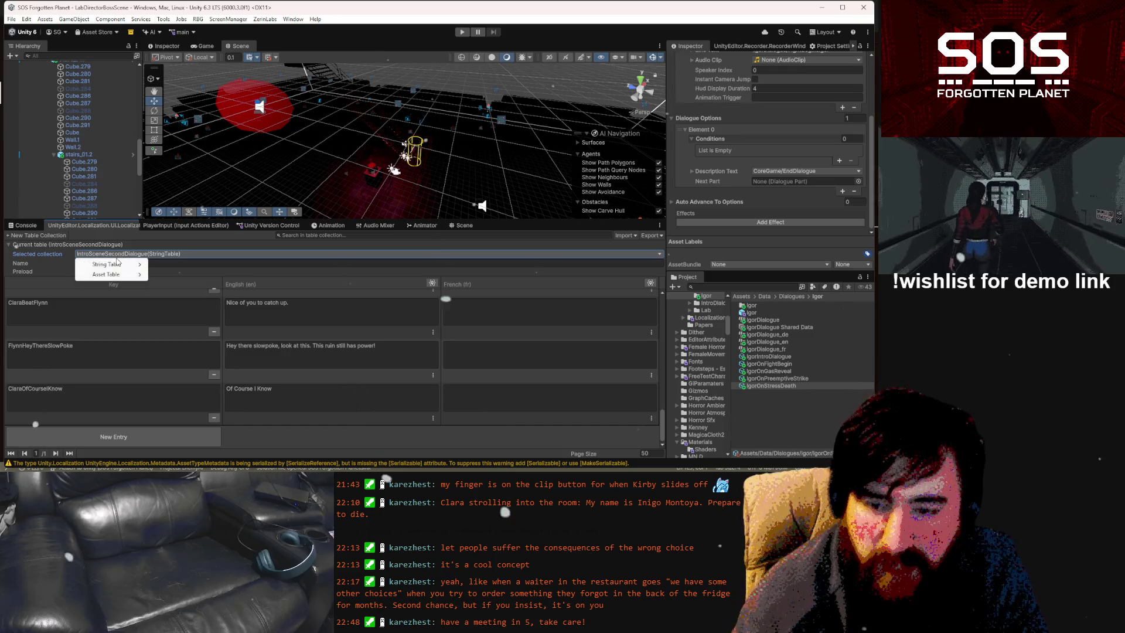
mouse_move(116, 264)
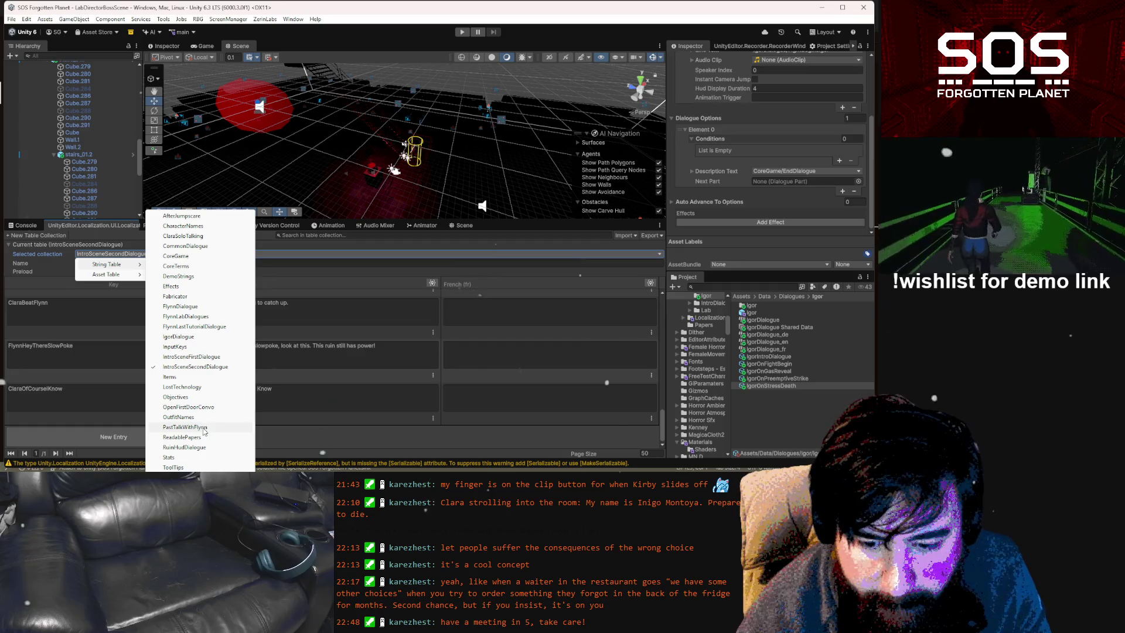
left_click(203, 428)
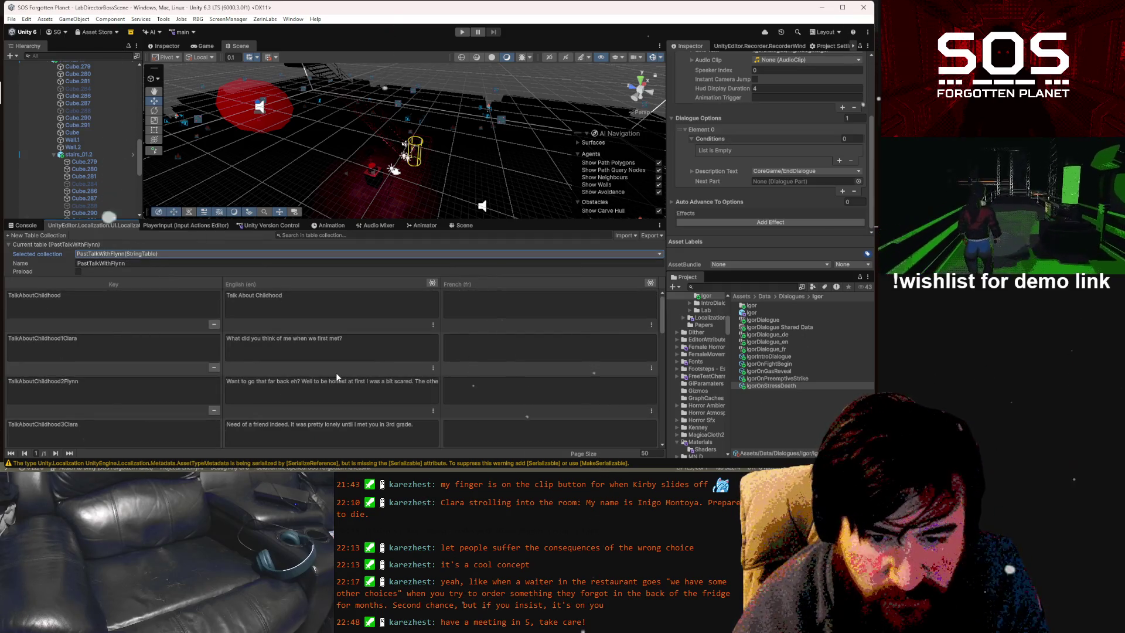
Read the HistoryBooks1Flynn and HistoryBooks2Flynn English lines in PastTalkWithFlynn
scroll(338, 373, "down", 3)
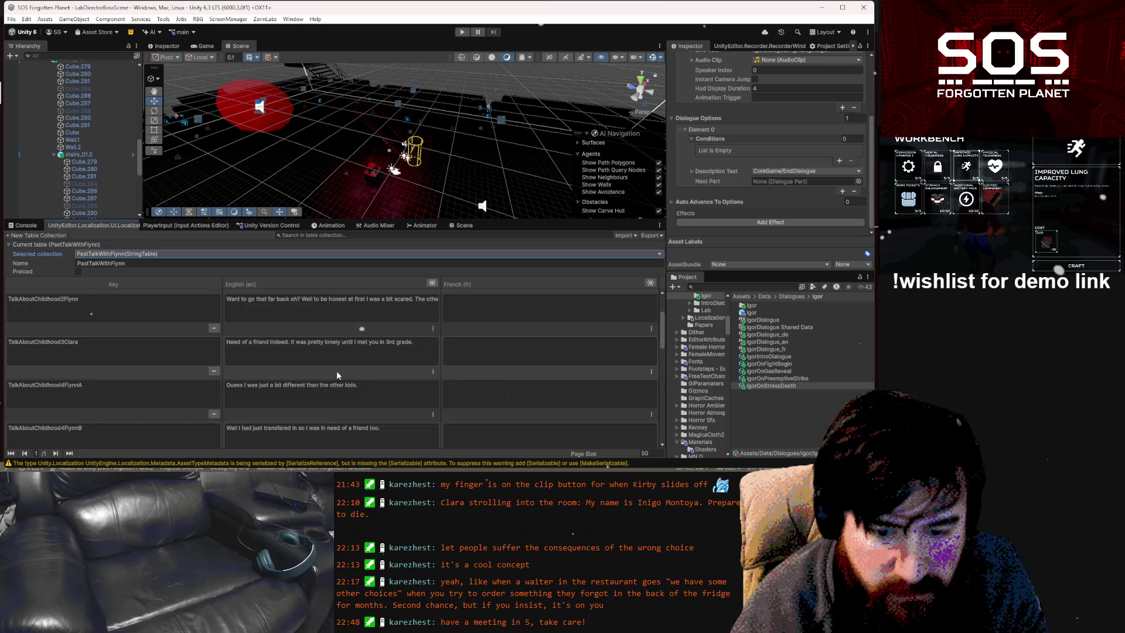
scroll(337, 371, "down", 5)
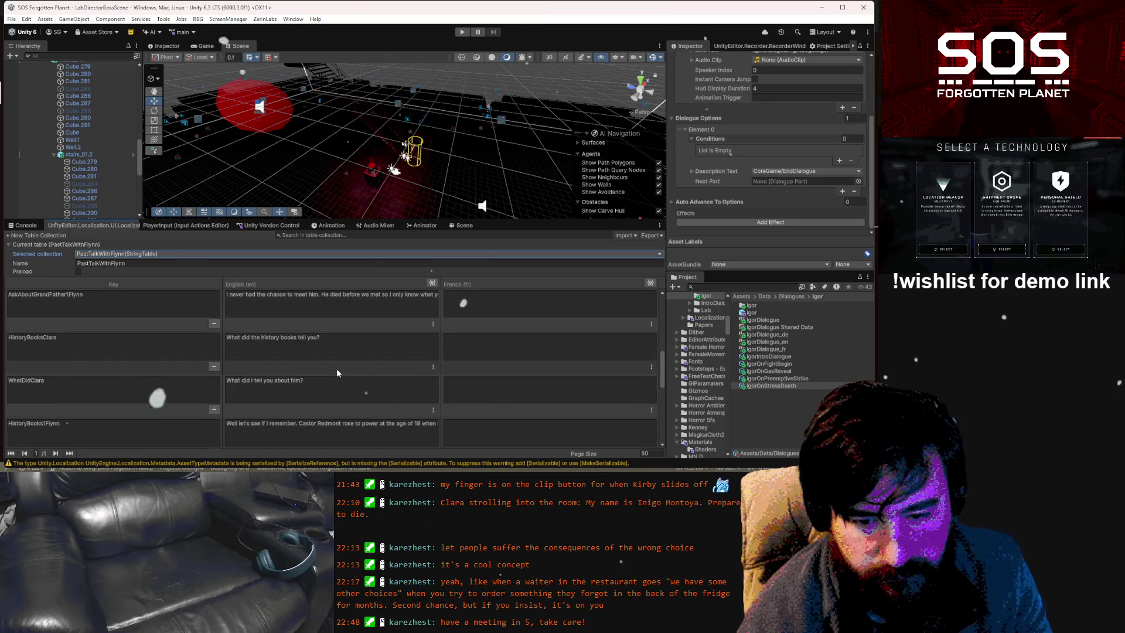
left_click(380, 342)
left_click_drag(392, 342, 451, 339)
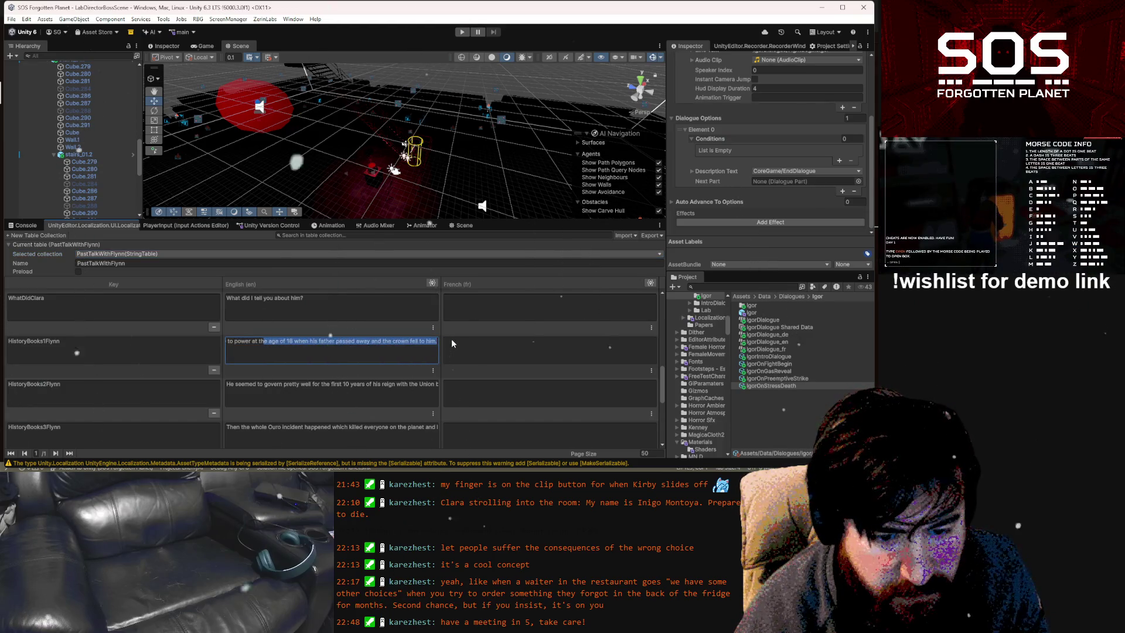
left_click(296, 386)
left_click(296, 386)
mouse_move(357, 381)
left_mouse_down()
mouse_move(463, 392)
mouse_move(423, 381)
mouse_move(475, 381)
left_mouse_up()
Step through the HistoryBooks3Flynn, ClaraTold1Flynn, ClaraTold2Clara and ClaraTold3Clara English lines
left_click(305, 428)
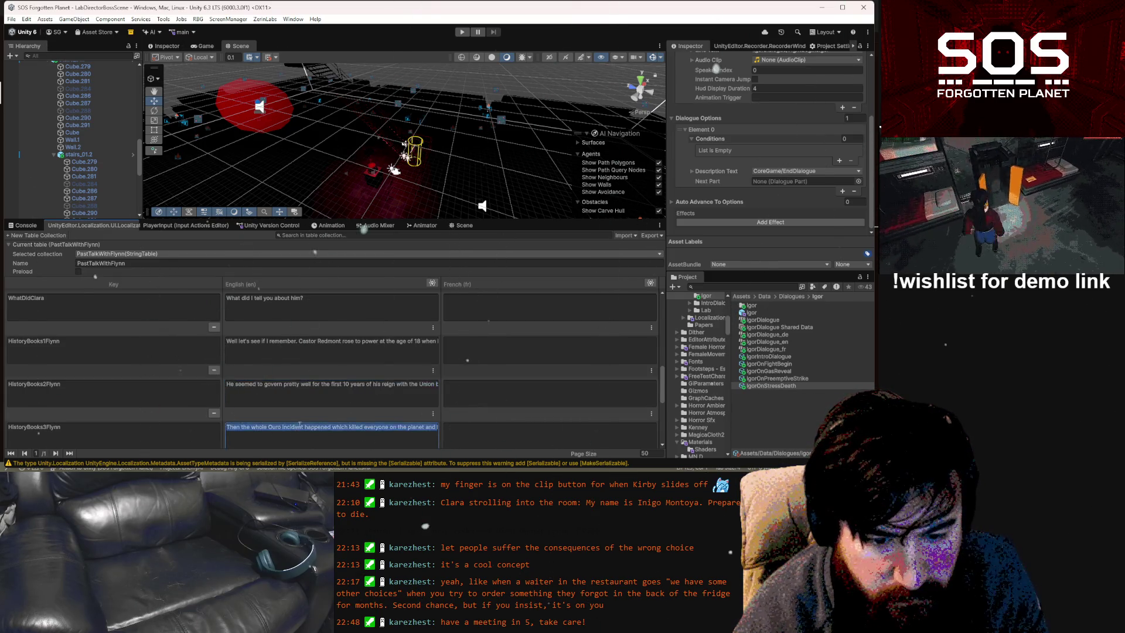
scroll(304, 424, "down", 1)
left_click(303, 420)
scroll(302, 417, "down", 1)
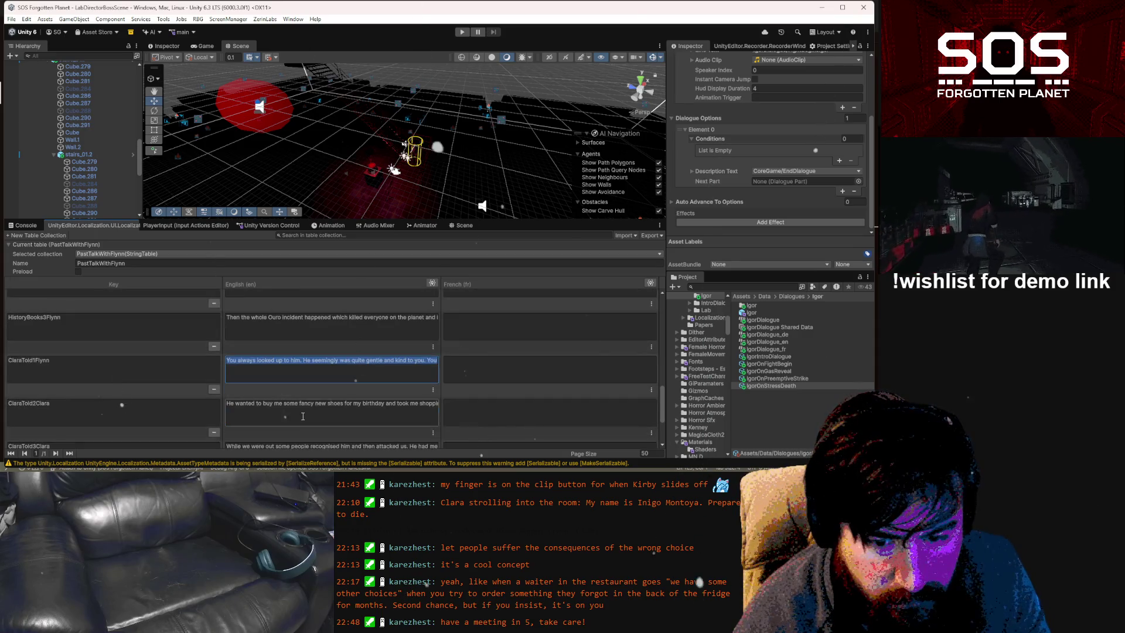
left_click(303, 416)
scroll(303, 414, "down", 1)
left_click(302, 412)
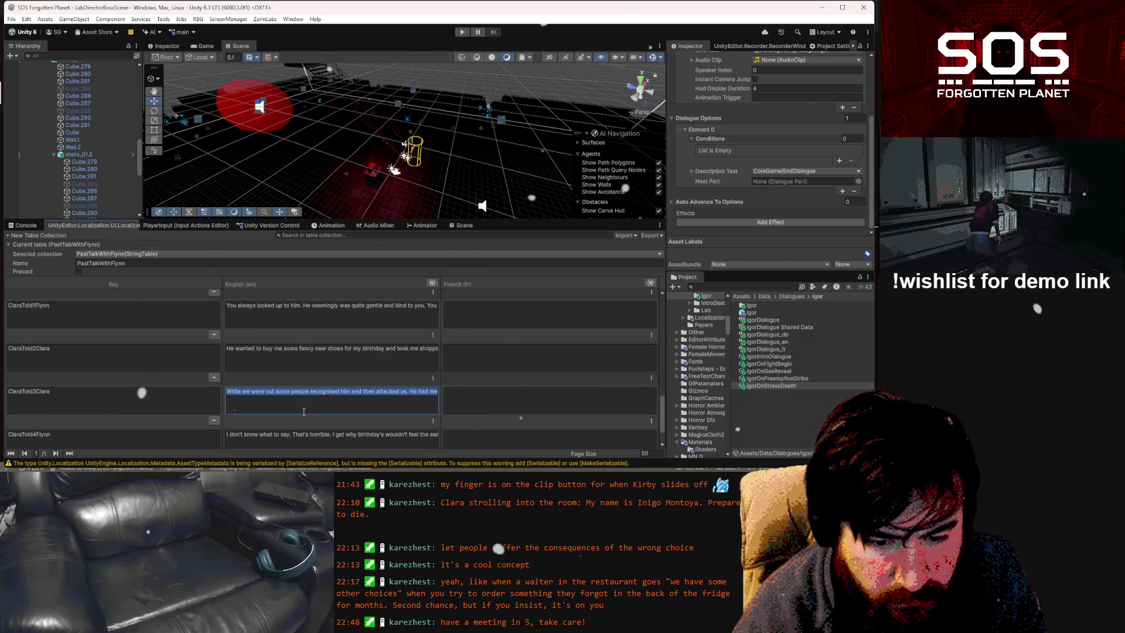
scroll(306, 410, "down", 1)
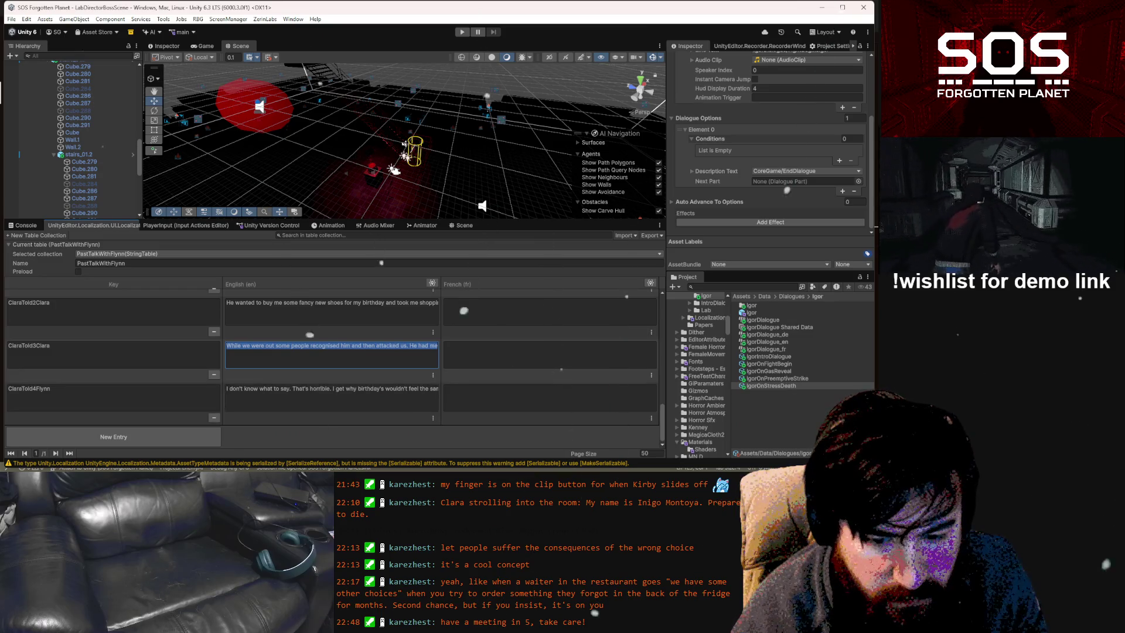
Glance at the timeline document, then reread ClaraTold2Clara, ClaraTold1Flynn and HistoryBooks3Flynn in Unity
key("alt+Tab")
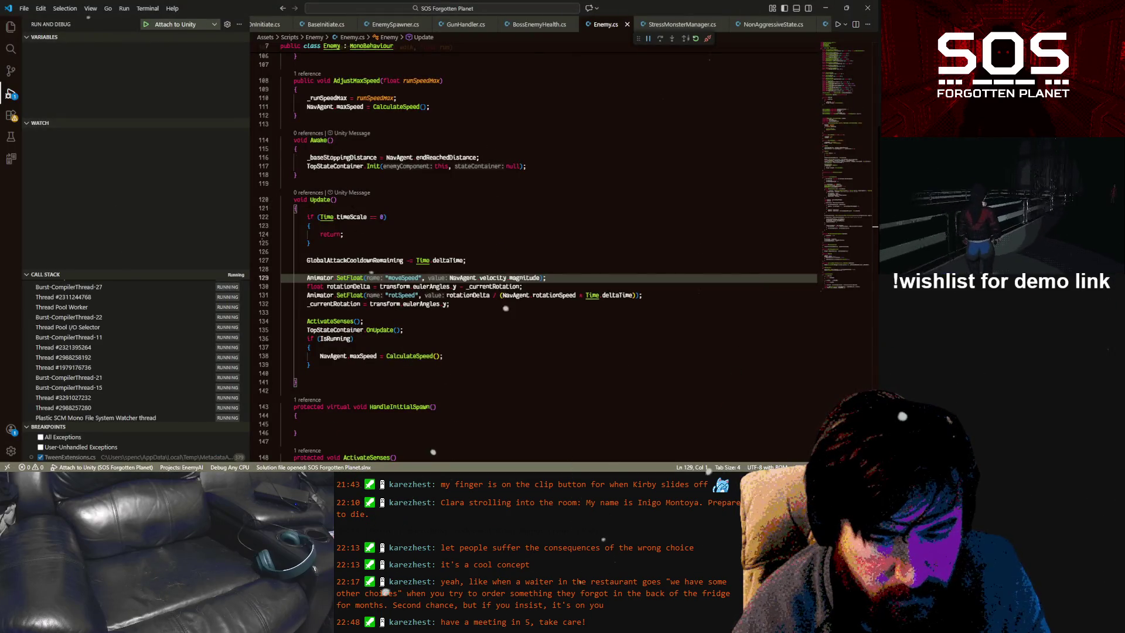
key("alt+Tab")
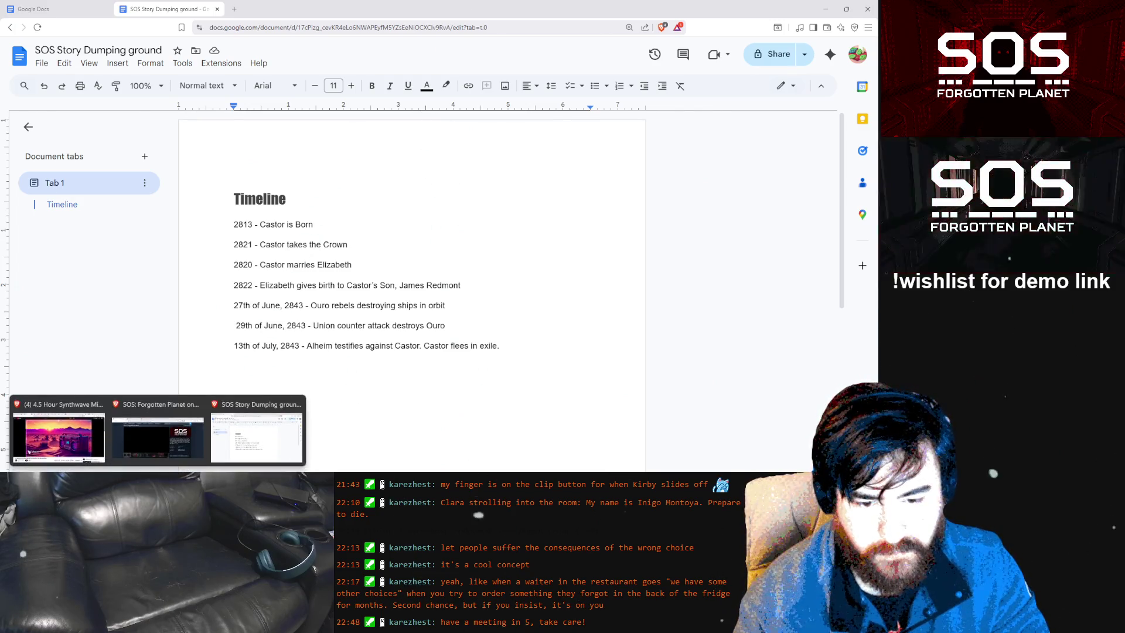
left_click(322, 426)
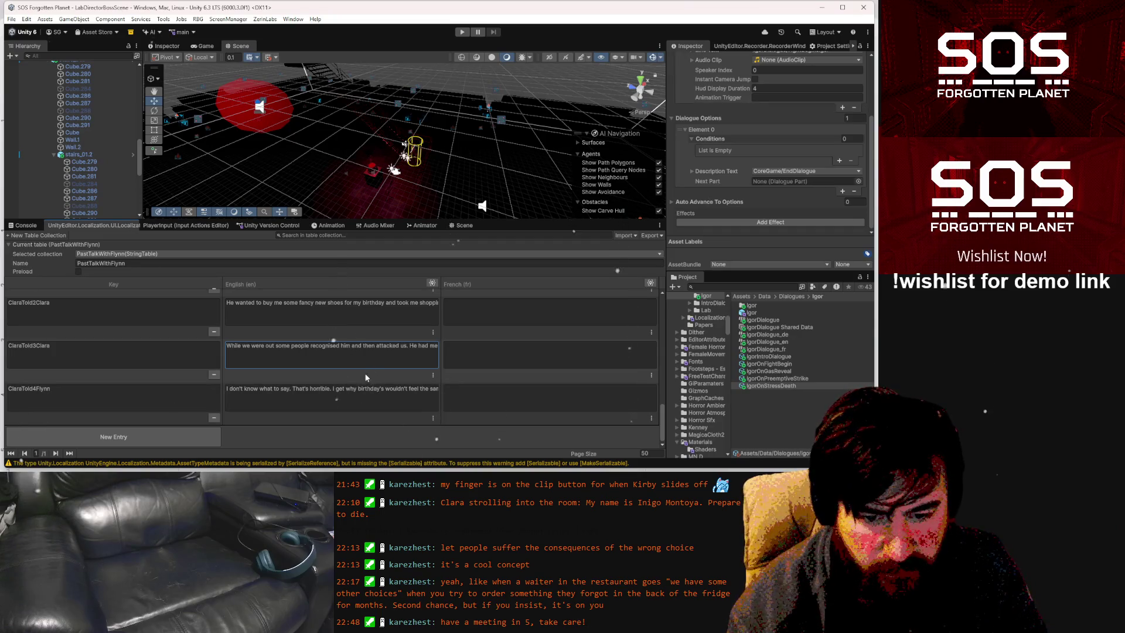
left_click(329, 316)
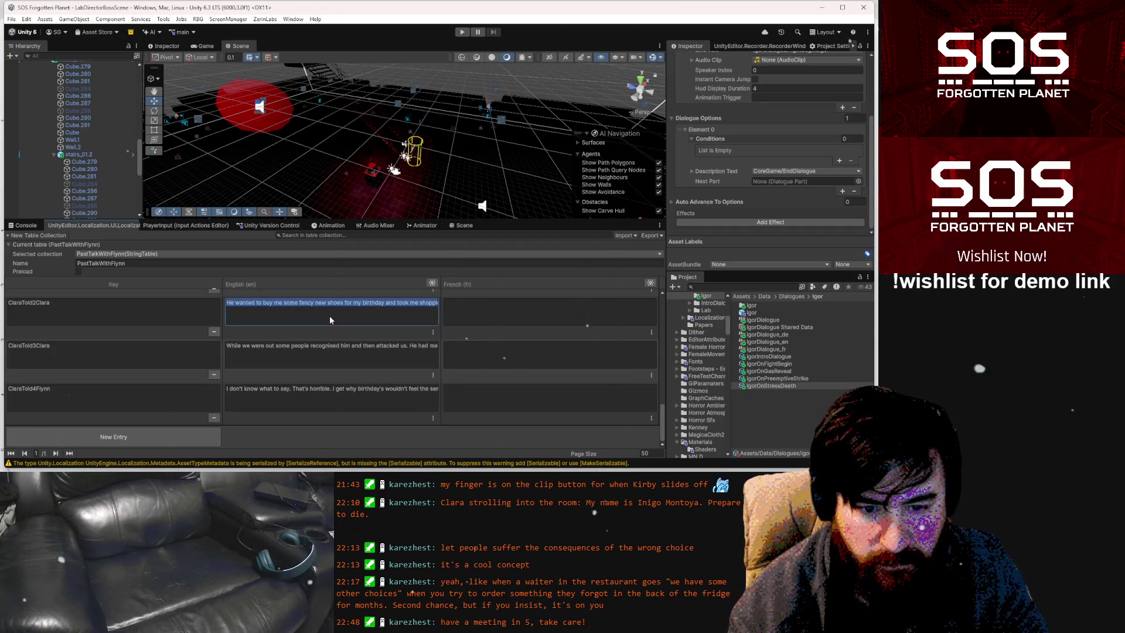
scroll(339, 311, "up", 2)
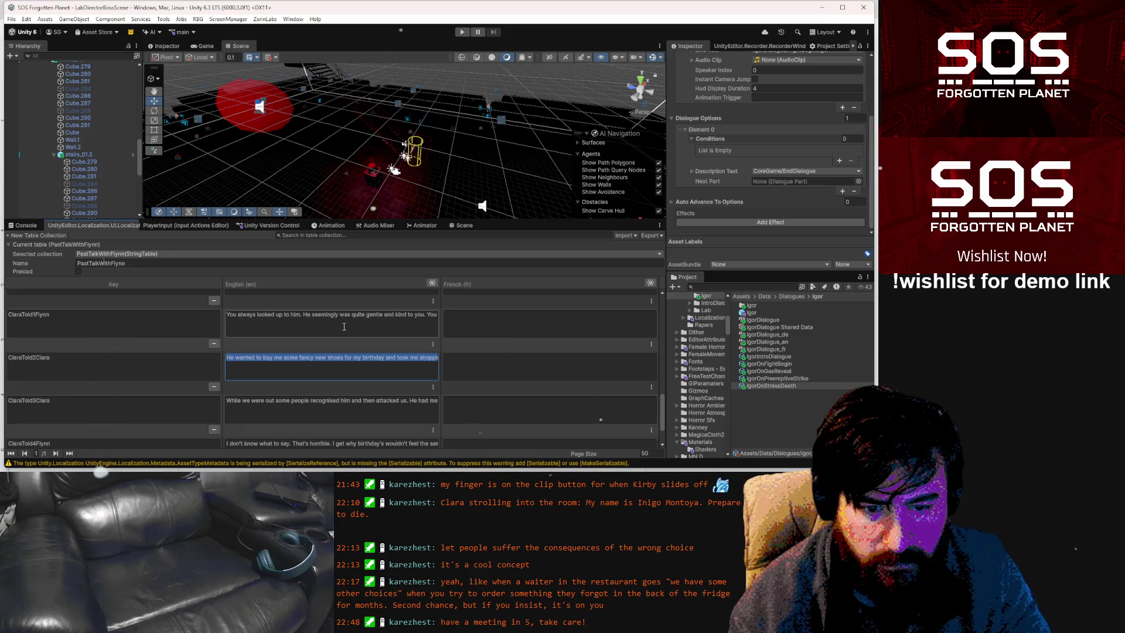
scroll(343, 326, "up", 1)
left_click_drag(396, 385, 464, 384)
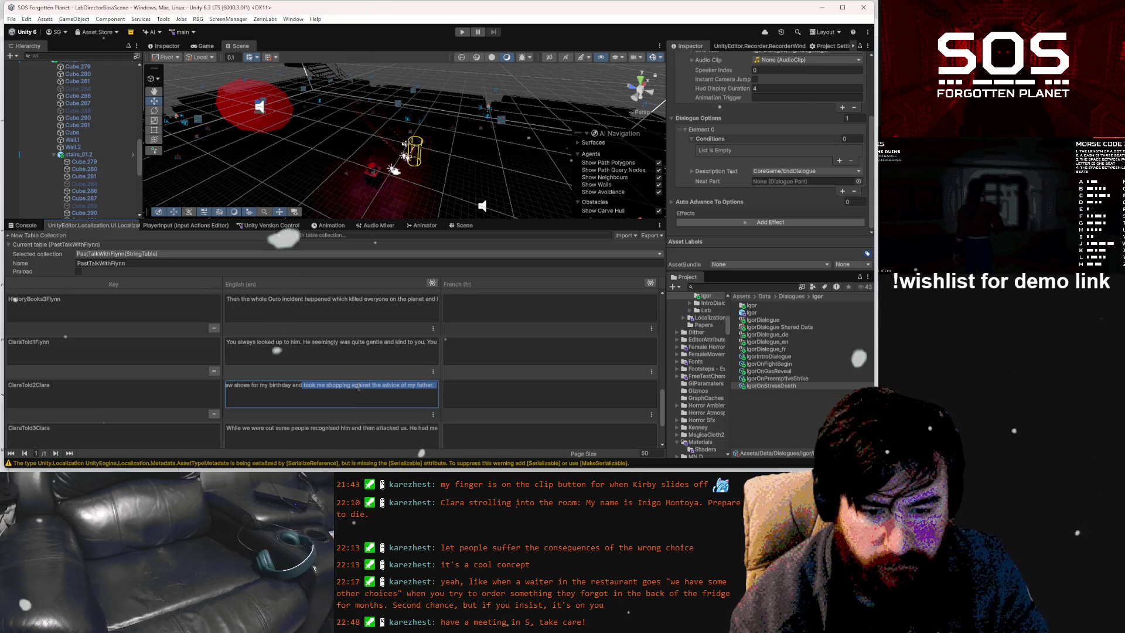
scroll(354, 383, "up", 1)
scroll(328, 375, "up", 1)
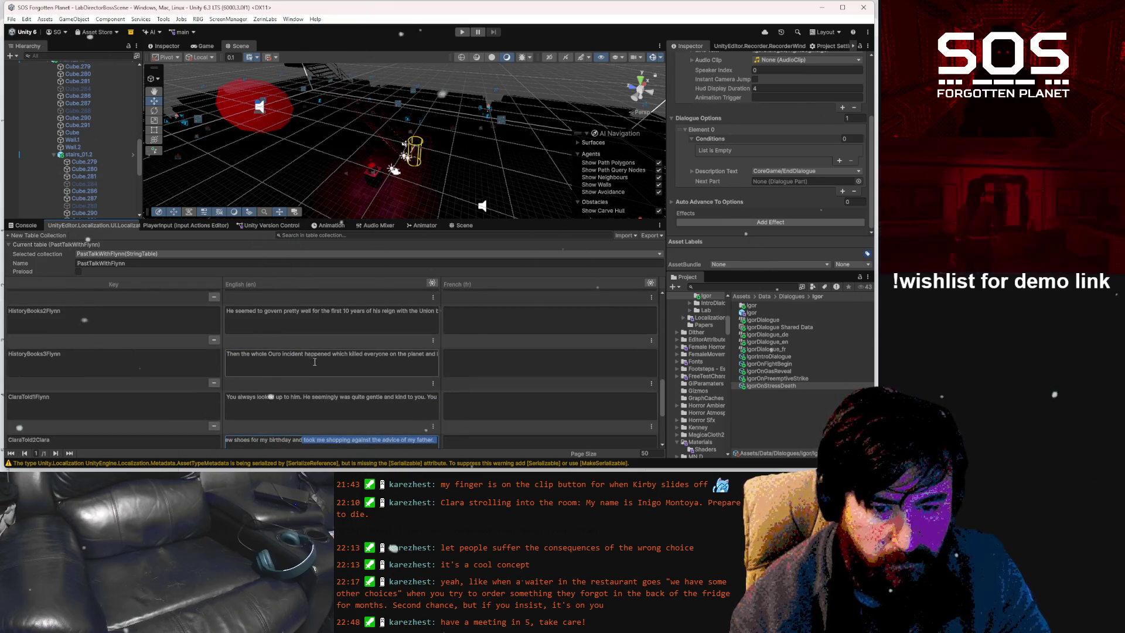
left_click(340, 397)
left_click_drag(341, 398, 480, 396)
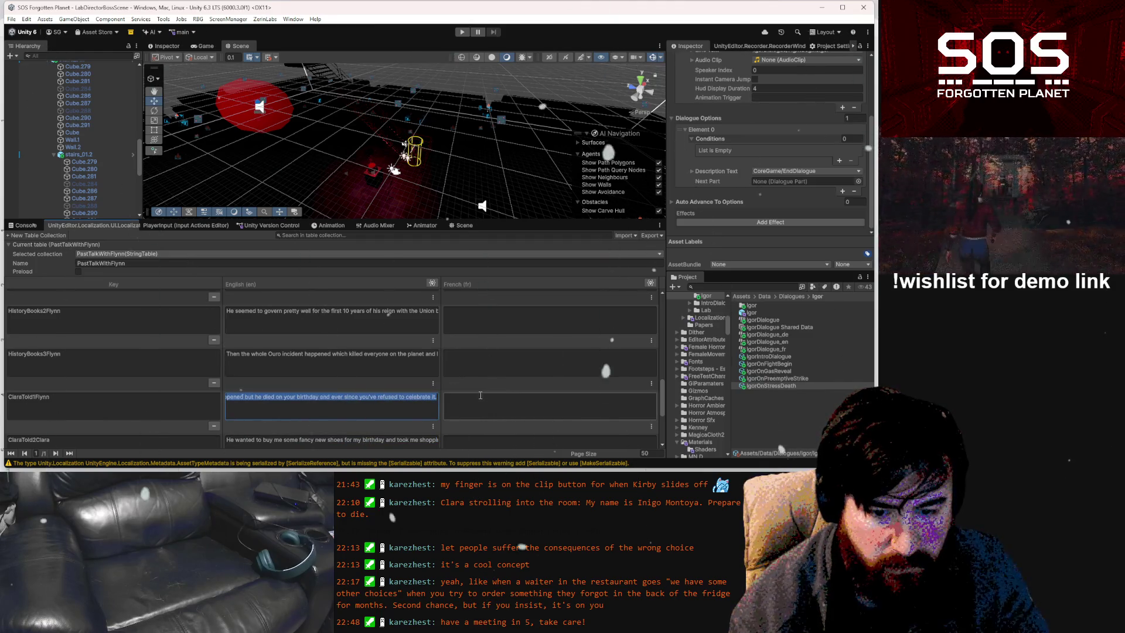
left_click(378, 361)
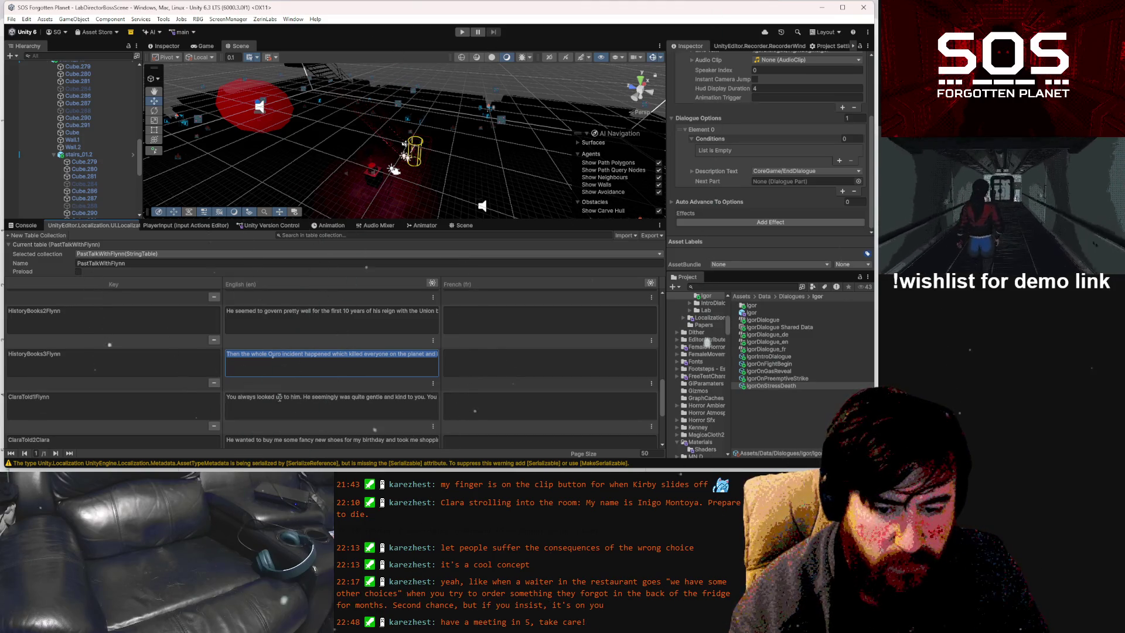
mouse_move(258, 469)
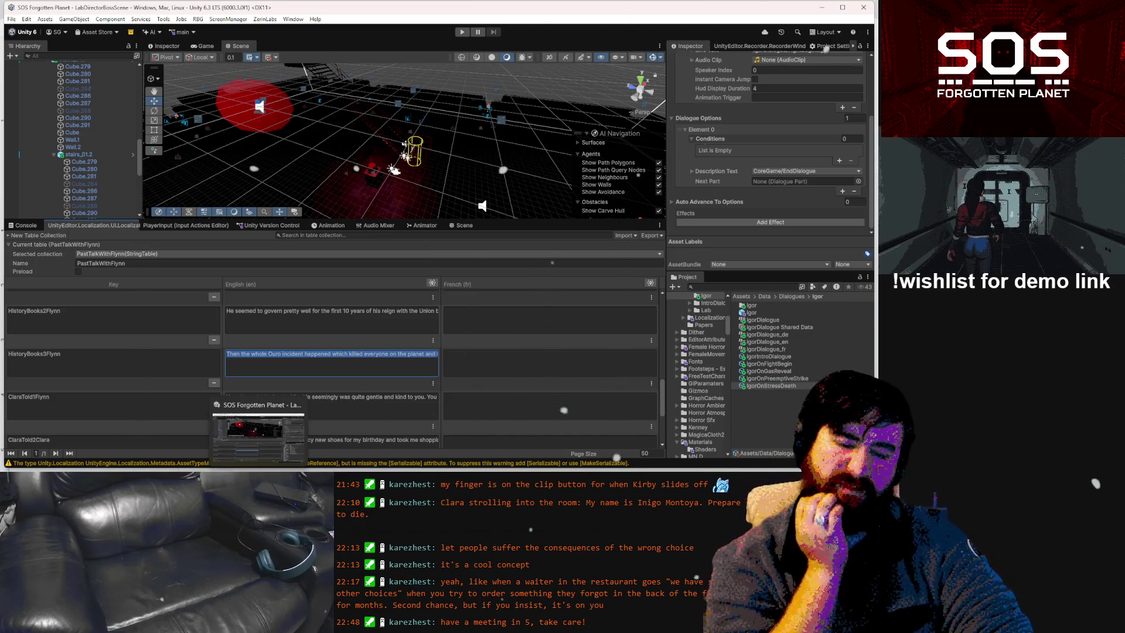
Return to the Timeline document and place the caret in the years 2822 and 2821 for editing
mouse_move(159, 468)
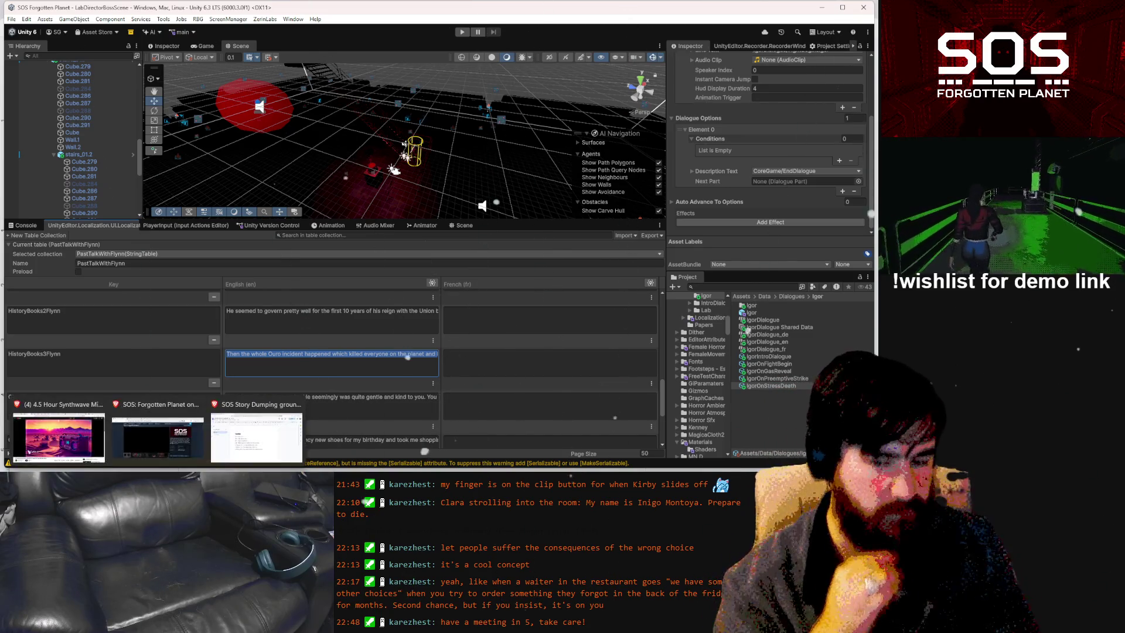
left_click(234, 436)
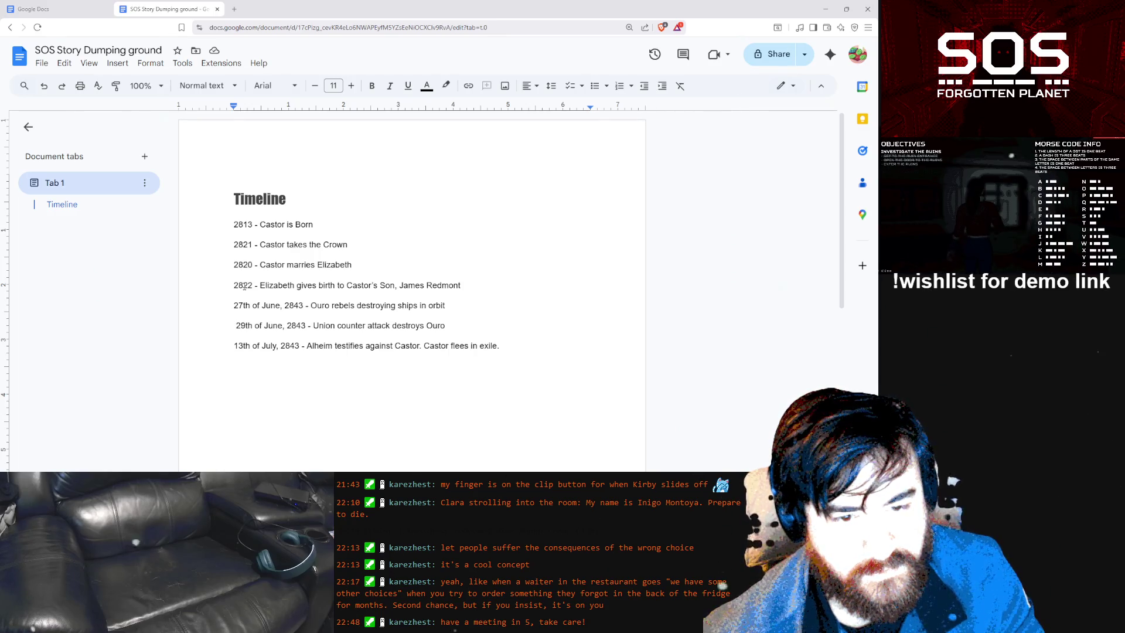
left_click(243, 285)
key("shift+Right")
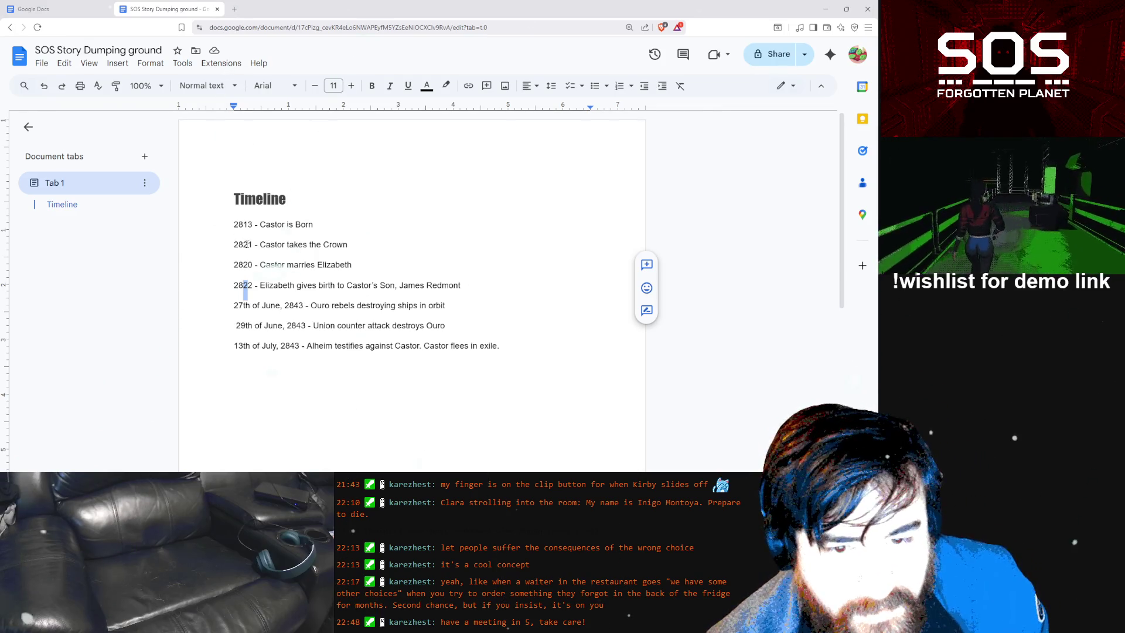
left_click(248, 244)
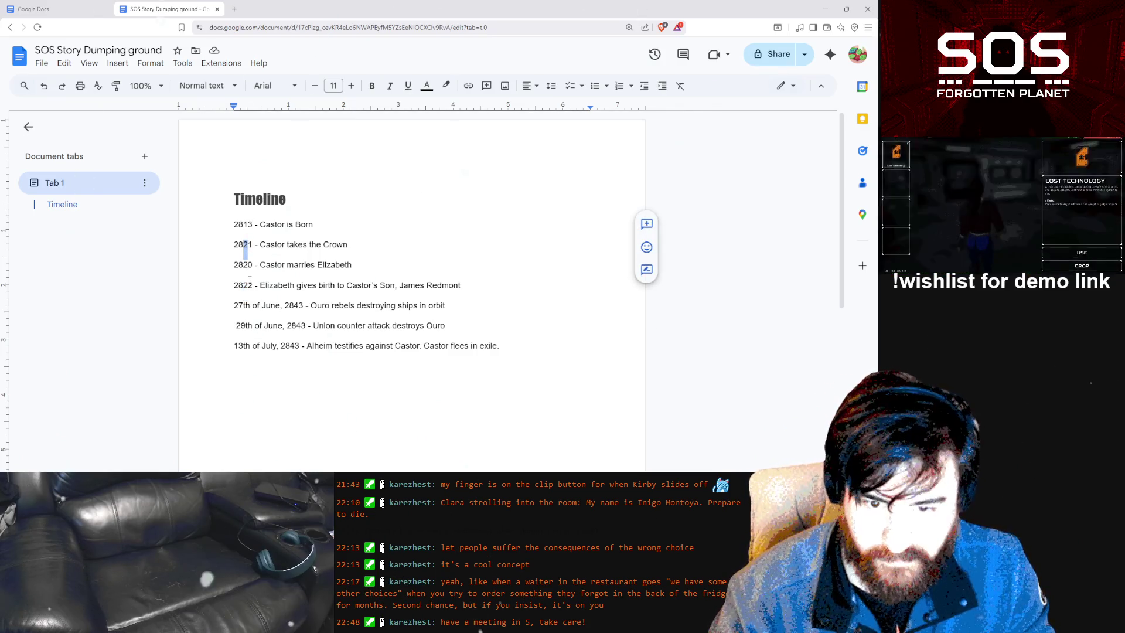
Change the third digit of 2821, 2820 and 2822 to 3, giving 2831, 2830 and 2832
type("3")
left_click_drag(242, 264, 248, 265)
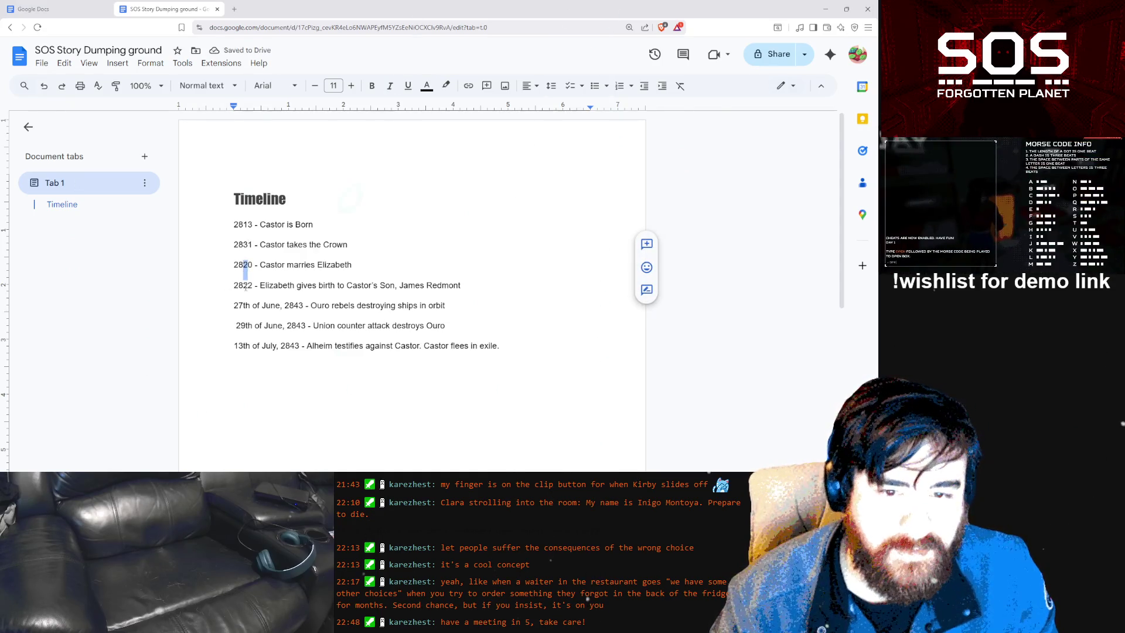
type("3")
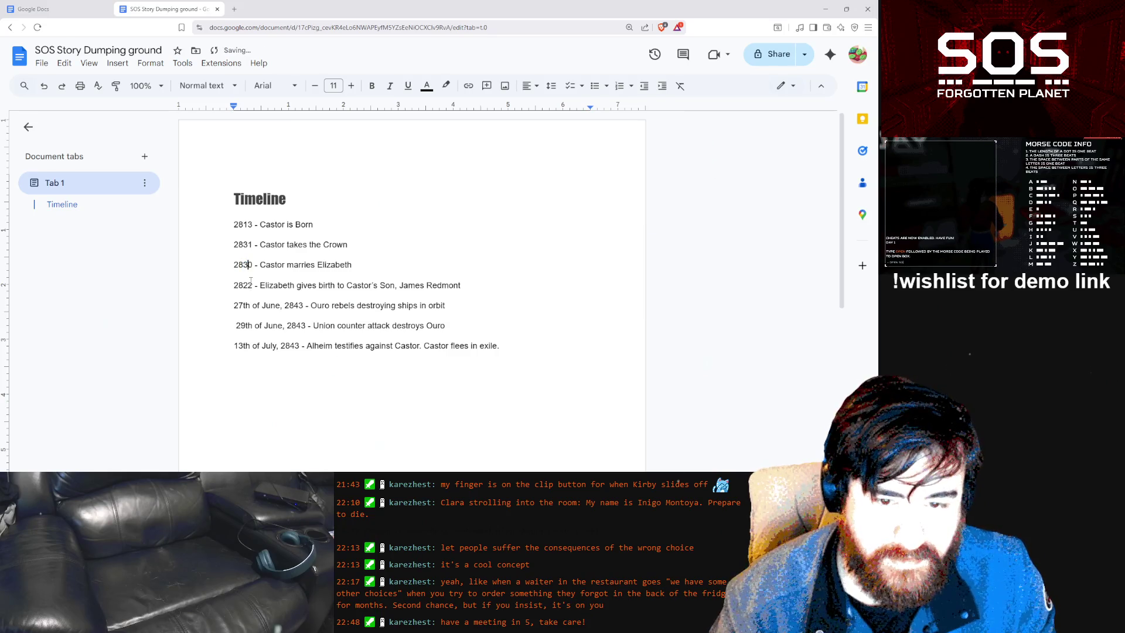
left_click_drag(243, 285, 249, 286)
type("3")
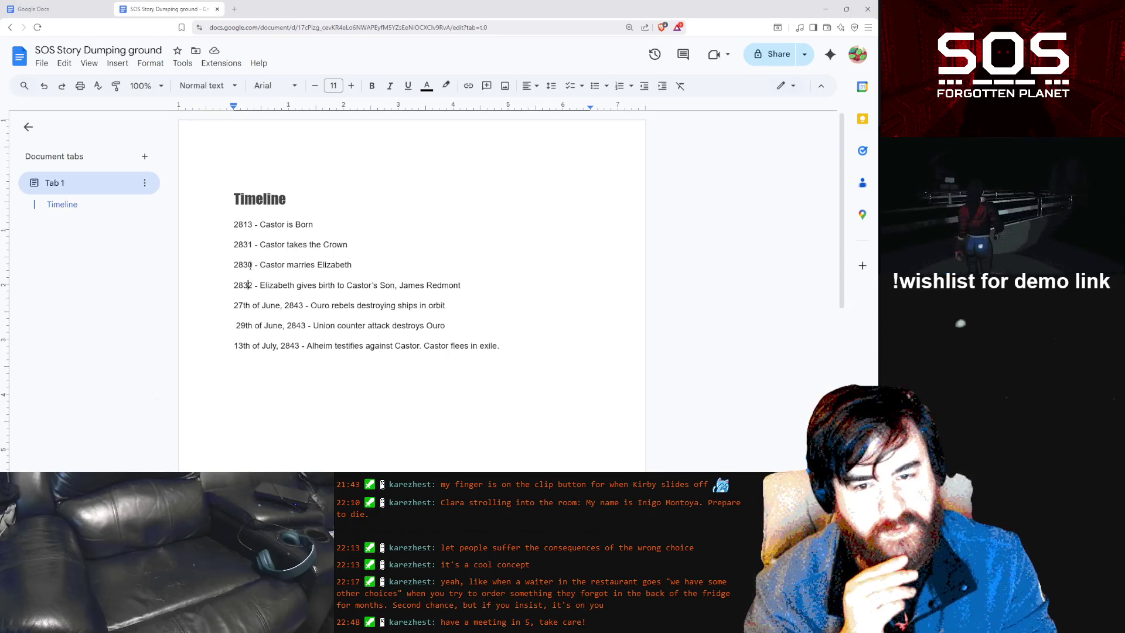
Set the marriage year to 2833 and James's birth year to 2834
left_click(253, 265)
key("BackSpace")
type("3")
key("Down")
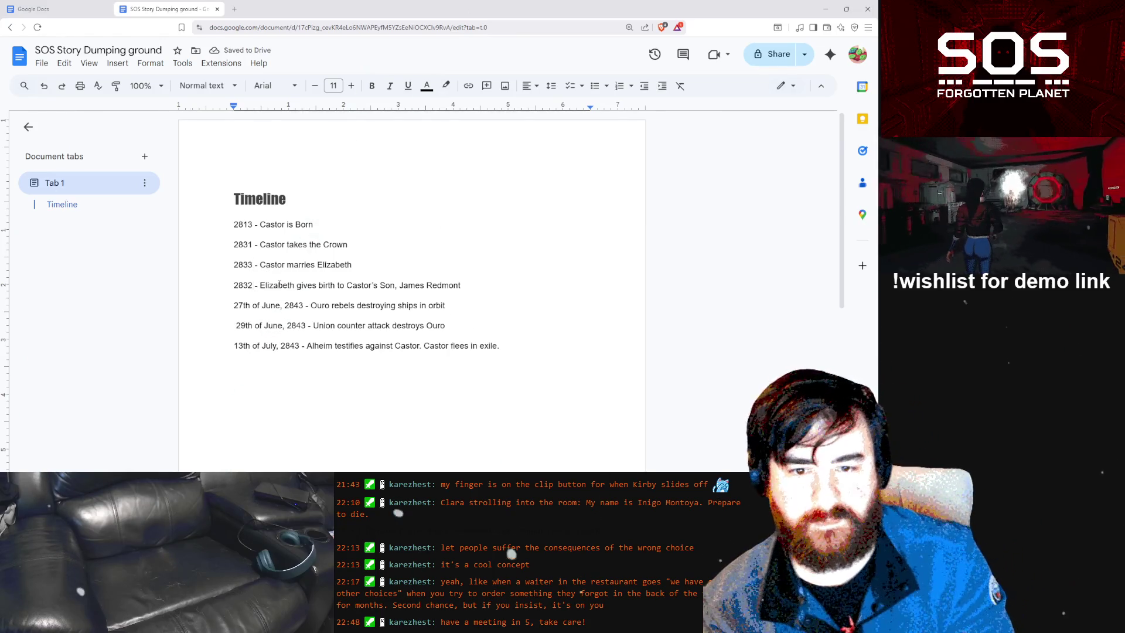
key("BackSpace")
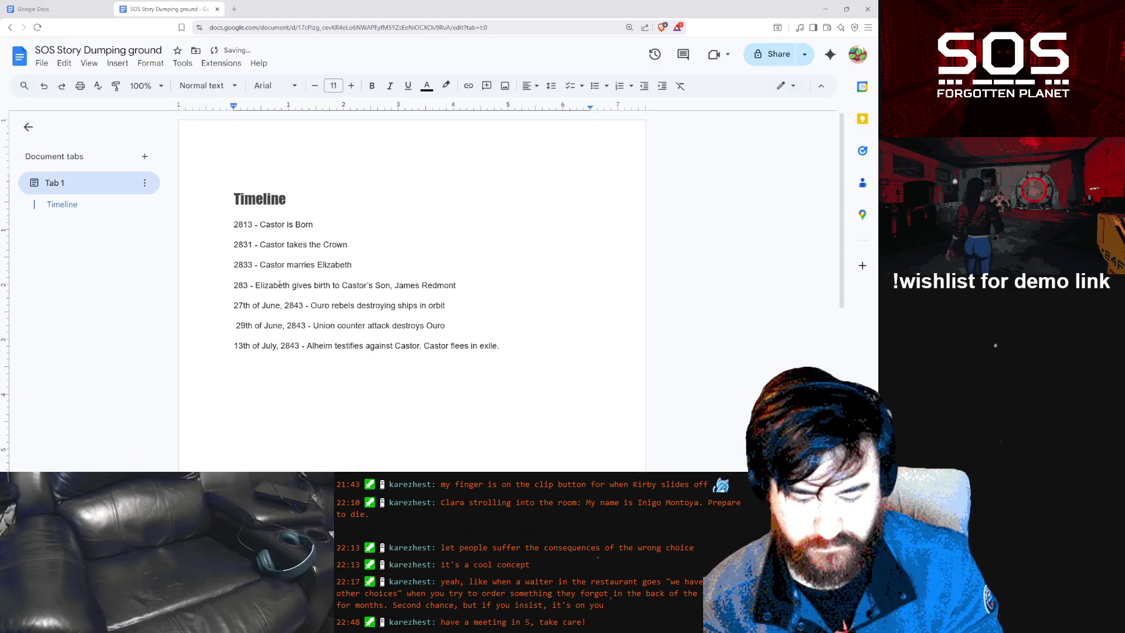
type("5")
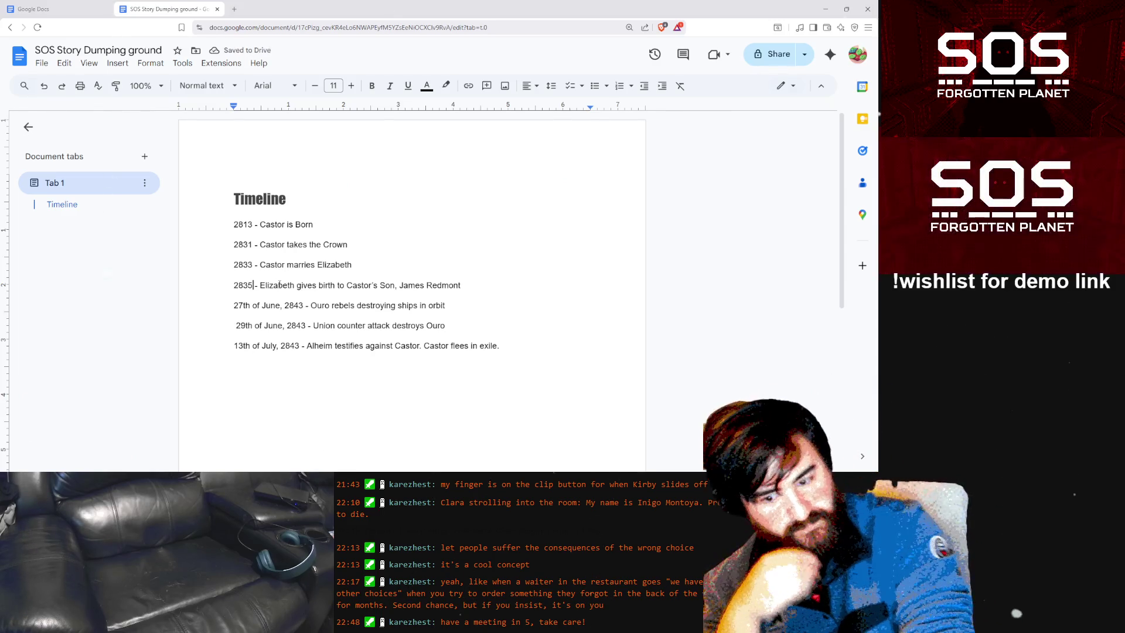
key("BackSpace")
type("4")
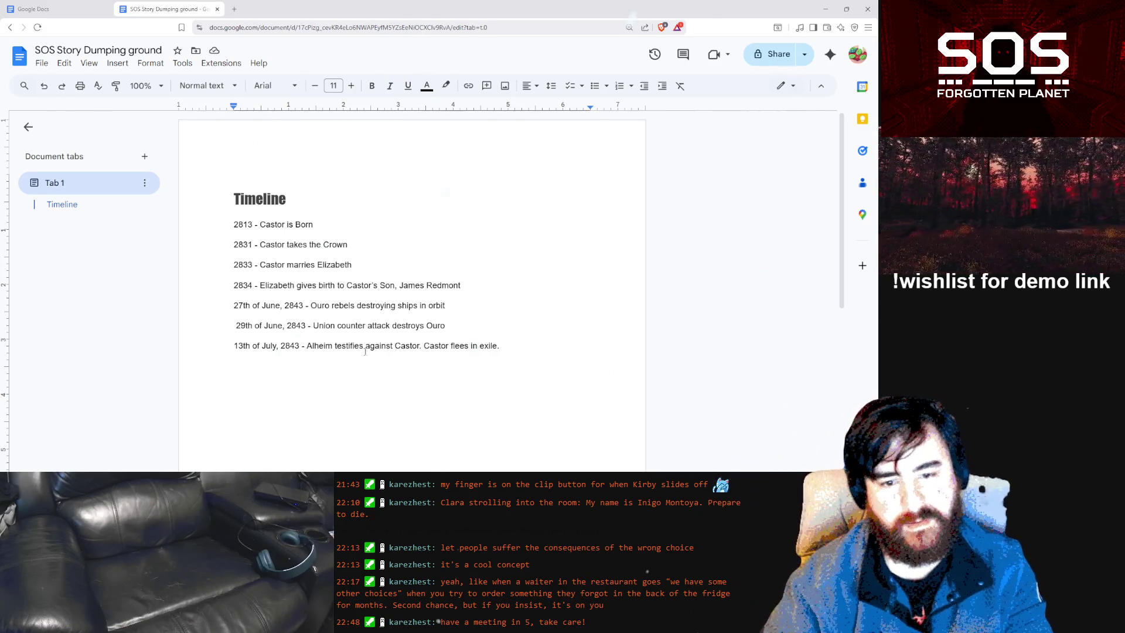
left_click(352, 385)
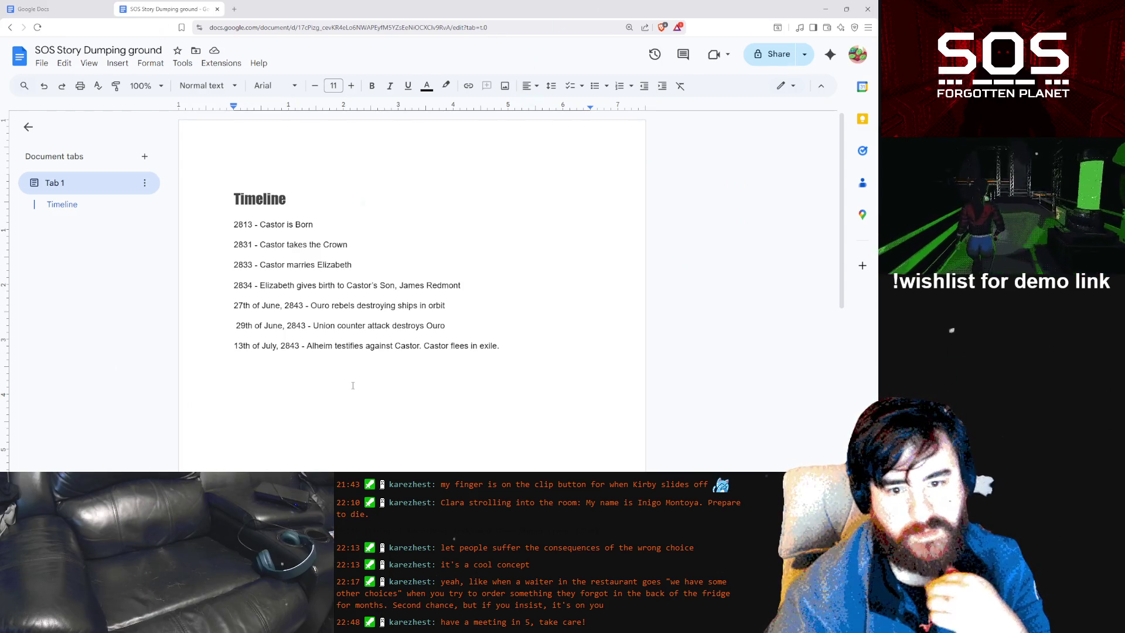
left_click(323, 367)
Add the timeline entry '2857 - Clara is born' below the exile entry and start a '28…' line after it
type("28")
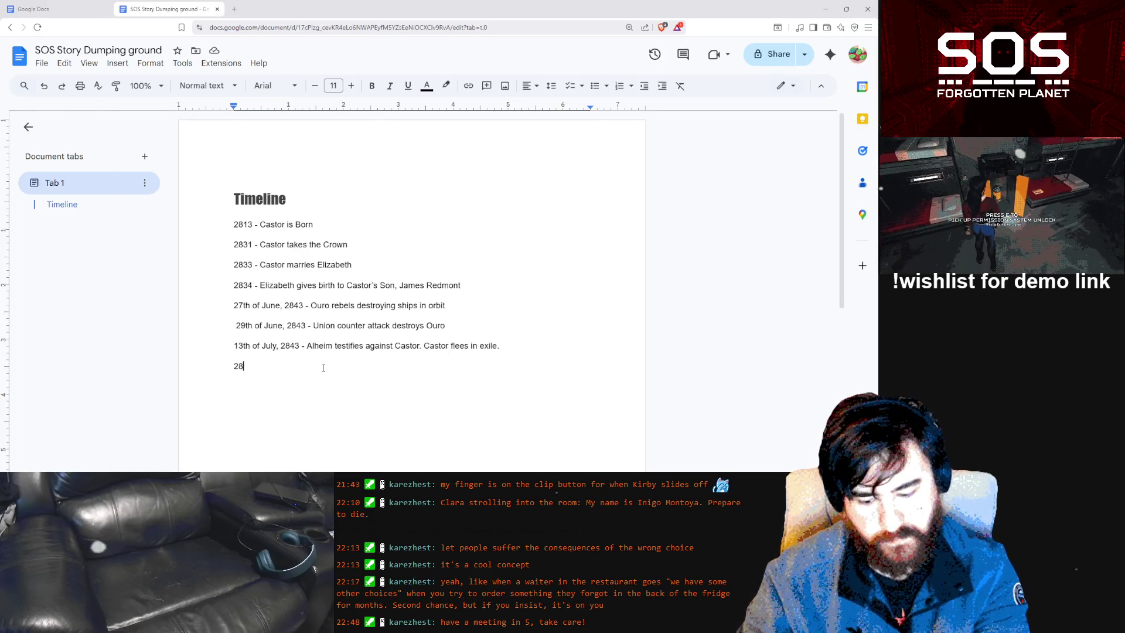
type("57")
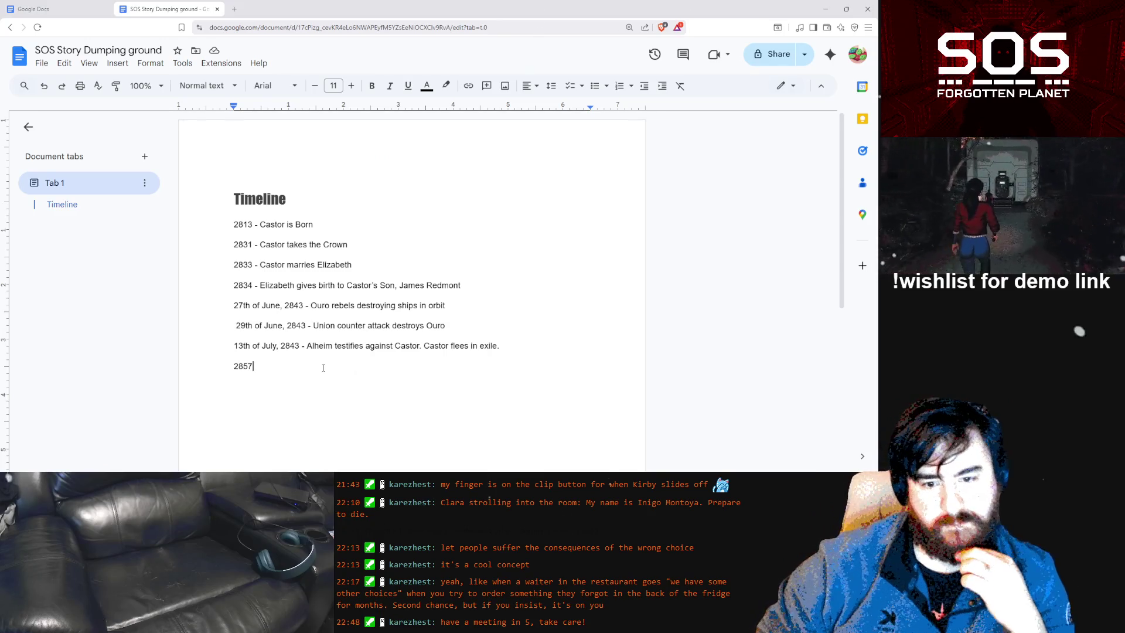
type("- Clar")
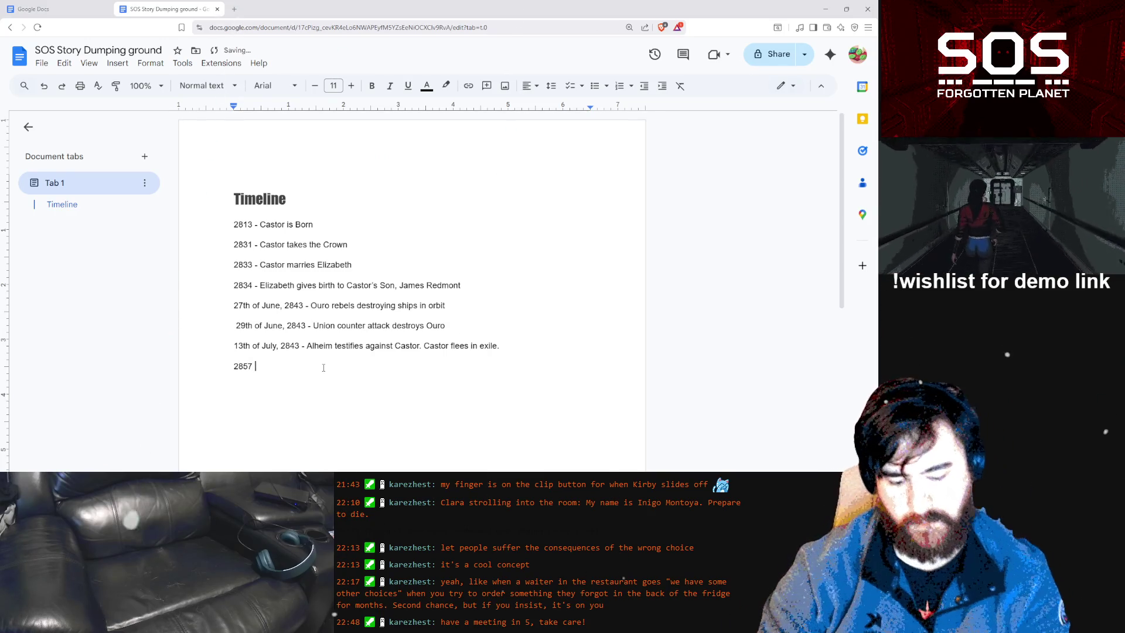
type("a")
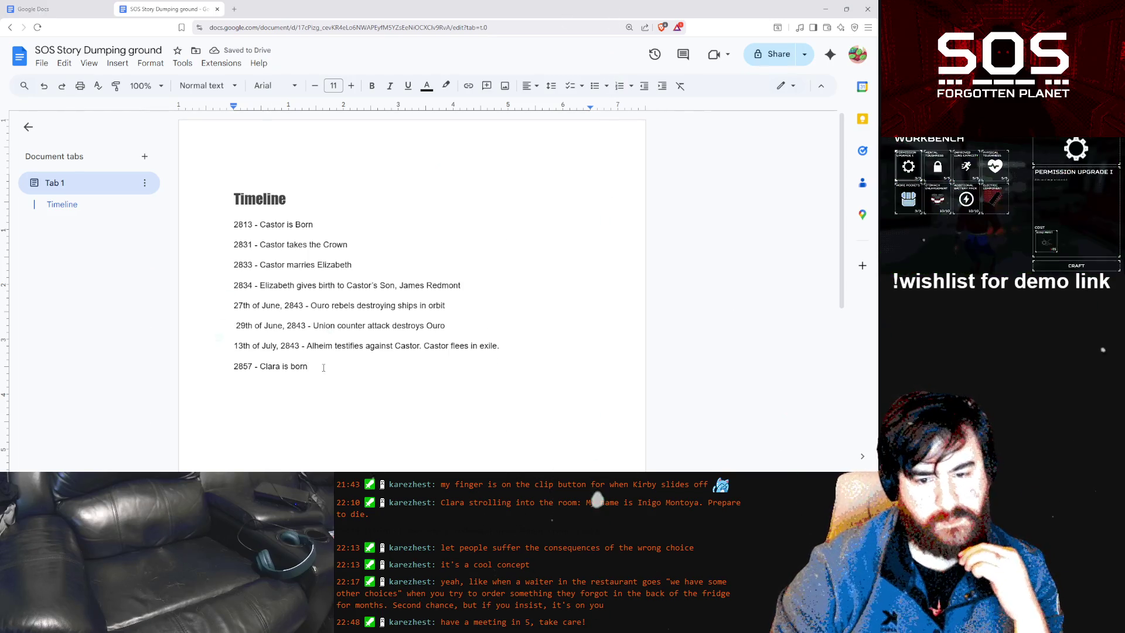
key("Return")
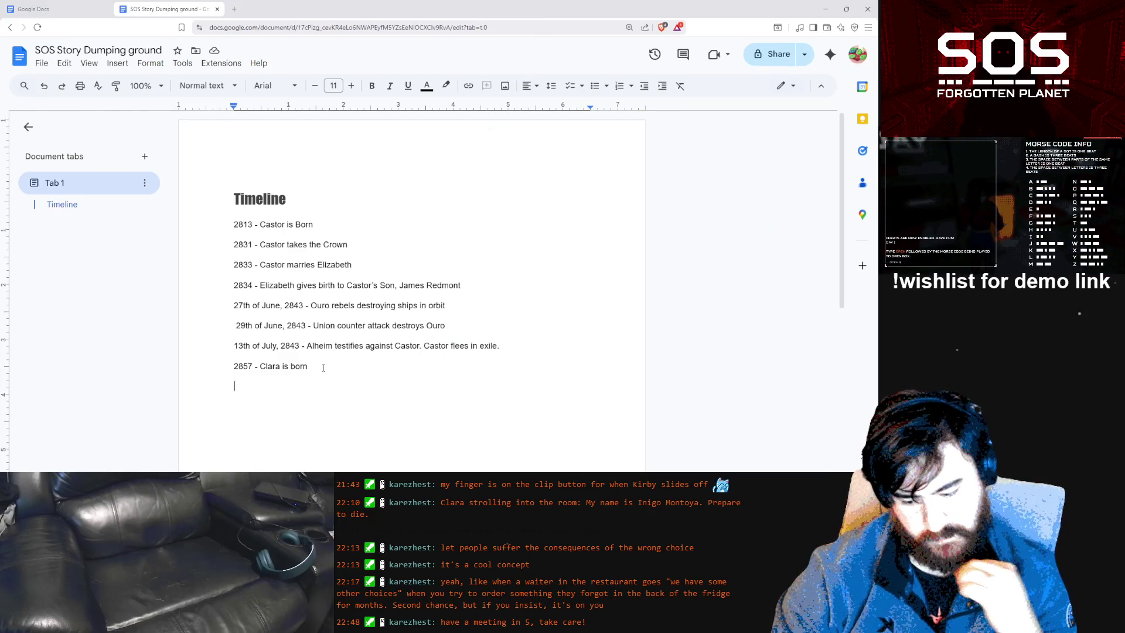
type("2869")
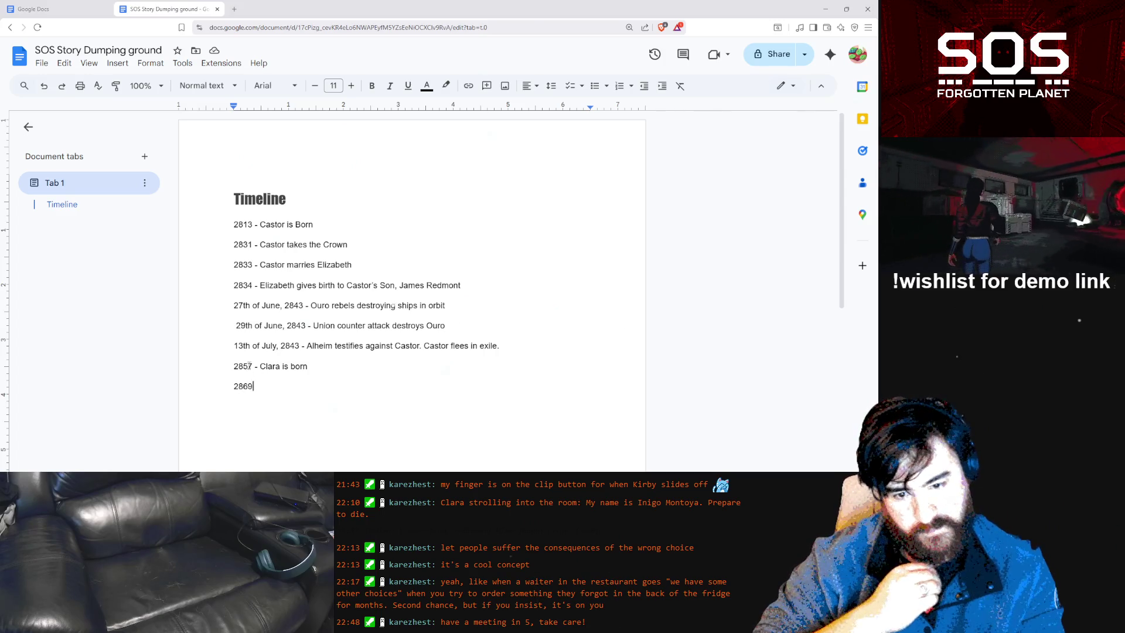
Change Clara's birth year from 2857 to 2860
left_click_drag(252, 366, 242, 367)
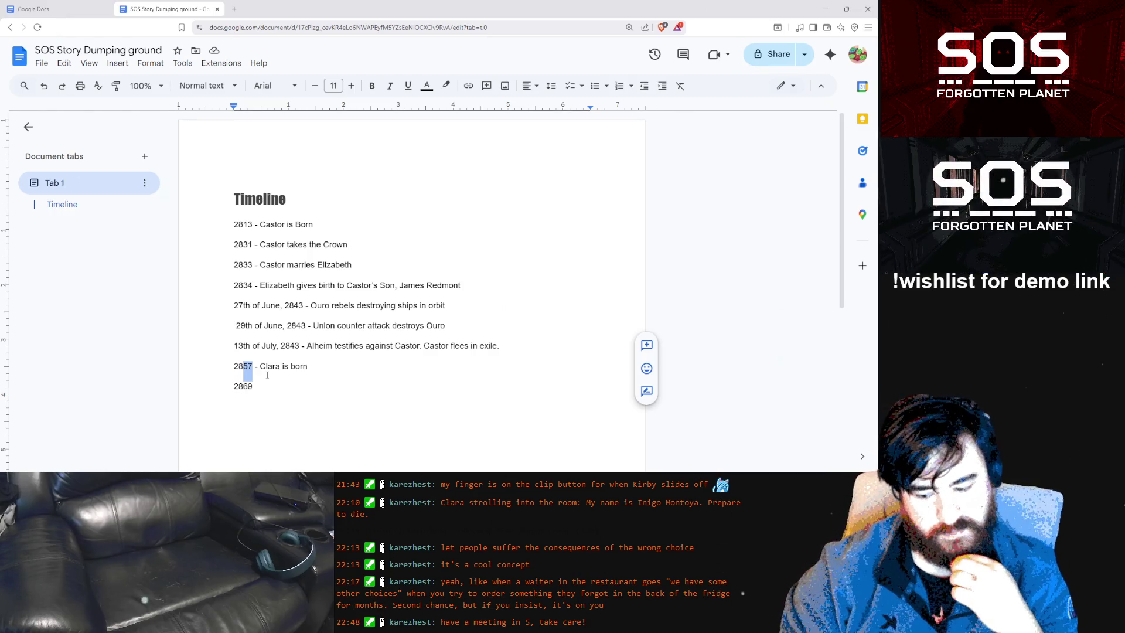
type("60")
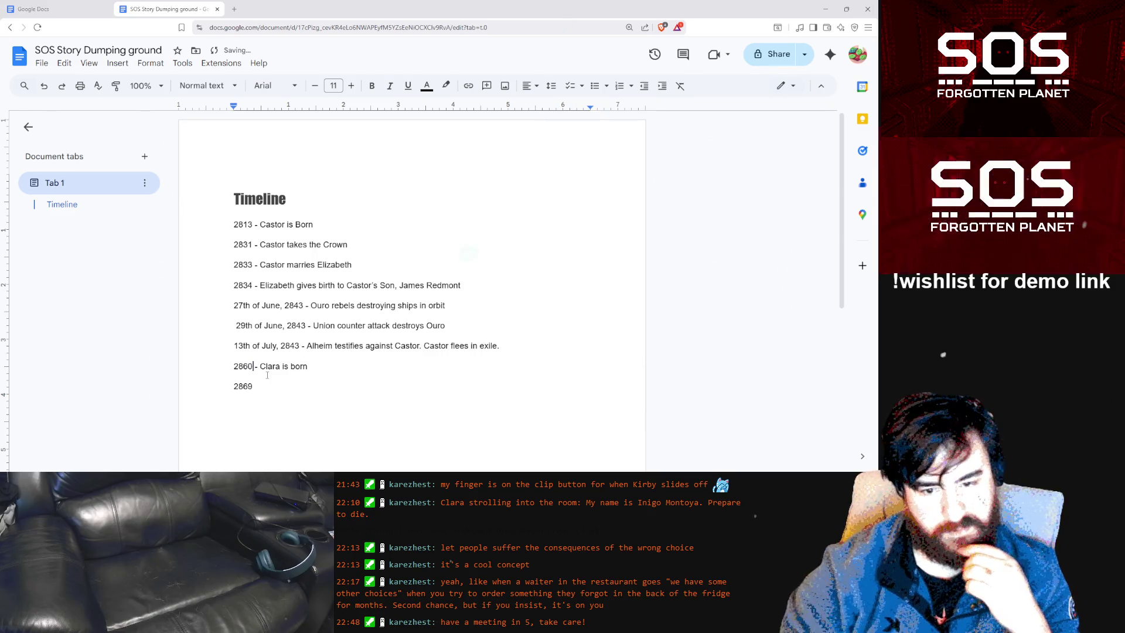
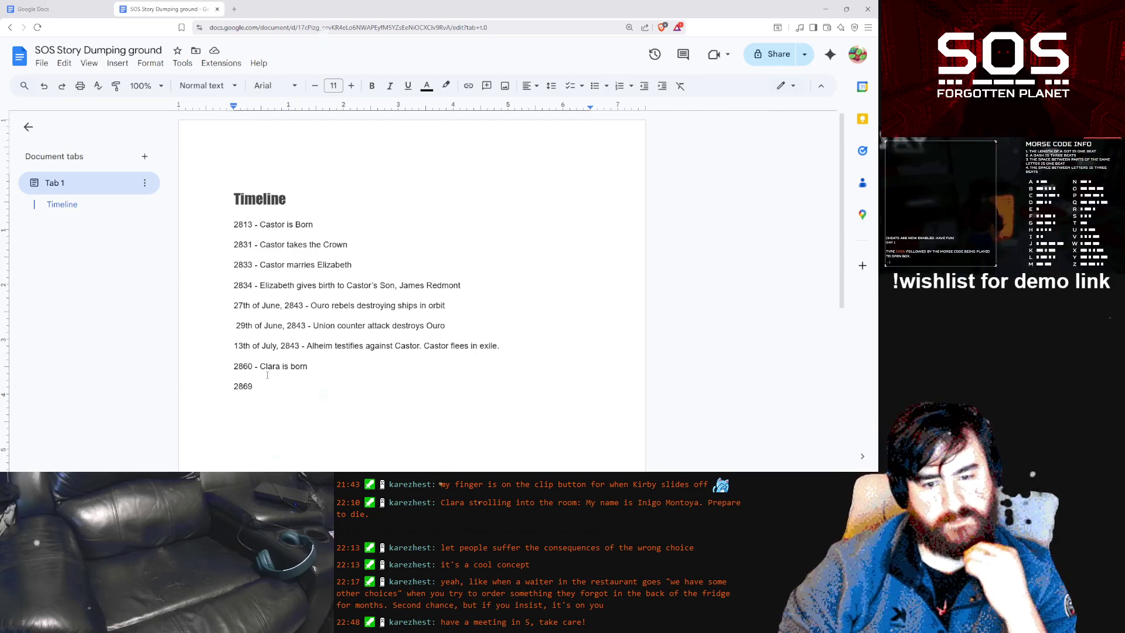
Correct the timeline years to 2839, 2869 and 2888, then begin the text of the 2888 line
key("Up")
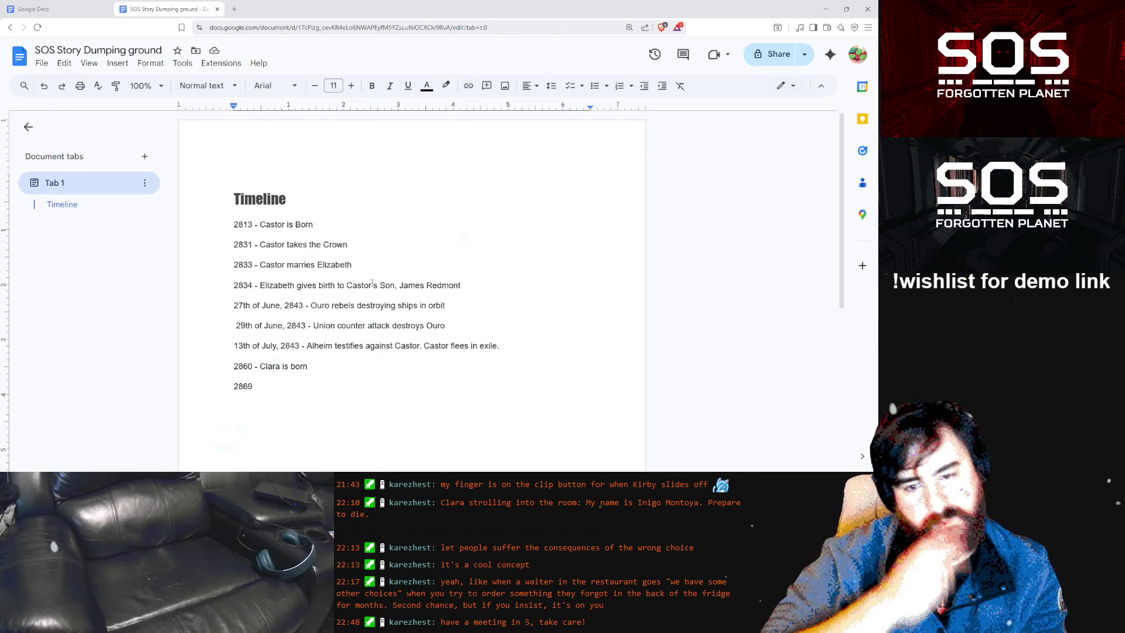
left_click(254, 284)
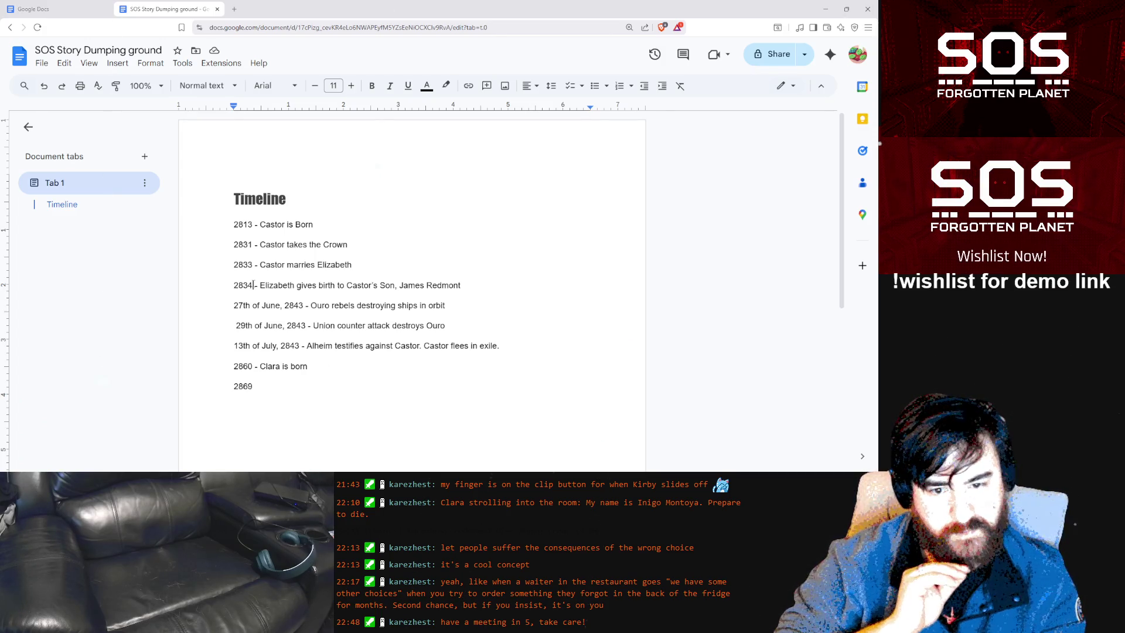
key("BackSpace")
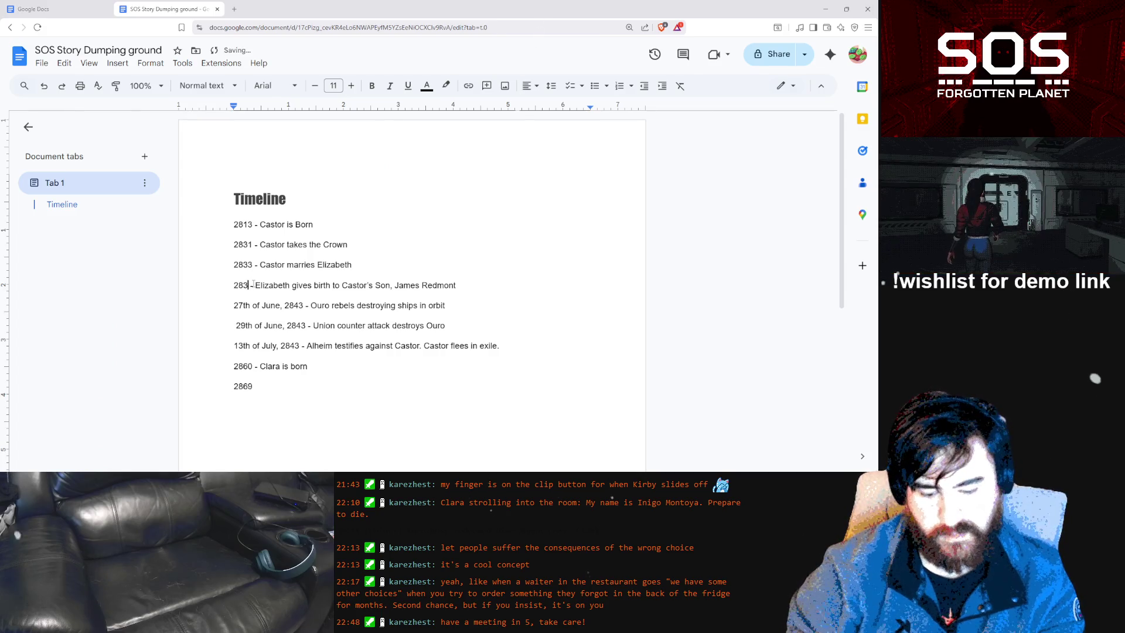
type("9")
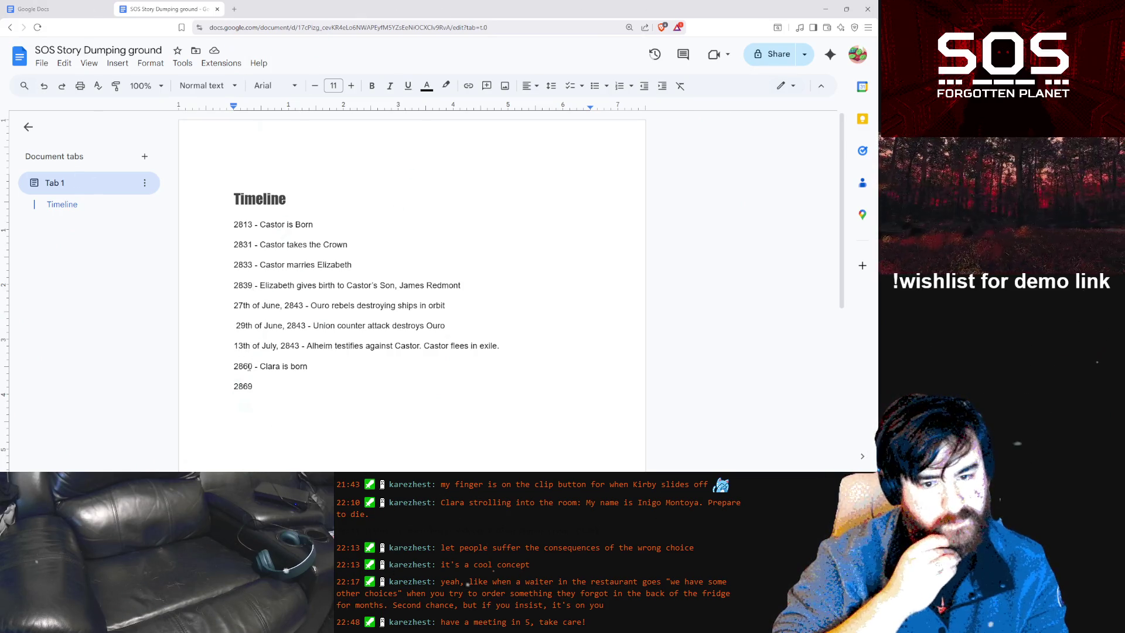
left_click_drag(248, 366, 254, 366)
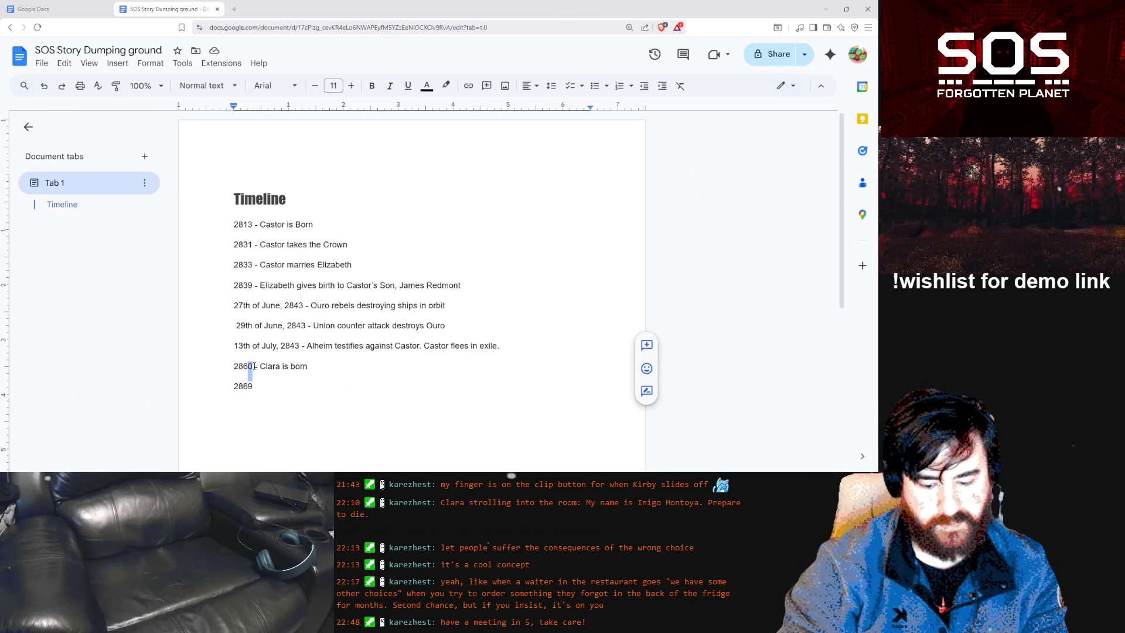
type("9")
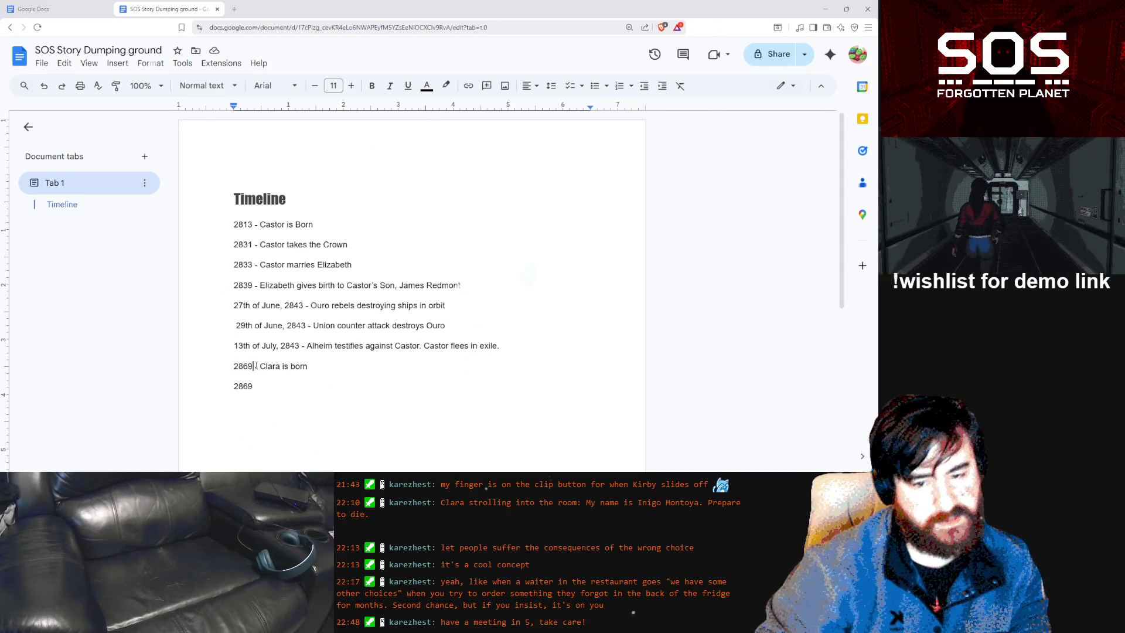
left_click_drag(253, 387, 244, 387)
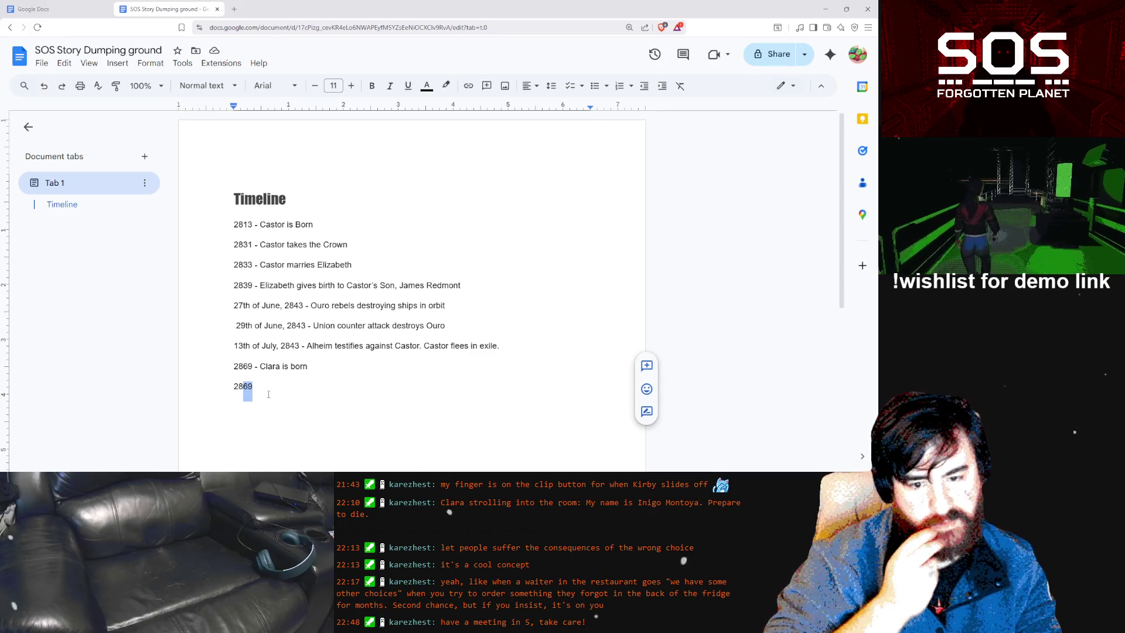
type("8")
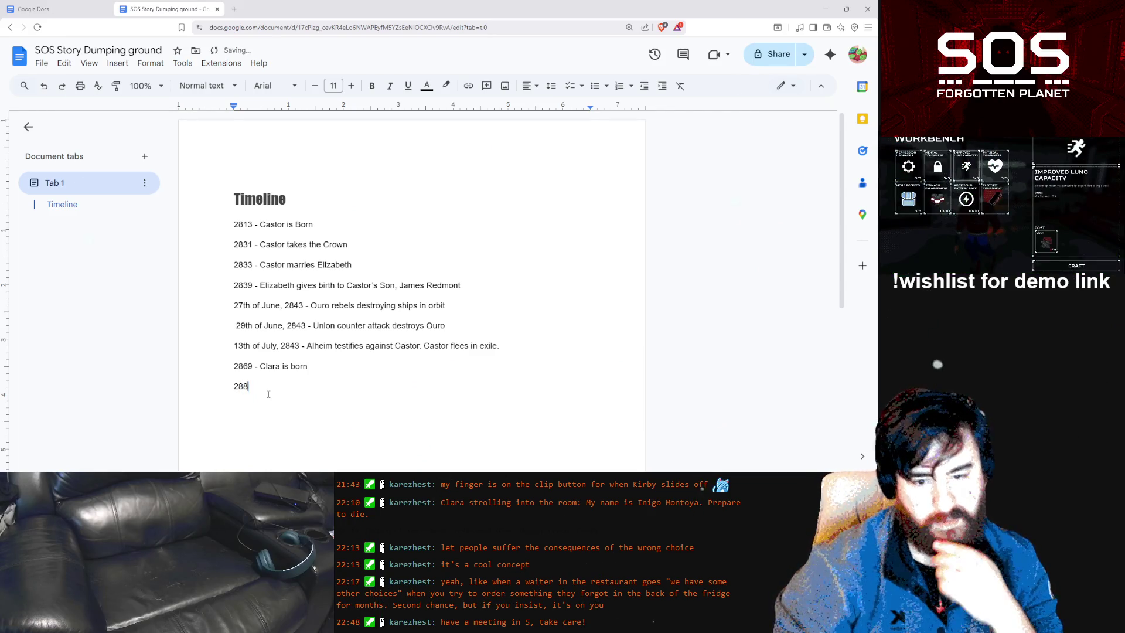
type("8")
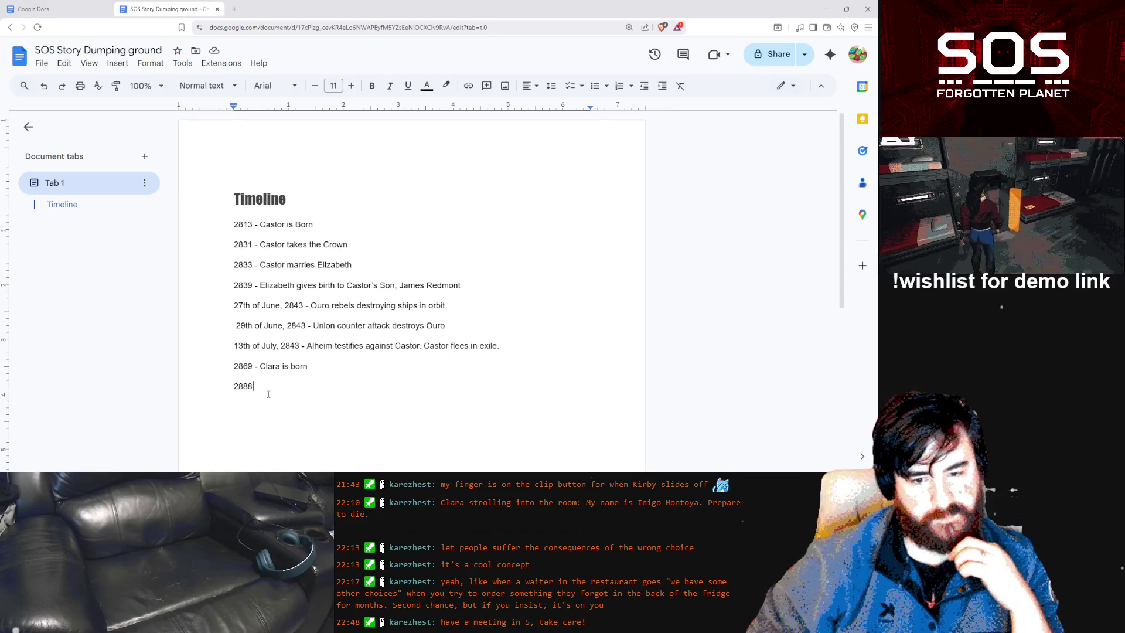
type(" - ")
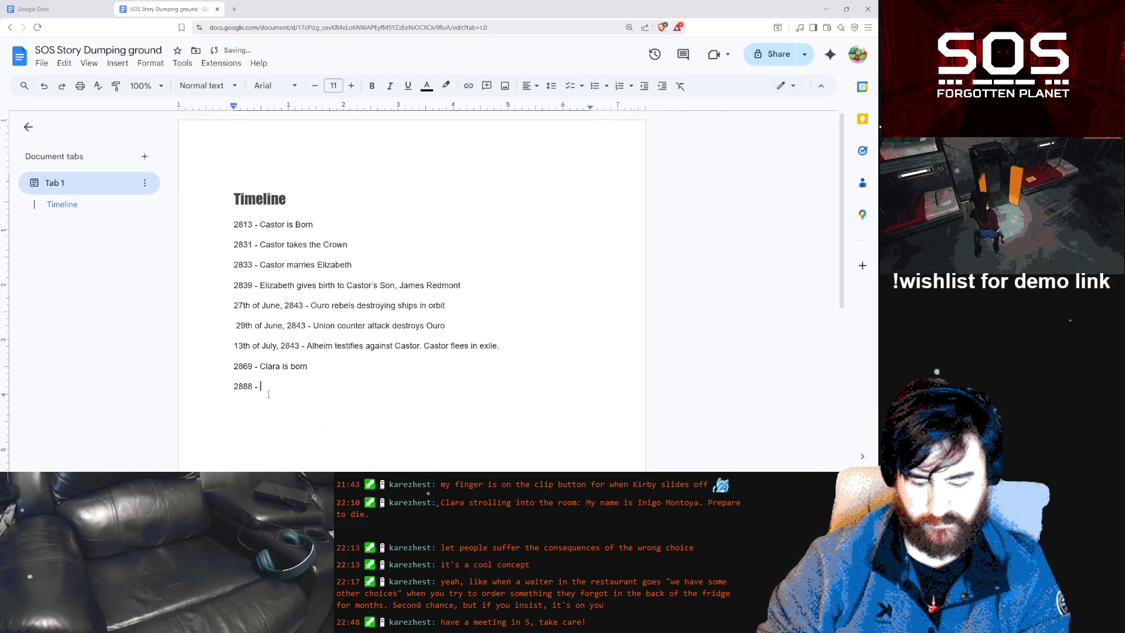
type("Ga")
type("me tak")
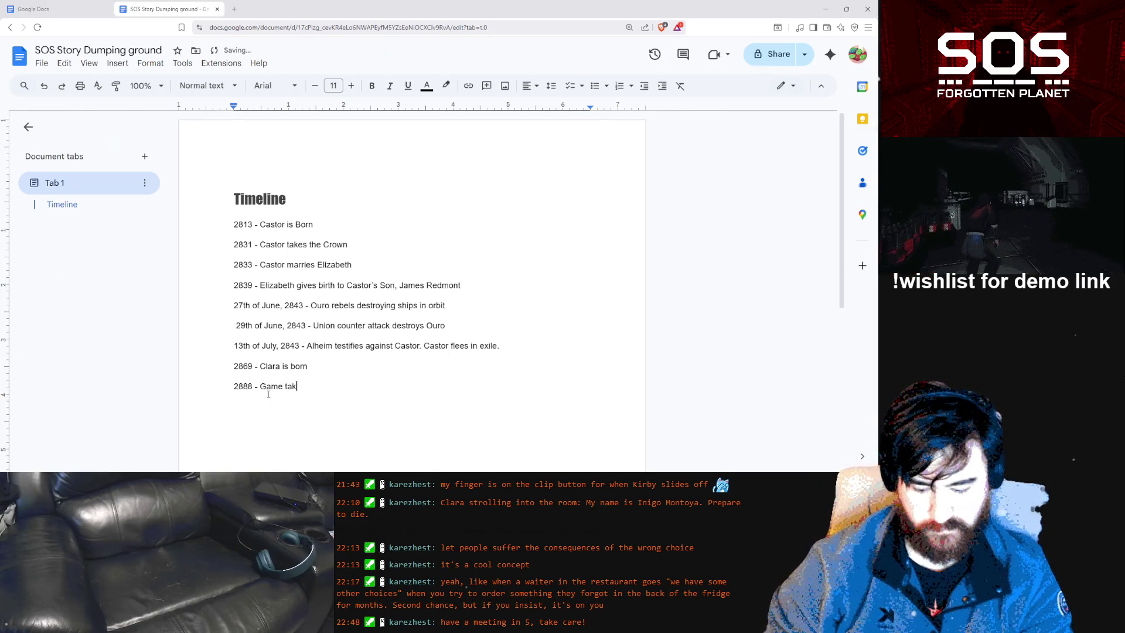
type("ce")
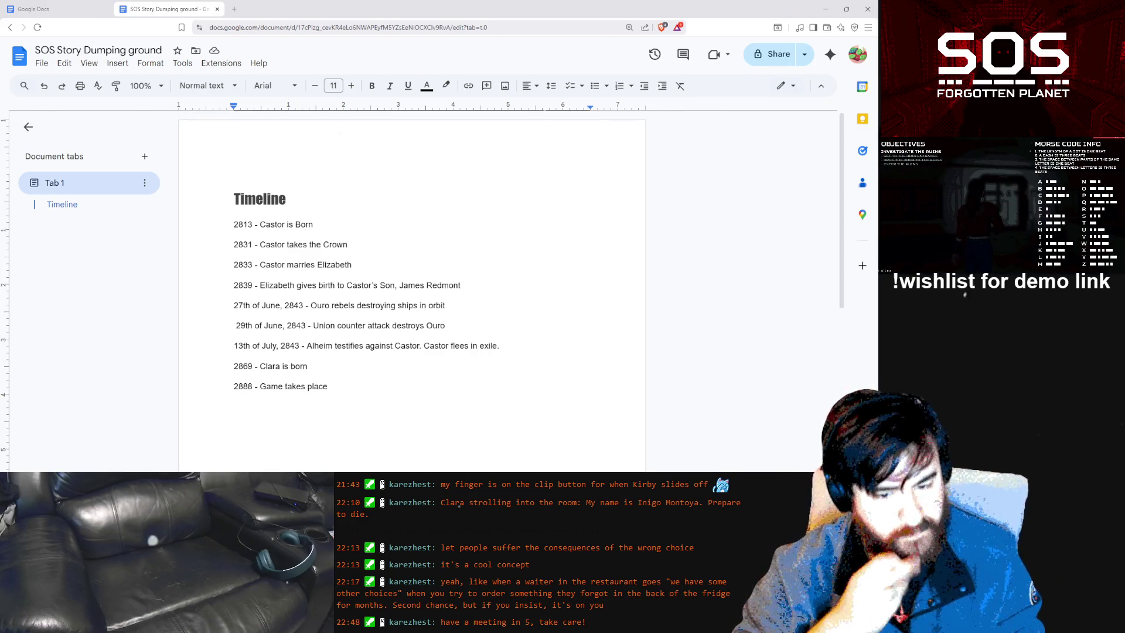
Leave the document for the VS Code editor showing Enemy.cs
key("alt+Tab")
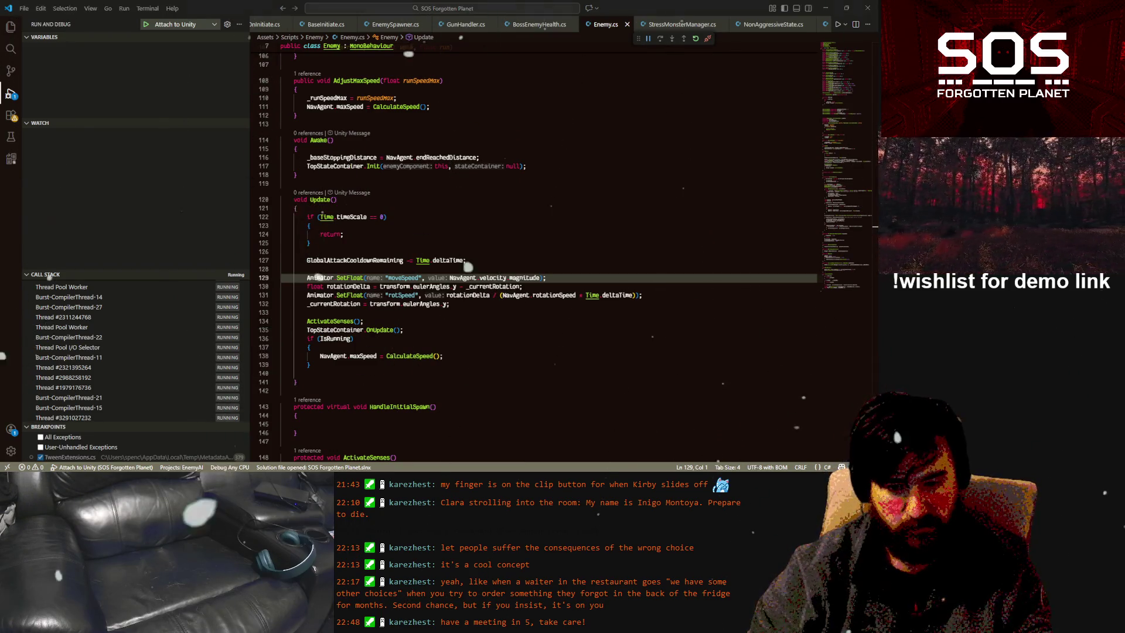
In Unity, show the IgorDialogue string table and select the StressDeath4A1 English cell
key("alt+Tab")
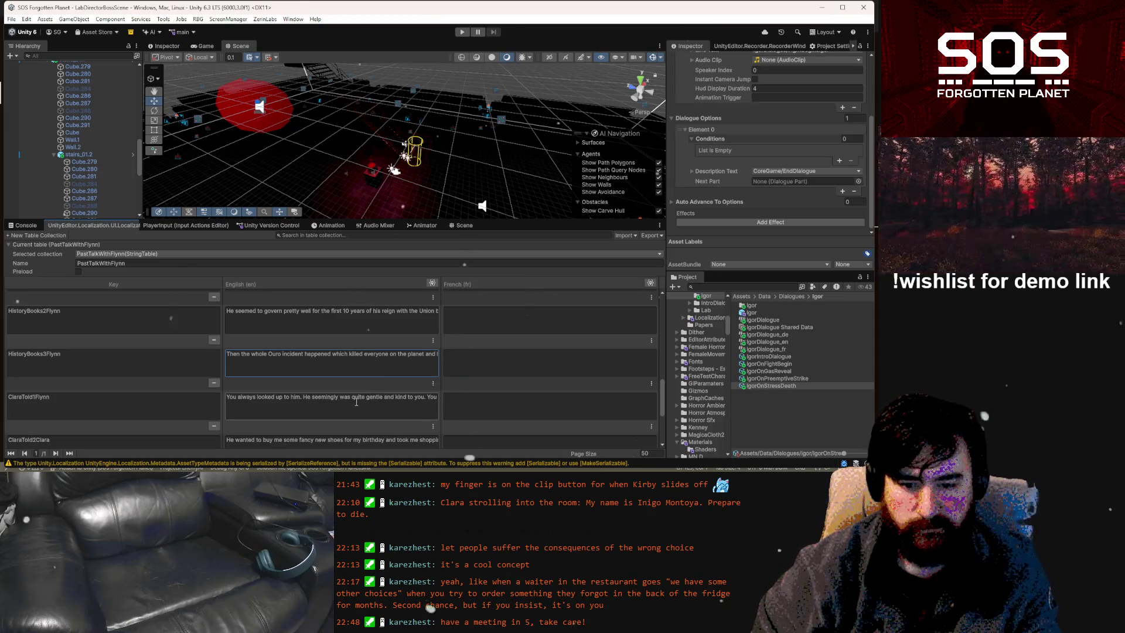
scroll(356, 402, "down", 5)
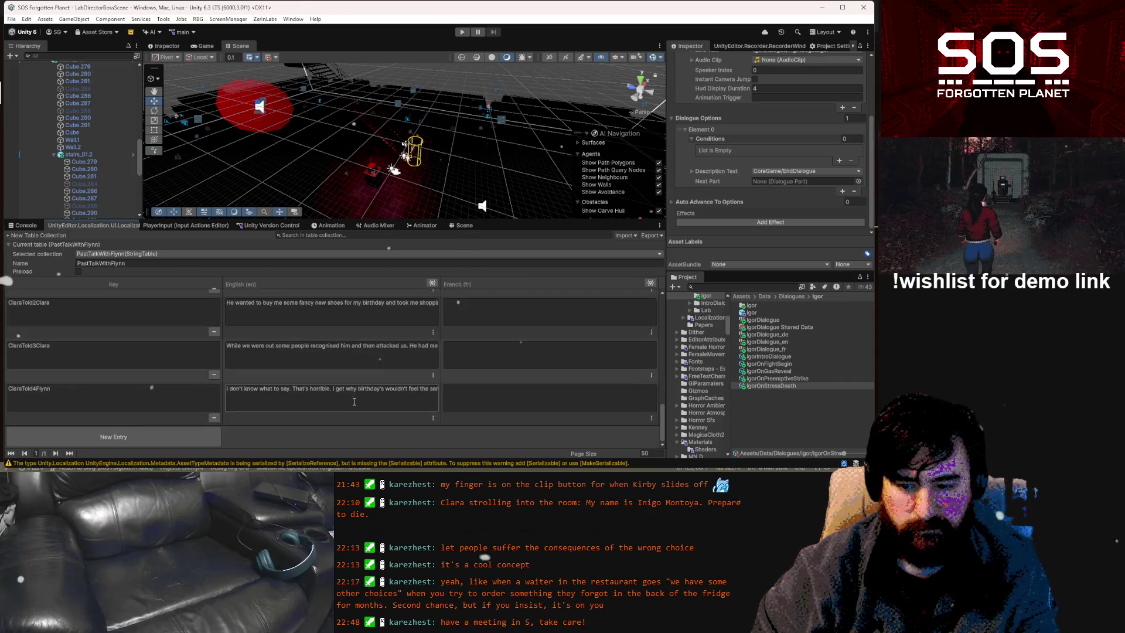
left_click(116, 258)
mouse_move(117, 266)
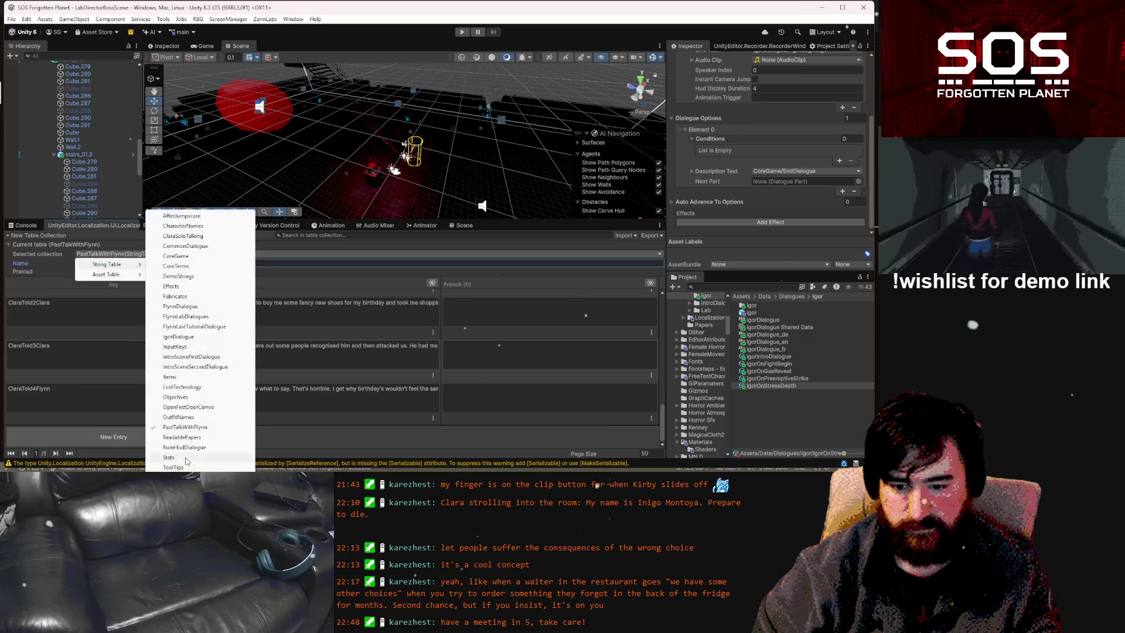
left_click(178, 336)
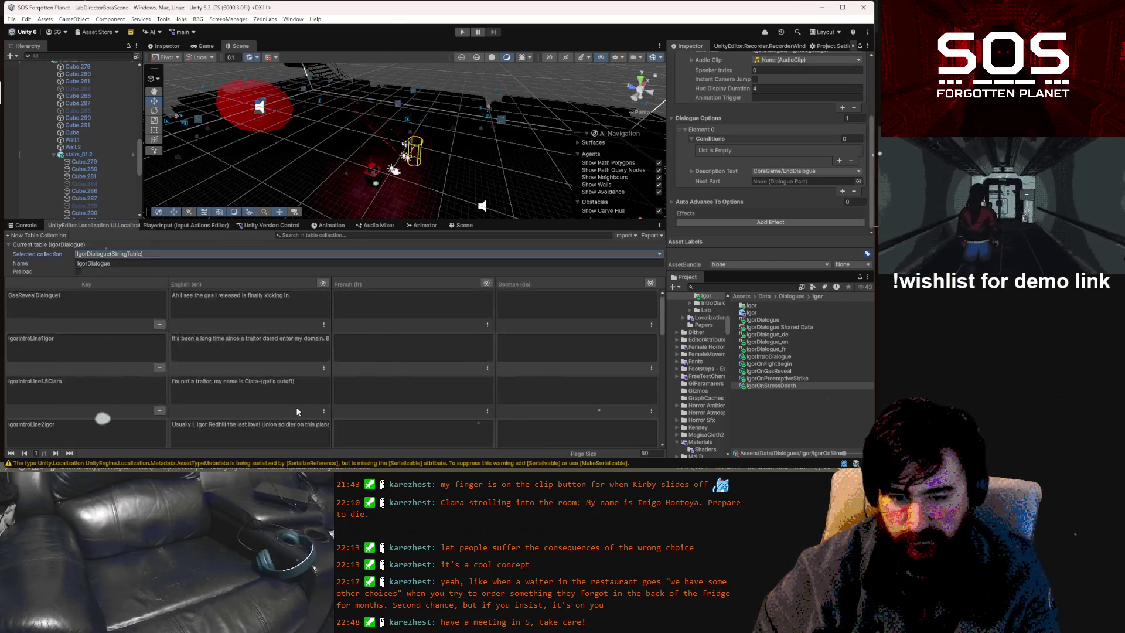
scroll(292, 406, "down", 5)
left_click(296, 399)
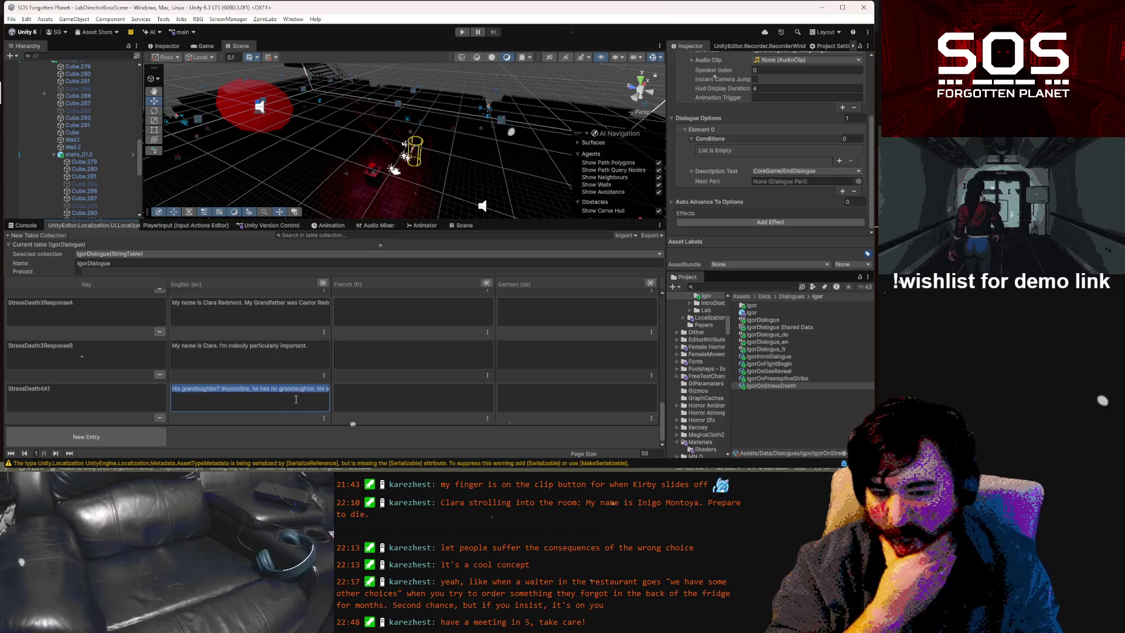
Append '4. Wait how long has been?' to the StressDeath4A1 English line
key("End")
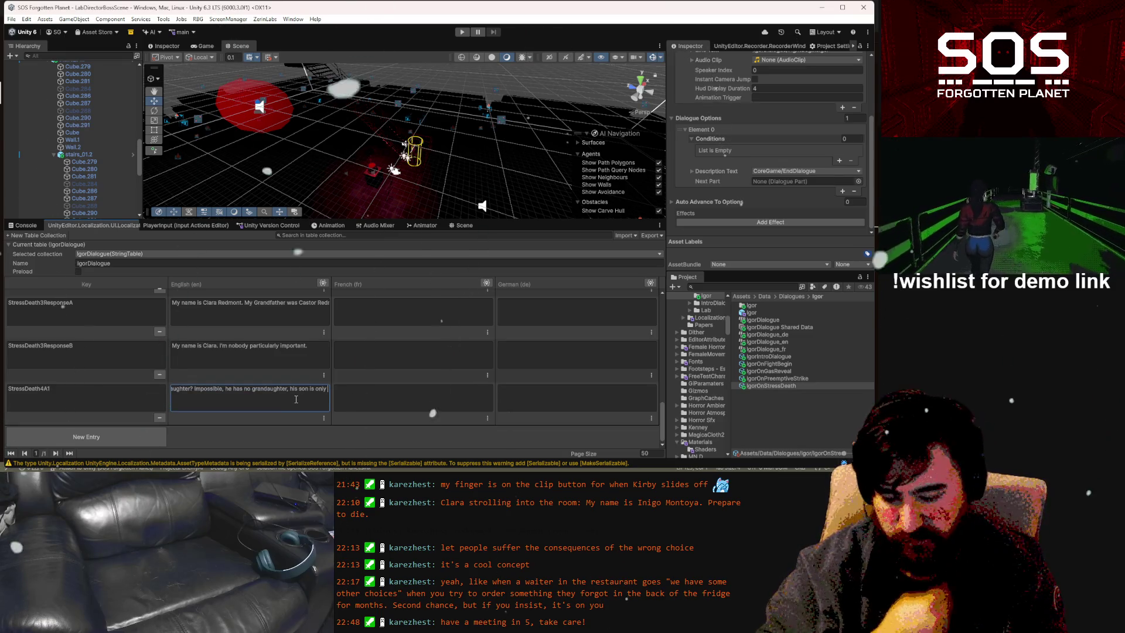
type("4")
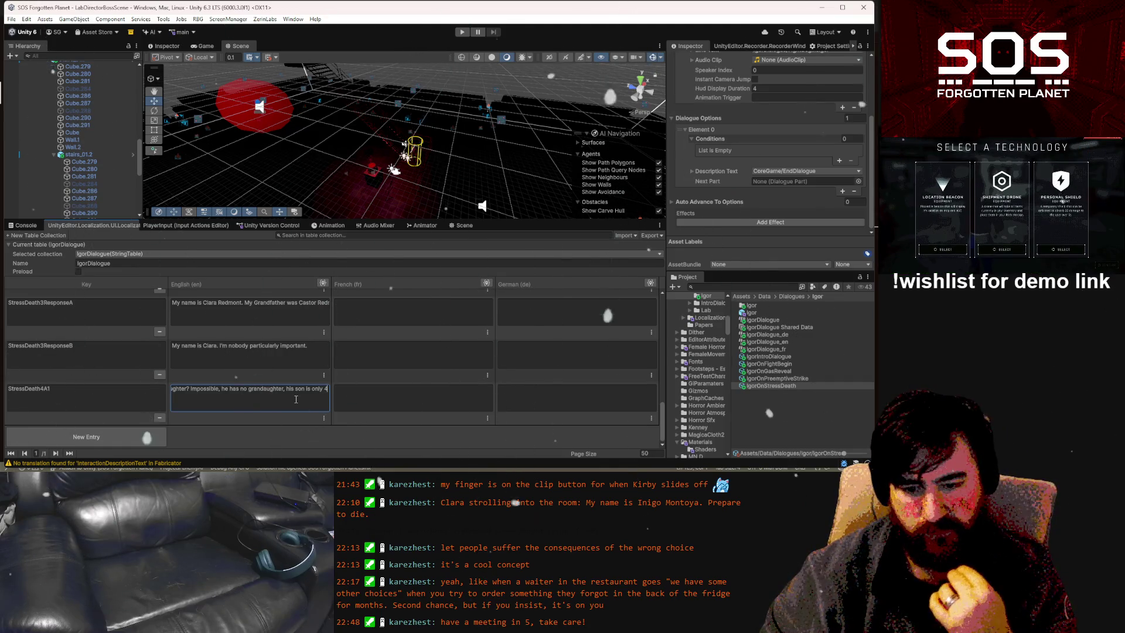
type(". Wai")
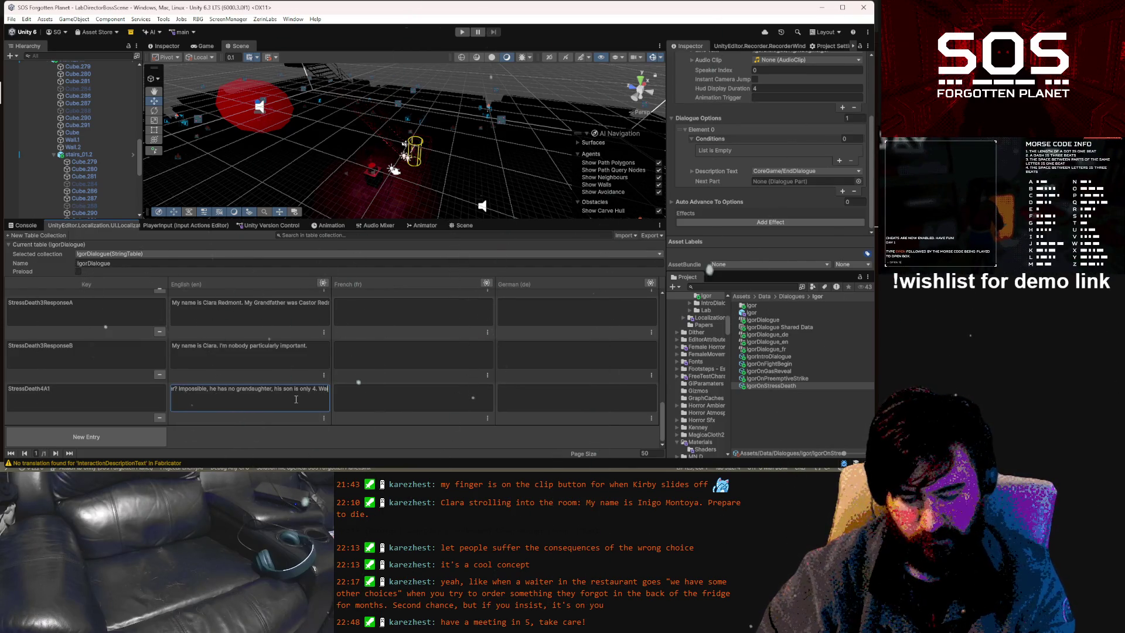
type("t how long ")
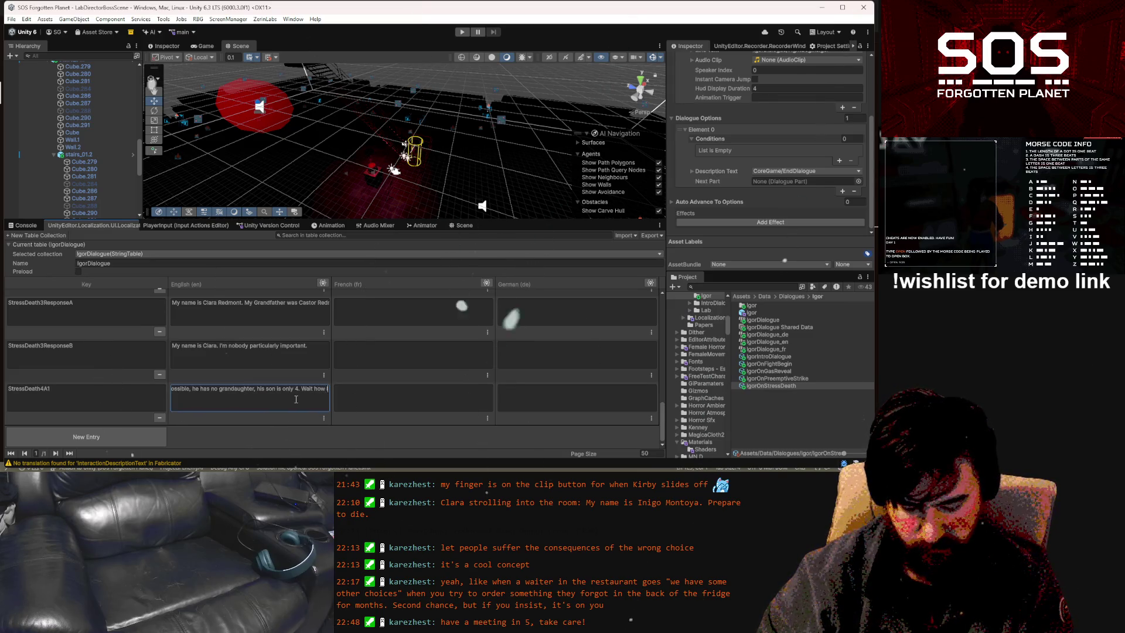
type("have")
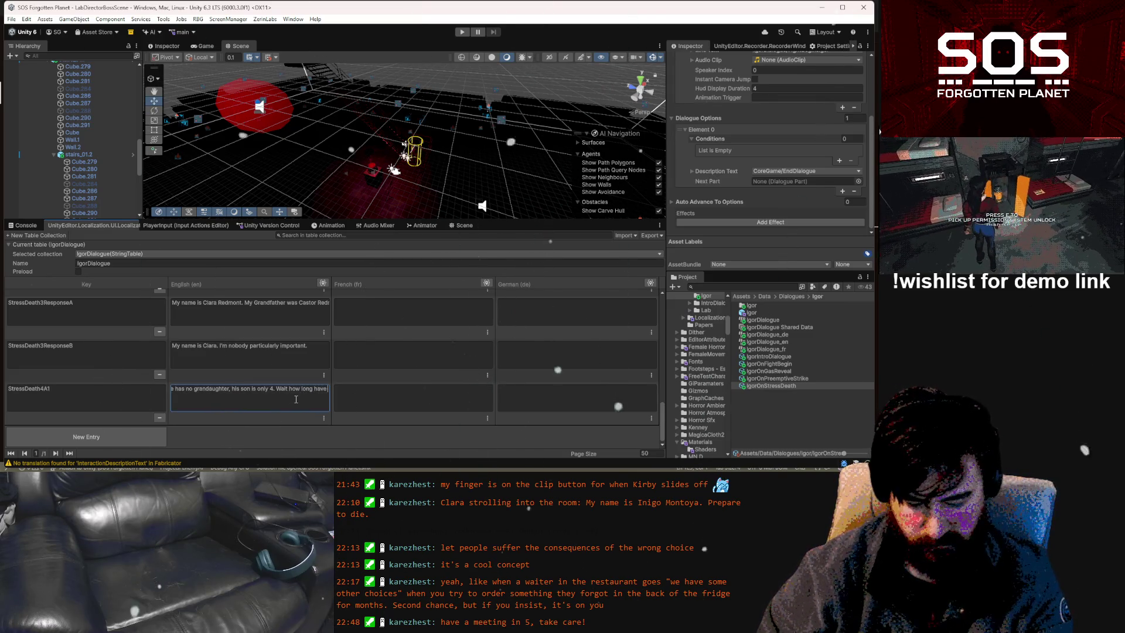
type(" I be")
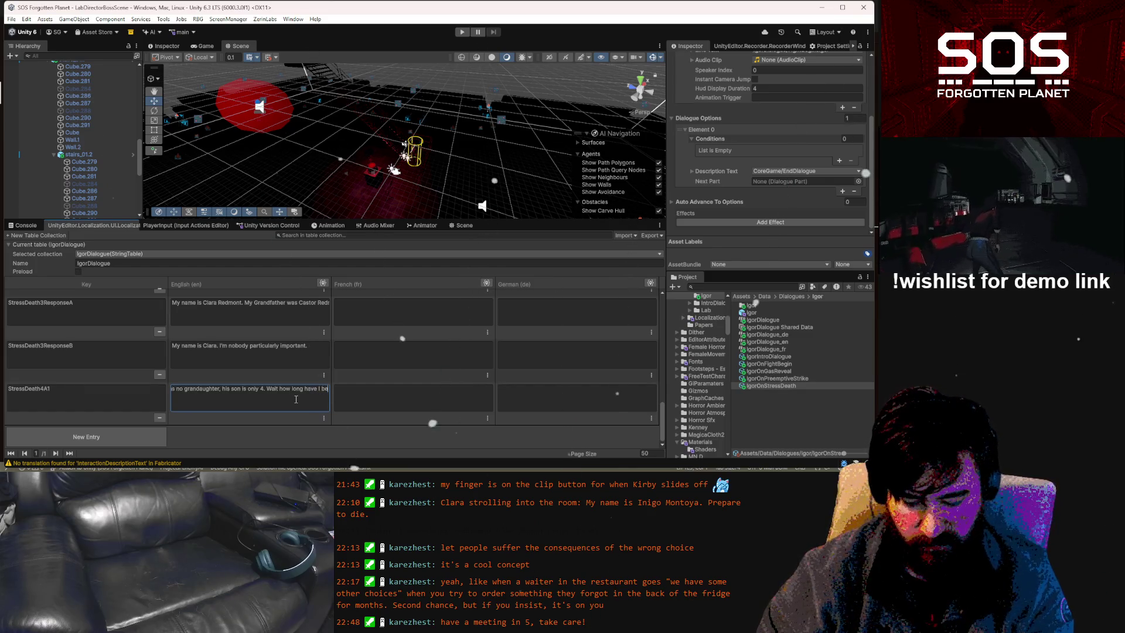
type("en down here?")
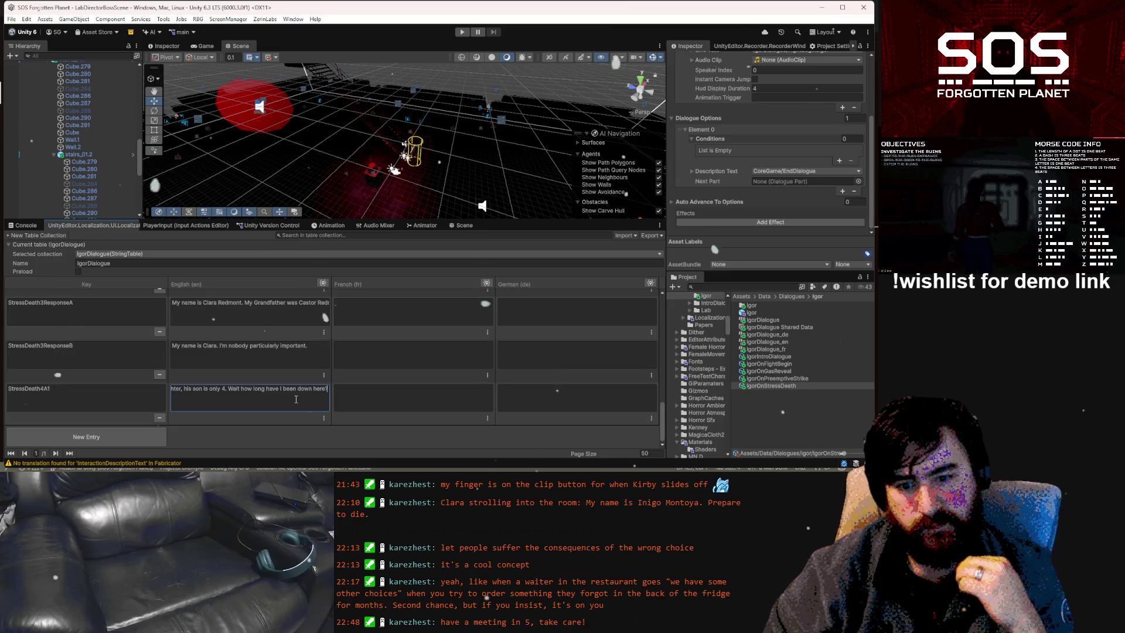
key("BackSpace")
key("BackSpace")
key("BackSpace")
type("s been?")
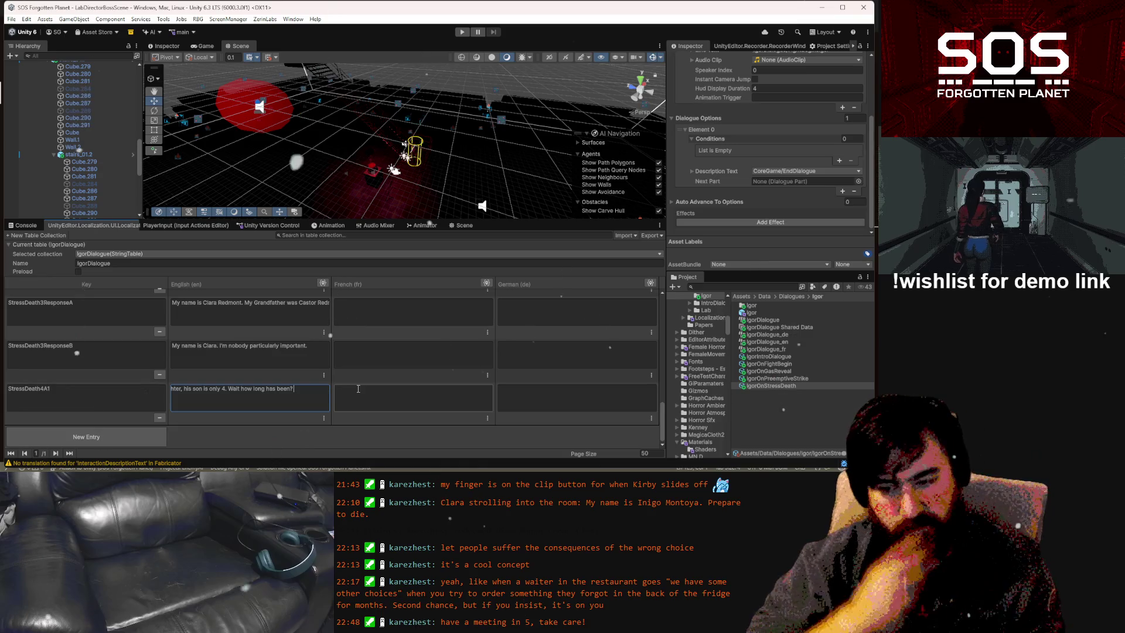
left_click(110, 395)
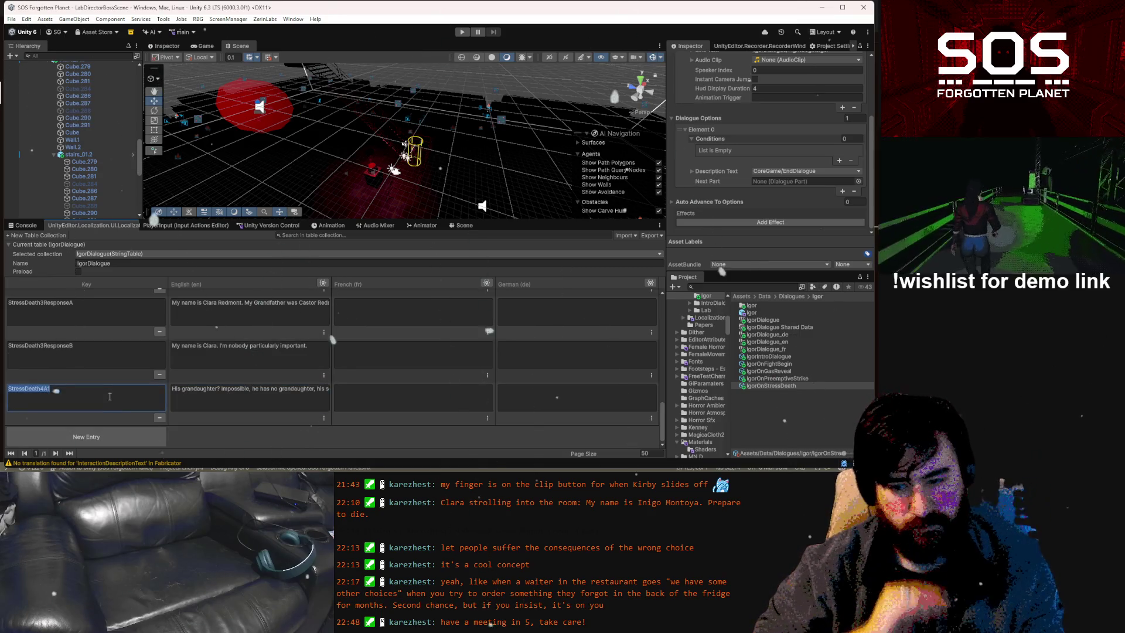
Add a new StressDeath4A2Clara entry by reusing the copied key, and begin its English line with 'It's'
left_click(96, 438)
left_click(105, 354)
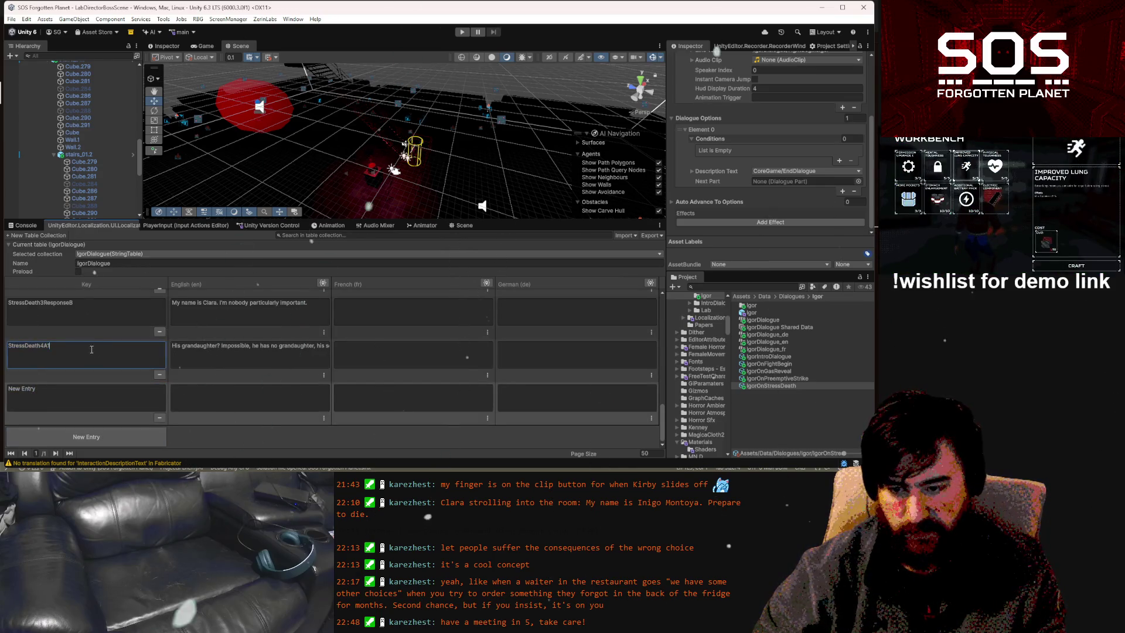
left_click(111, 400)
type("StressDeath4A1")
key("BackSpace")
type("2")
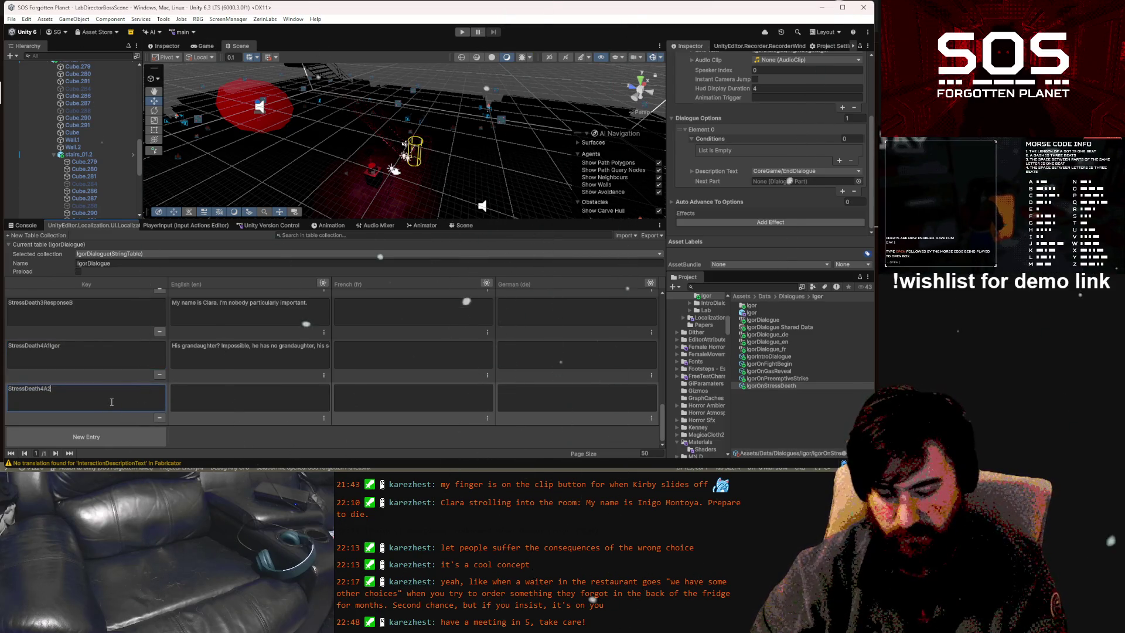
left_click(263, 410)
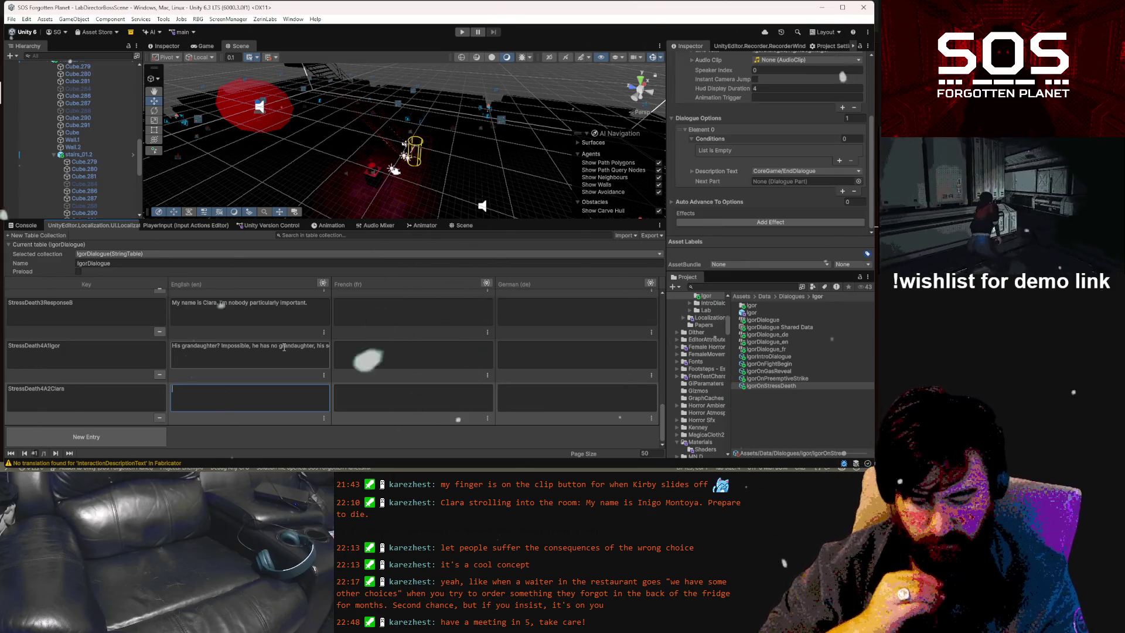
type("It's")
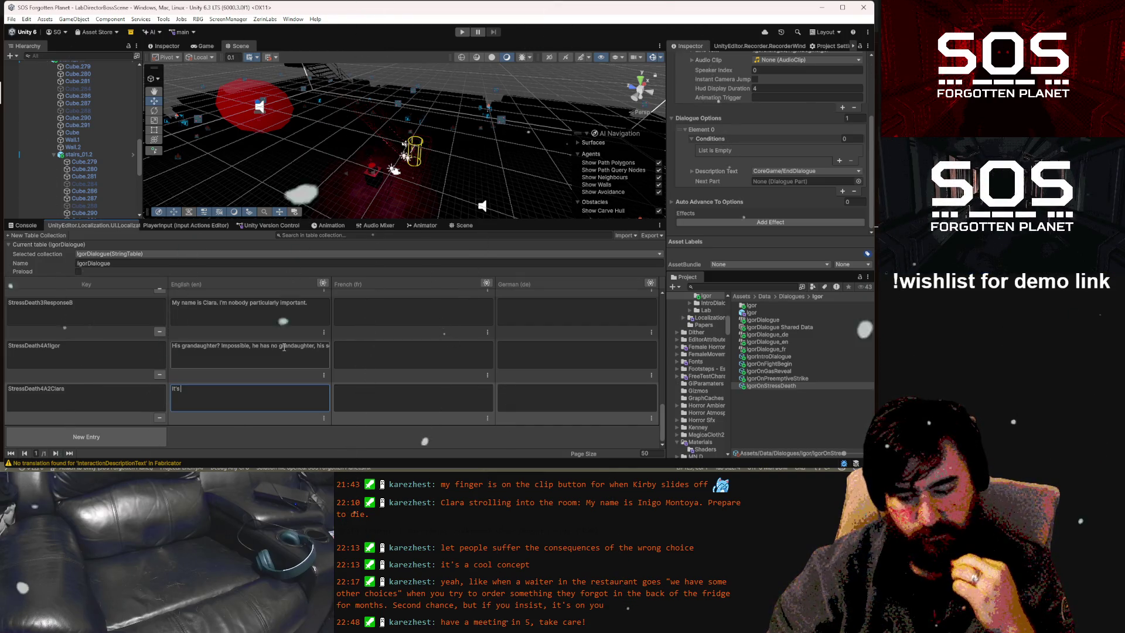
Write the StressDeath4A2Clara English line, then trim it back to 'It's 2888'
type("2")
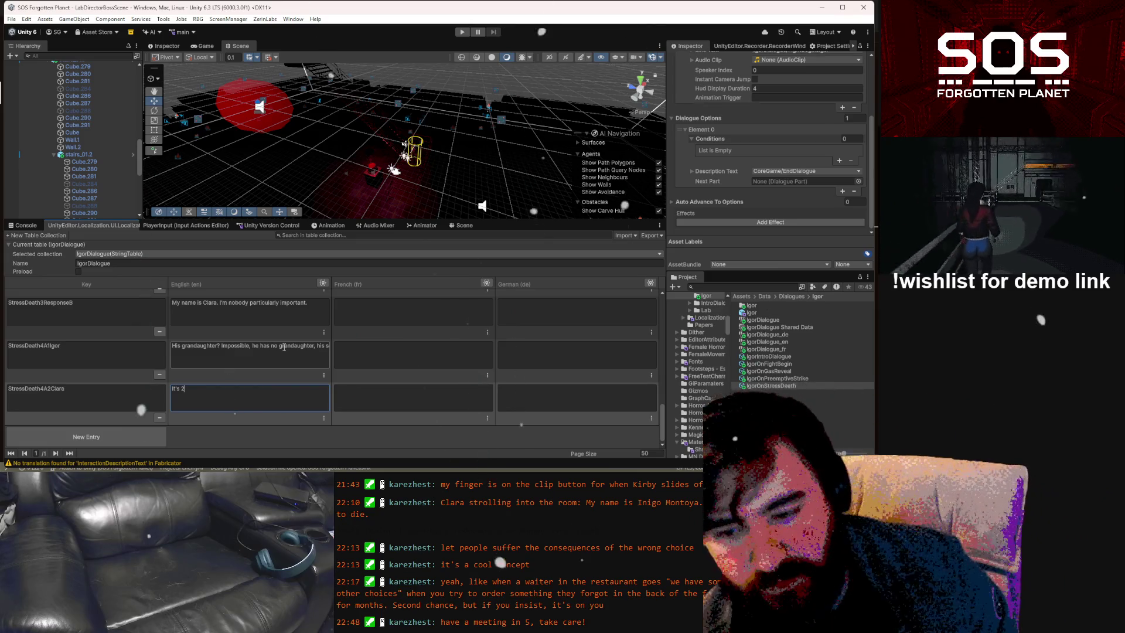
type("88")
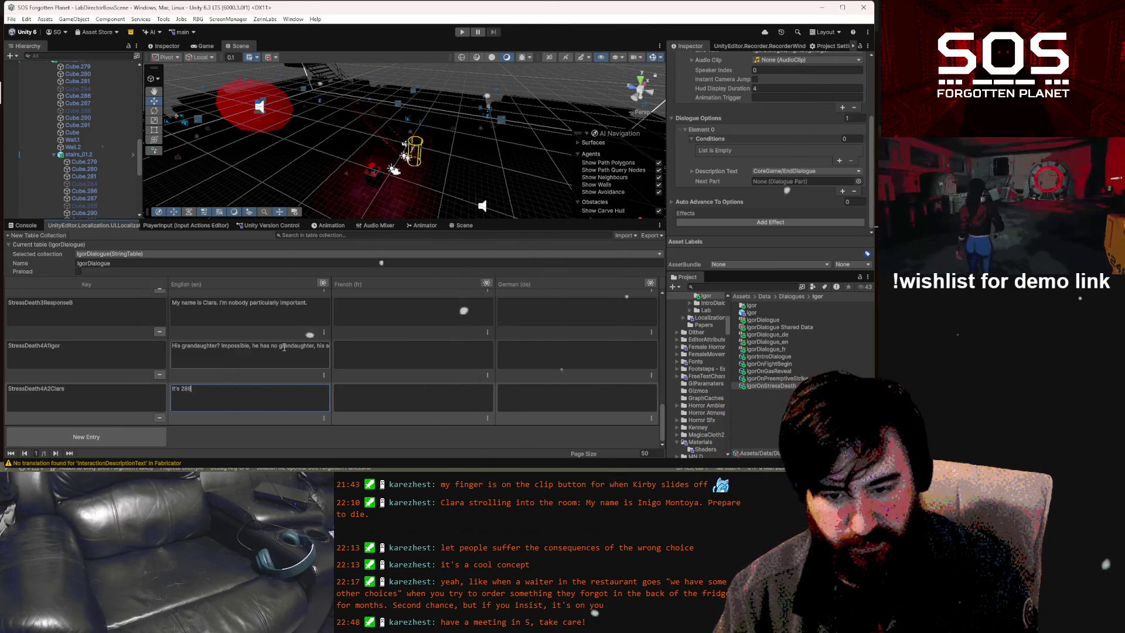
type("8, ")
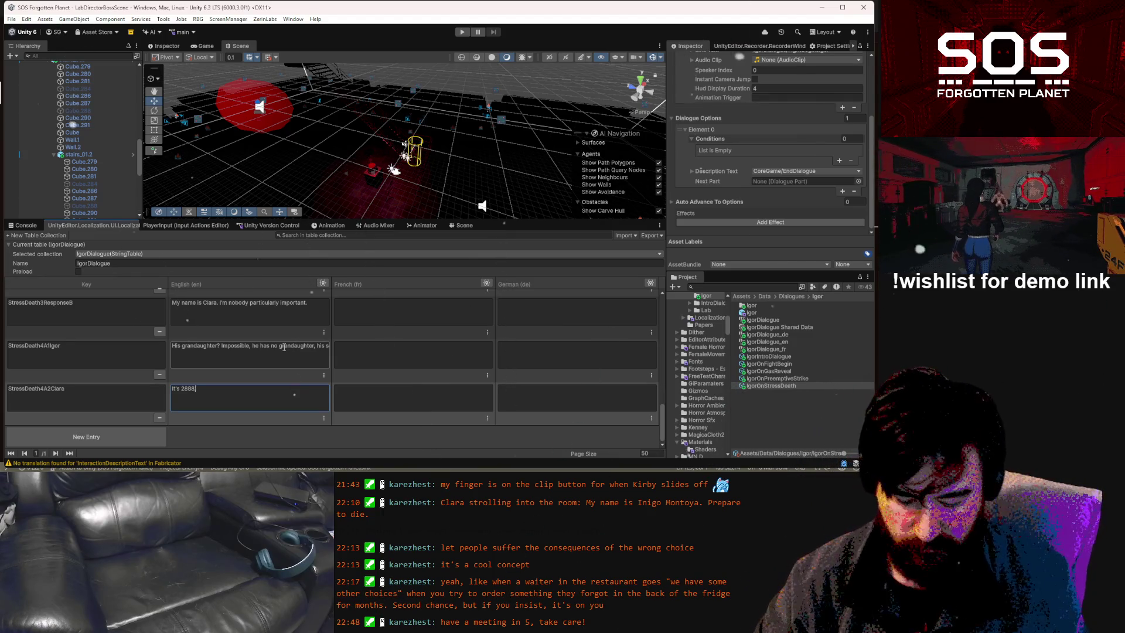
type("it's b")
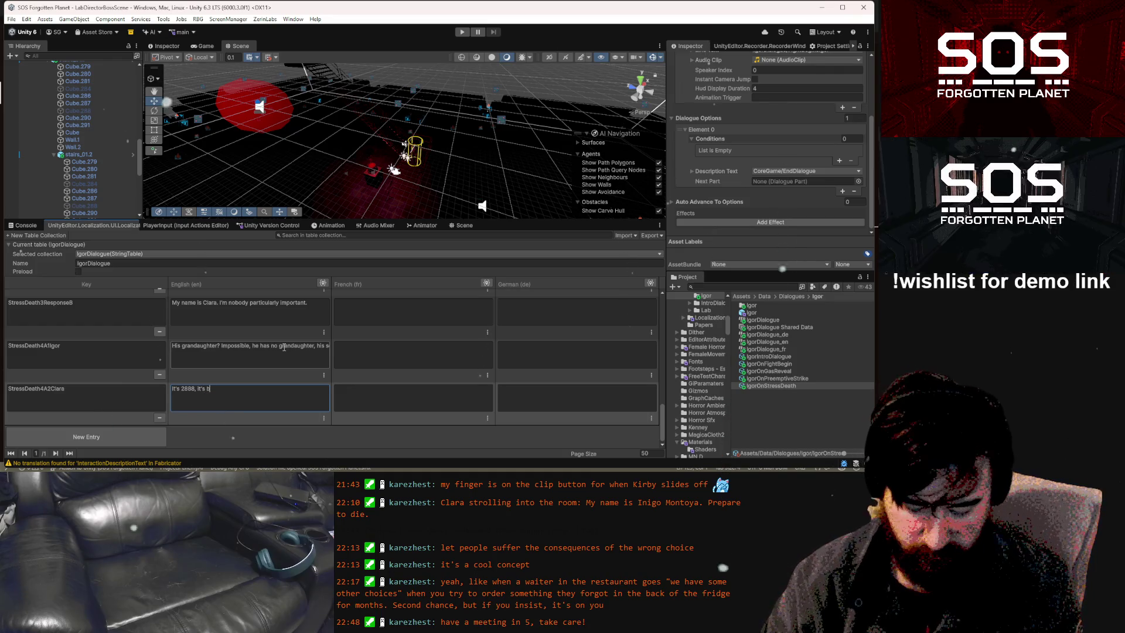
type("een 45 years sin")
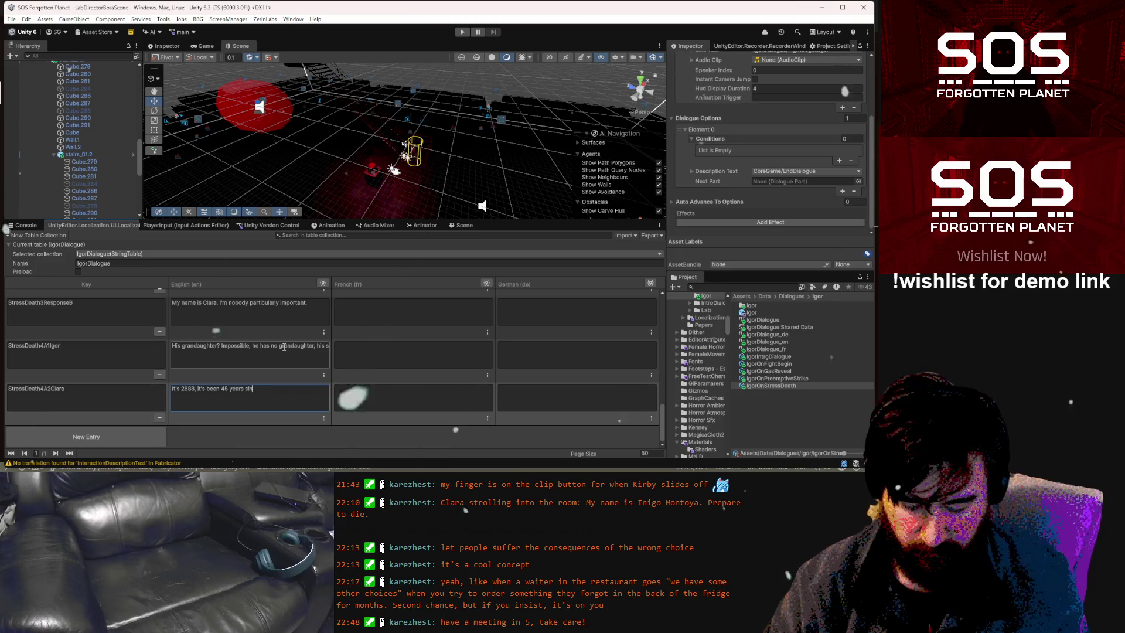
type("ce")
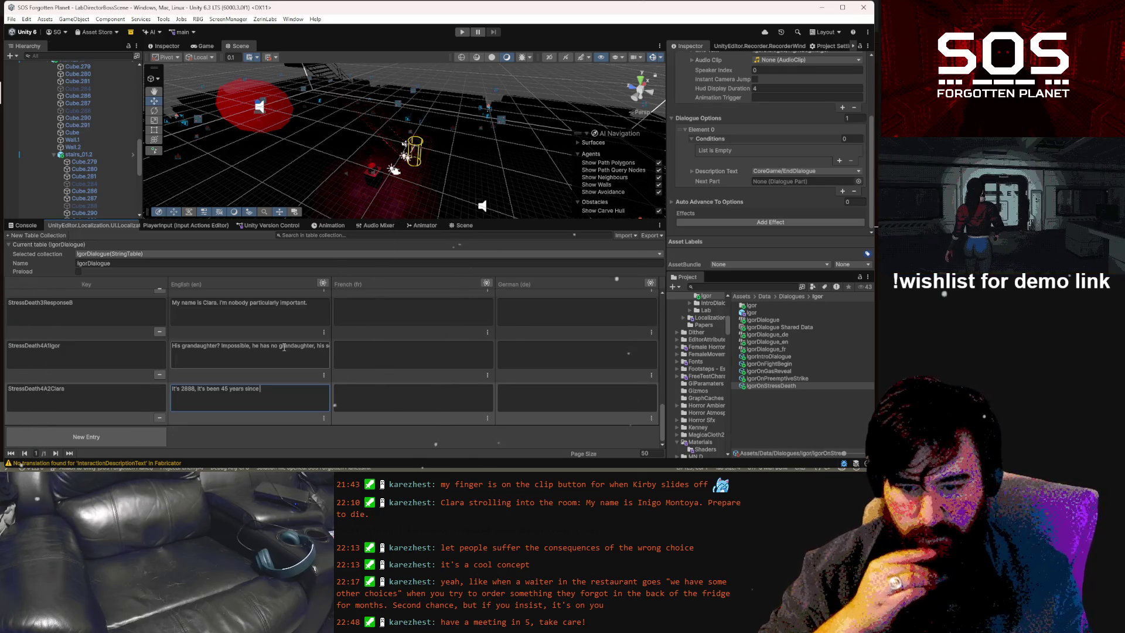
key("BackSpace")
key("BackSpace")
key("BackSpace")
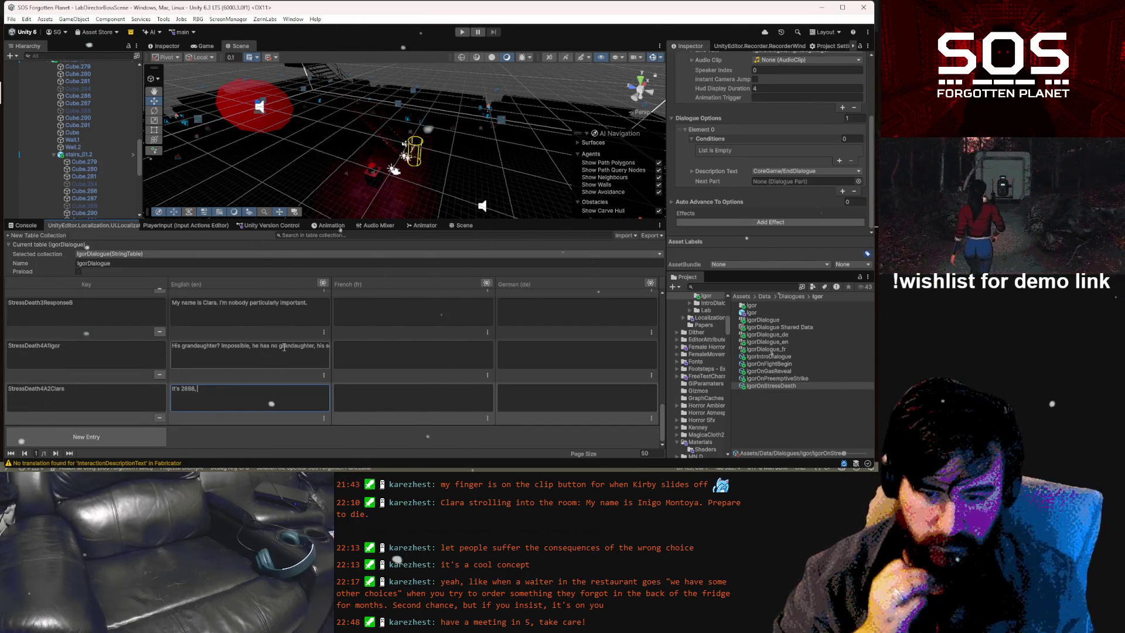
key("BackSpace")
key("BackSpace")
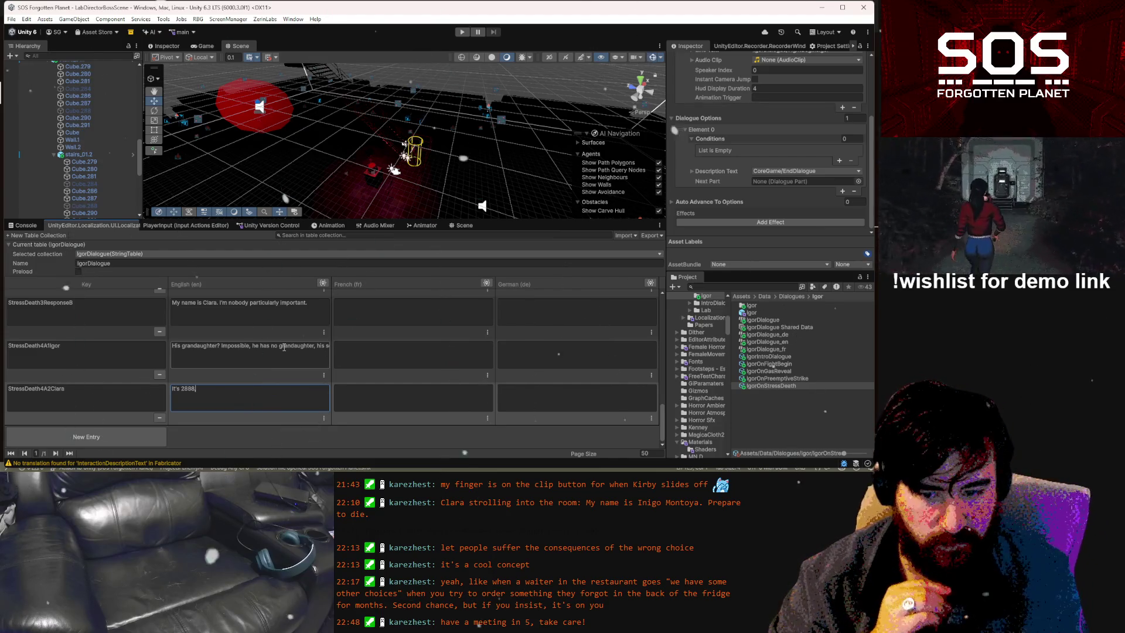
left_click(284, 348)
Replace Igor's closing question with 'But I can tell… looking at you, that you're a redmont. That hair color is unmistakeable'
left_click_drag(284, 350, 384, 343)
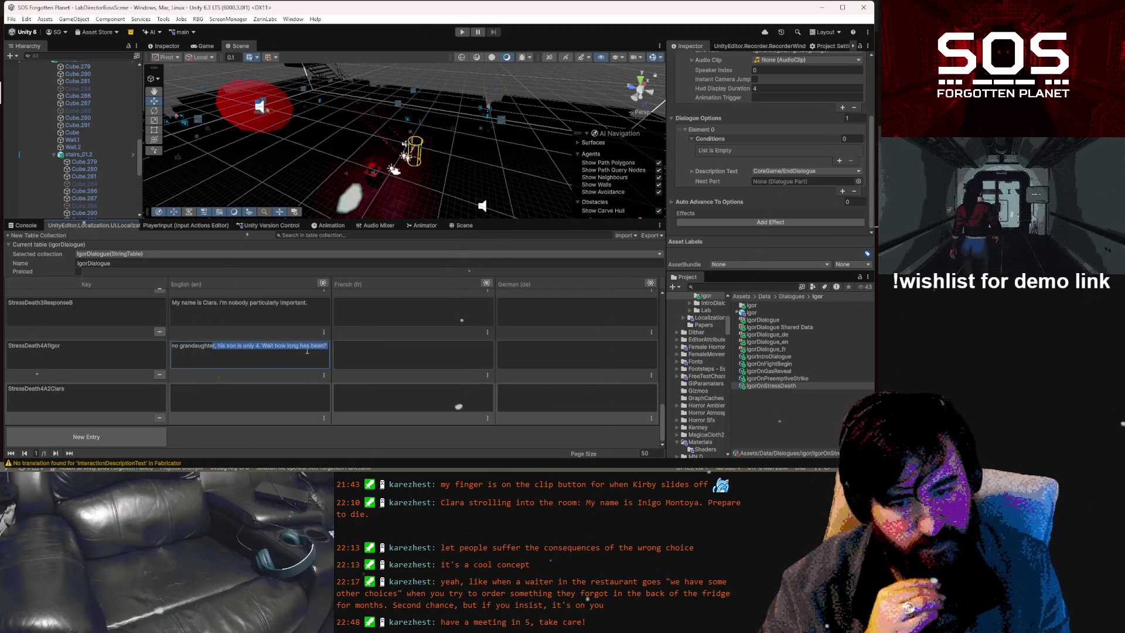
left_click(290, 346)
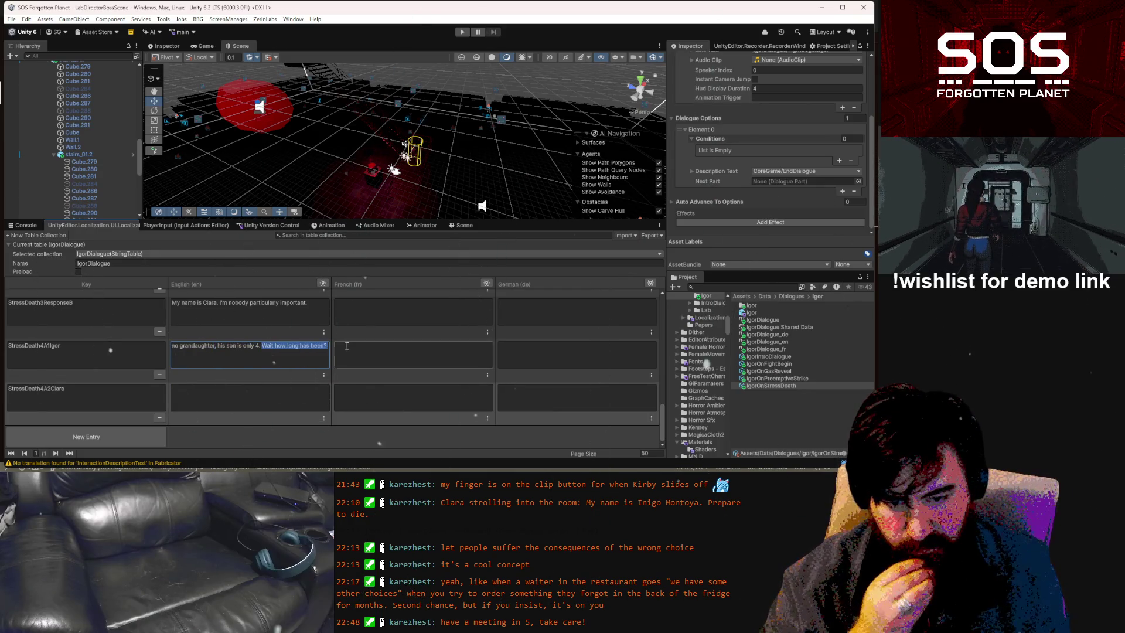
type("But I can tell")
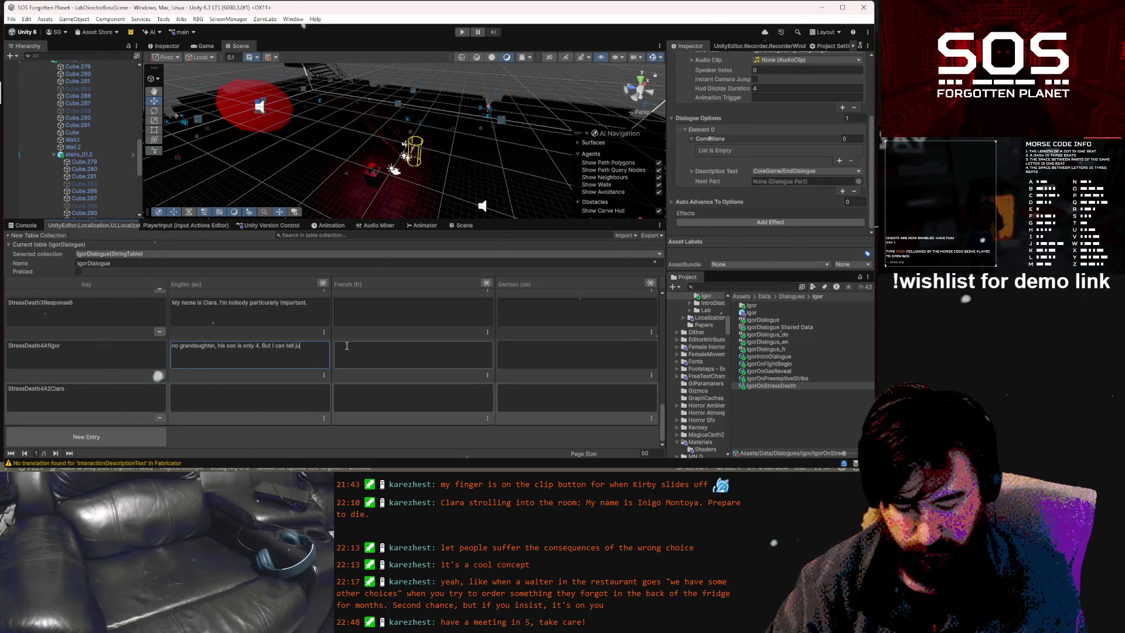
type("ooking")
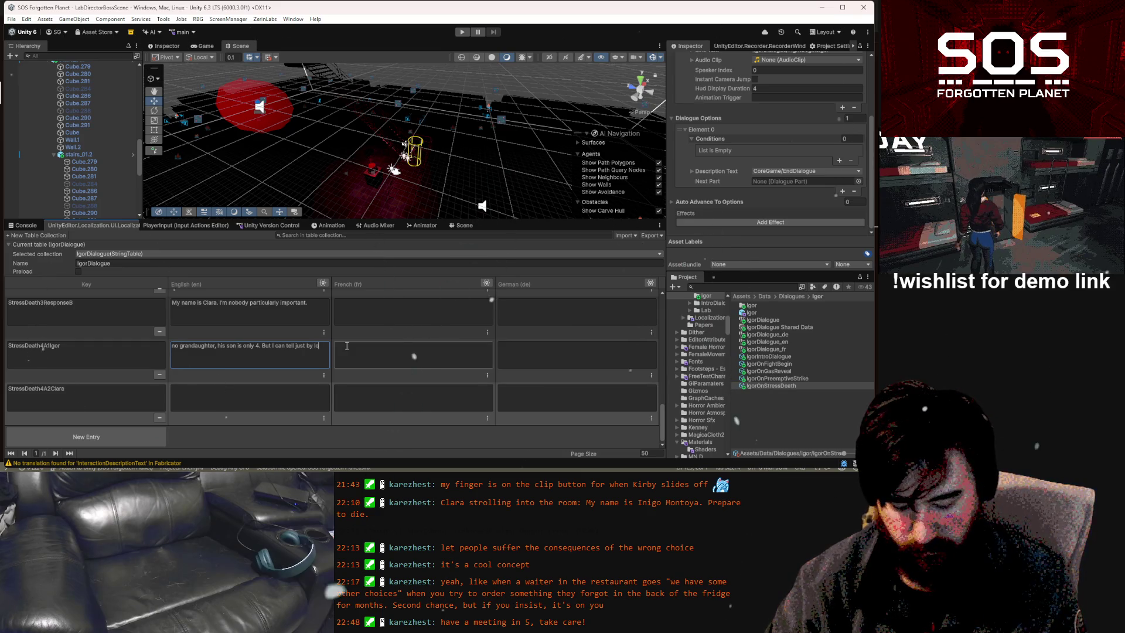
type(" at you")
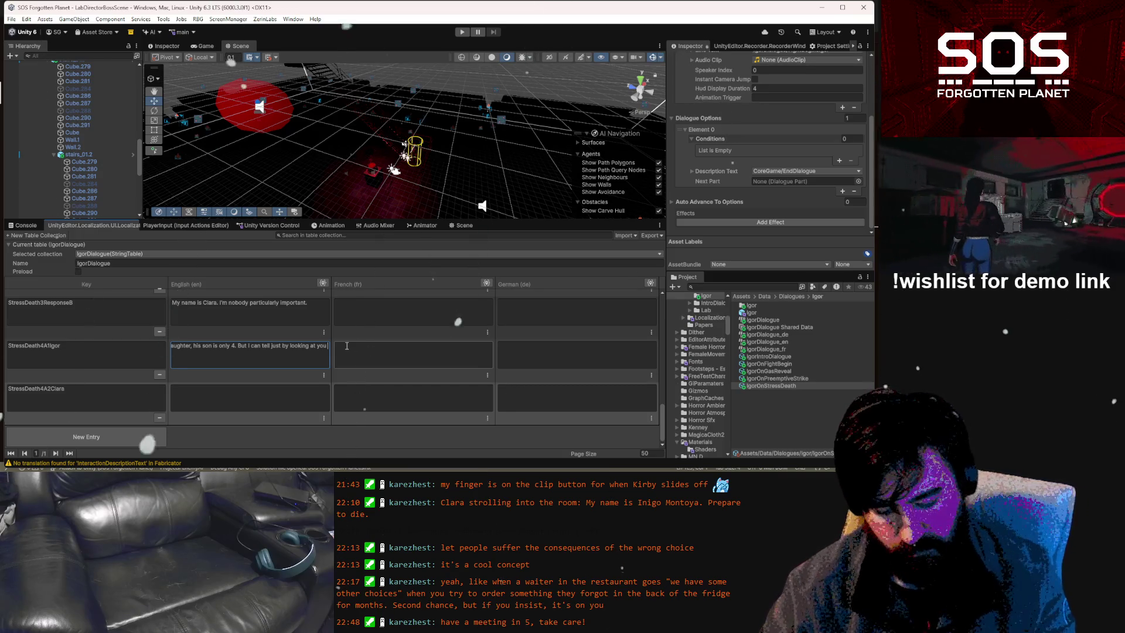
type(", that")
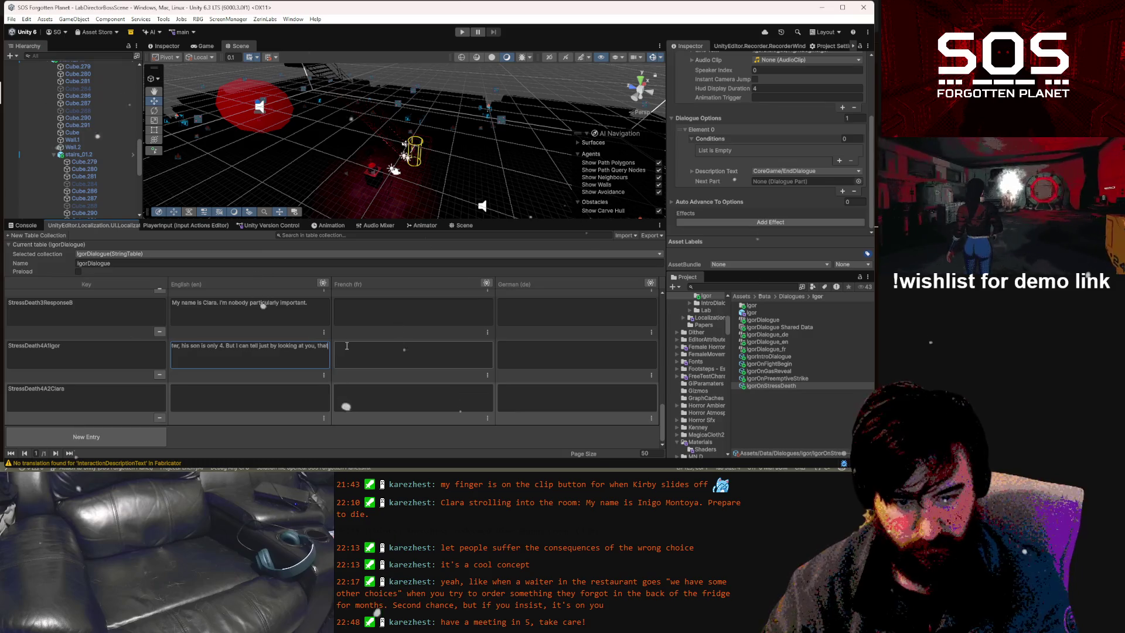
type(" you'")
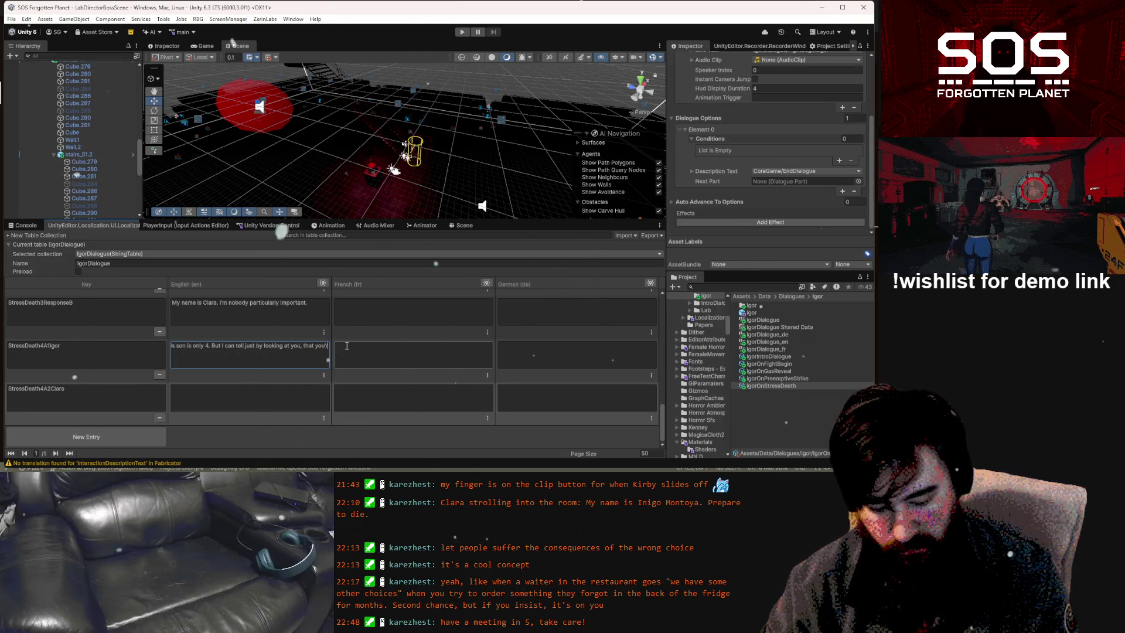
type("re a redmont. Tha")
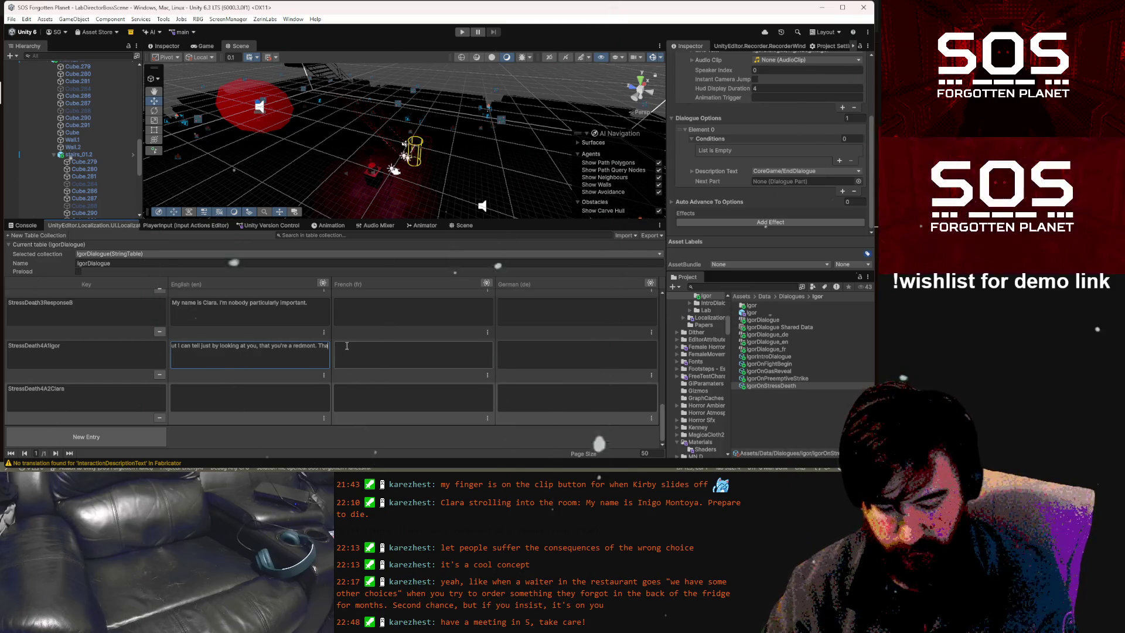
type("t hair is")
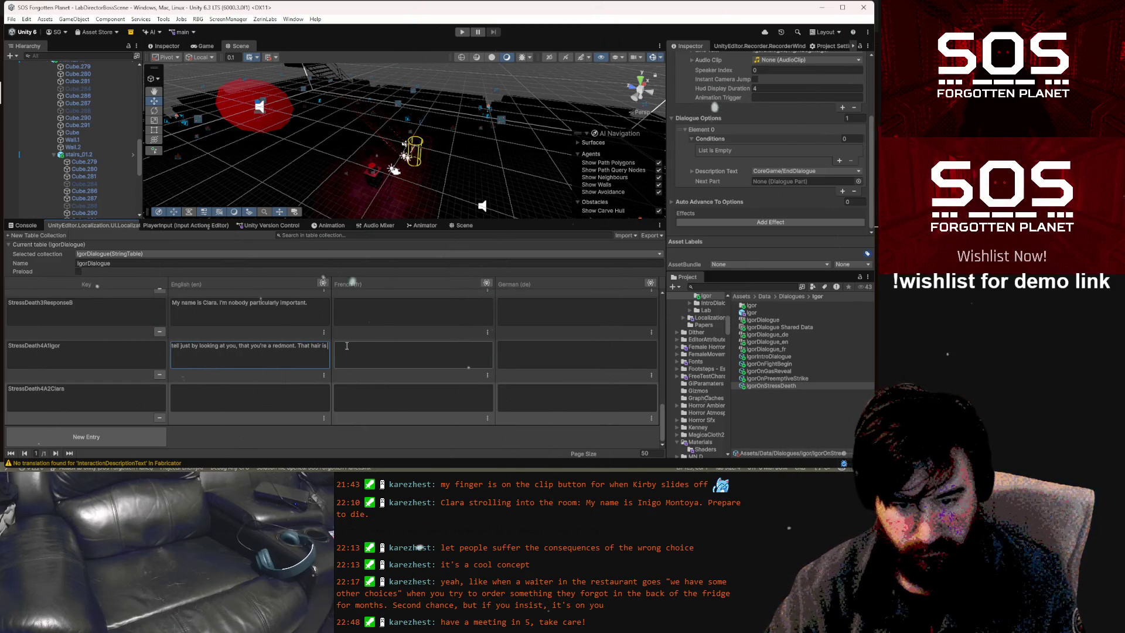
type(" unm")
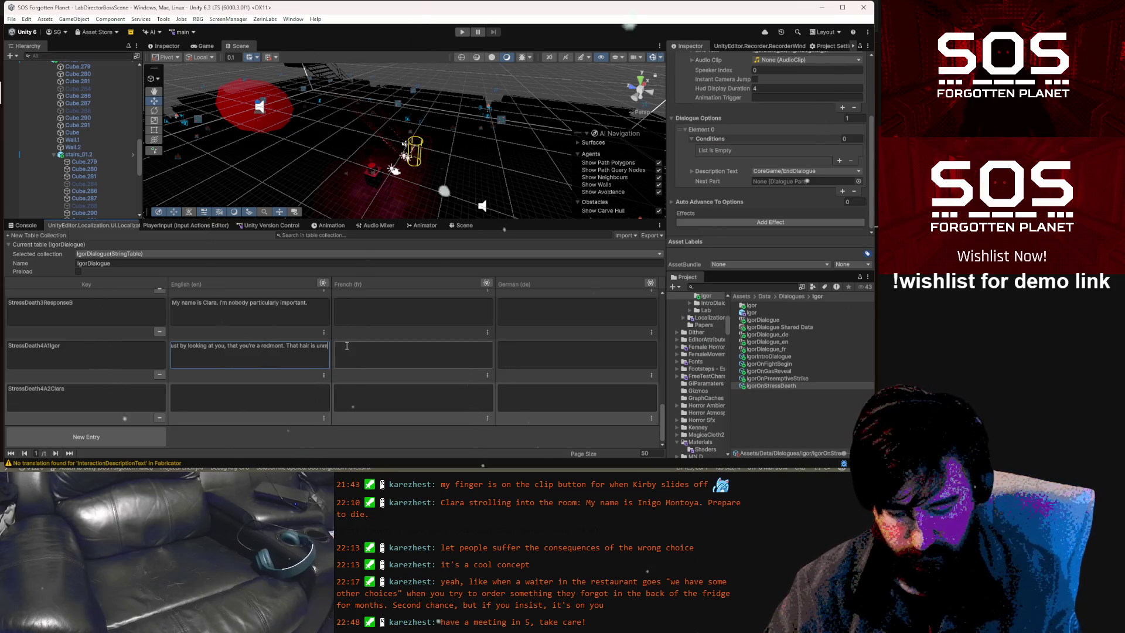
type("istakeable")
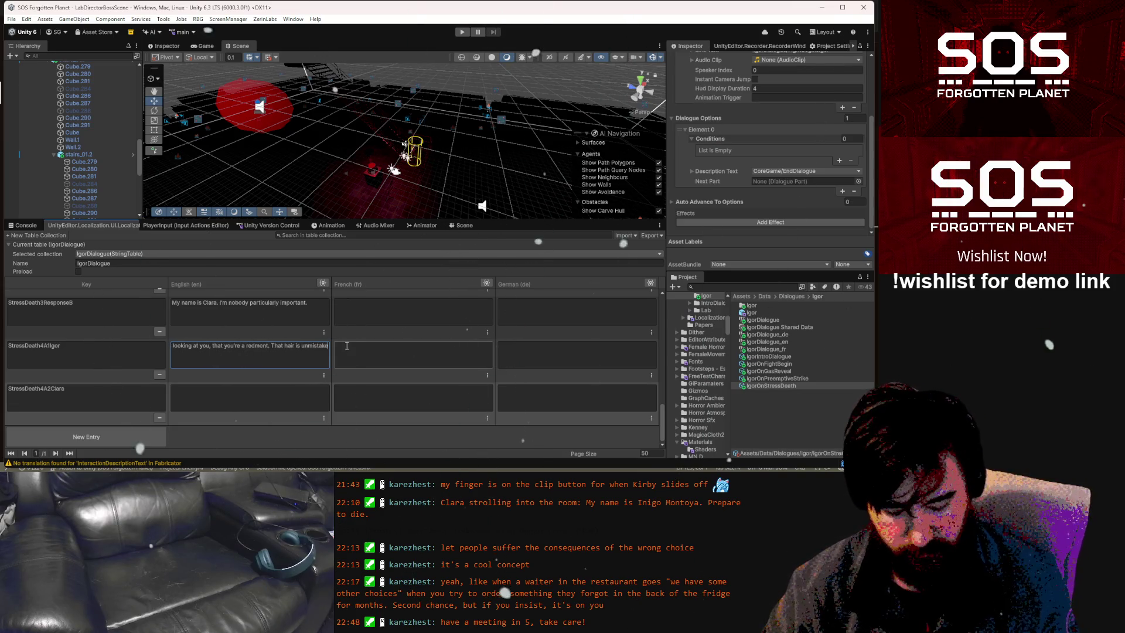
left_click(285, 346)
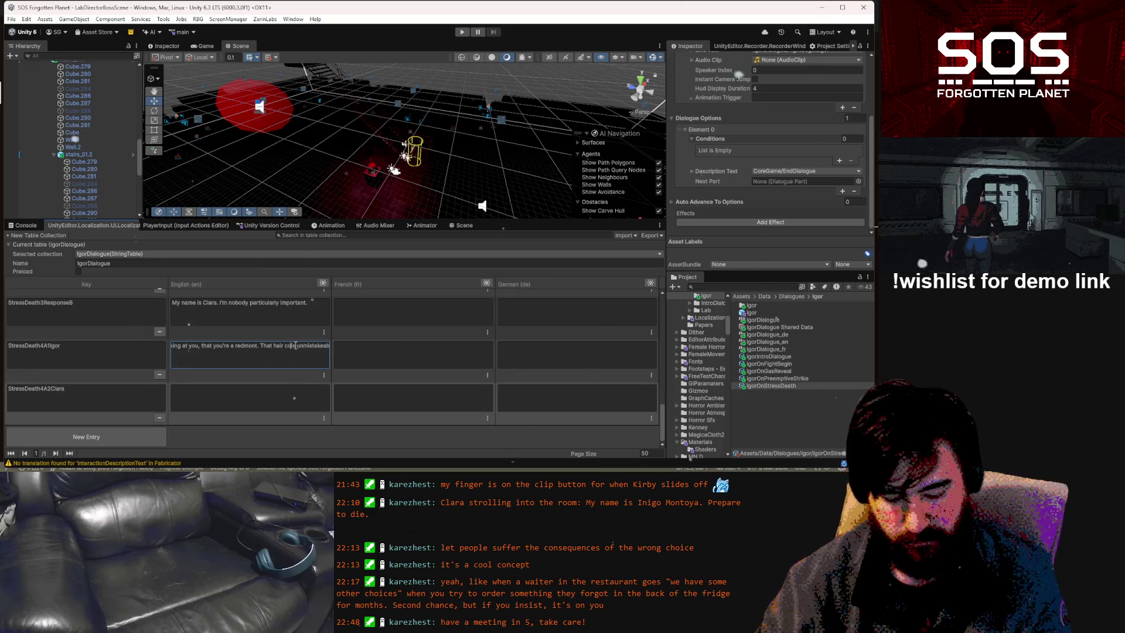
key("Right")
key("Right")
key("Right")
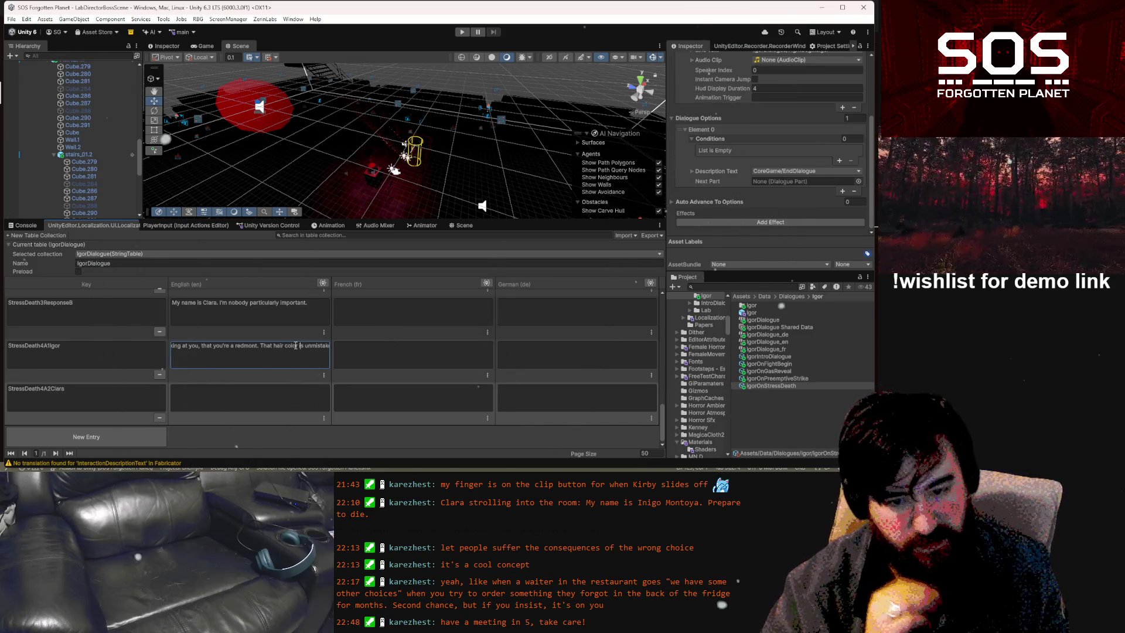
key("Right")
key("Right")
key("Right")
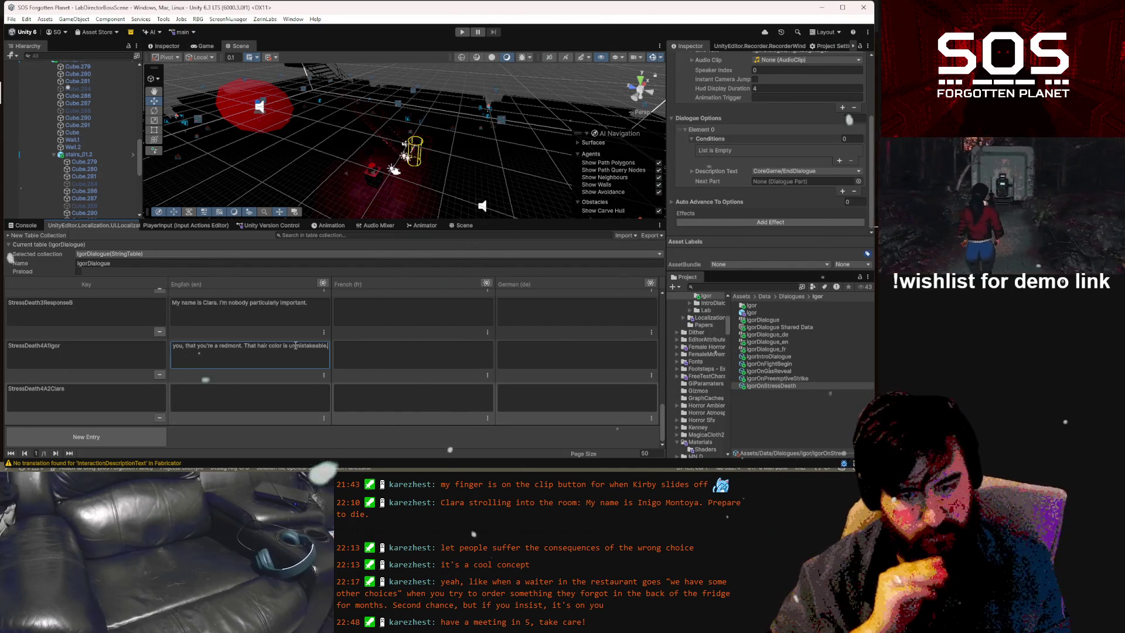
Review the end of Igor's edited line and select the StressDeath4A1Igor key
left_click(275, 408)
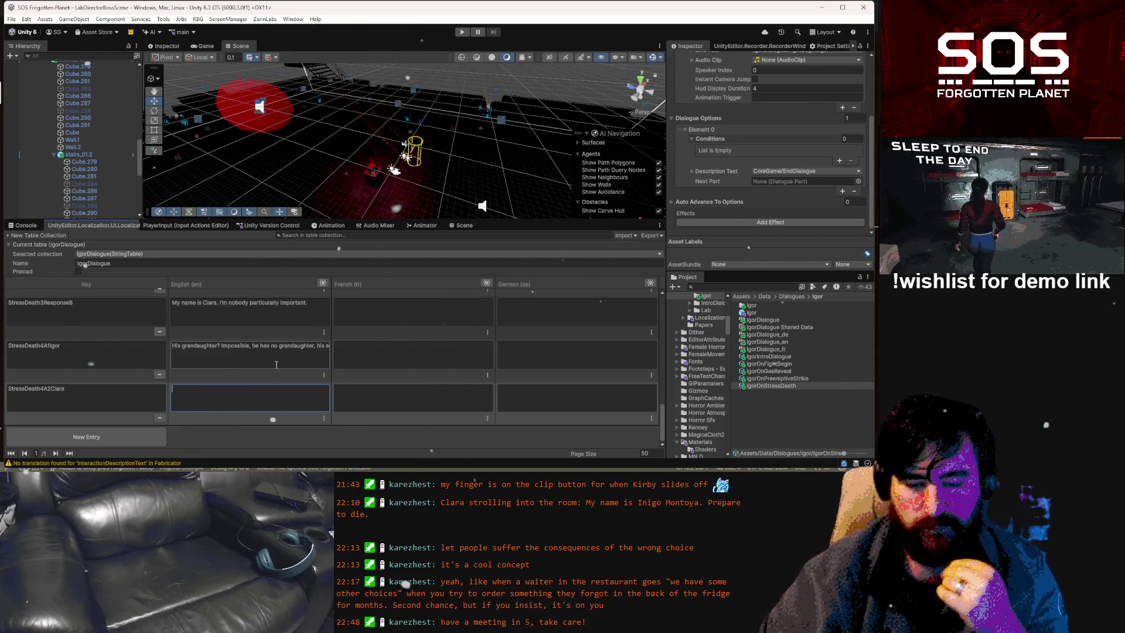
left_click(276, 364)
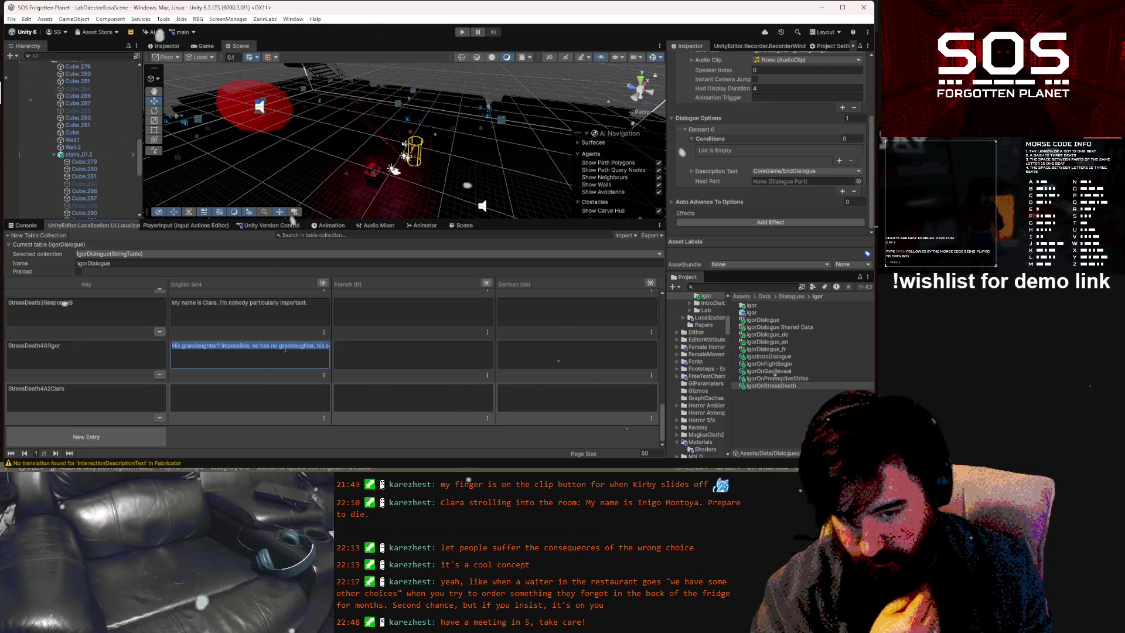
left_click_drag(291, 347, 375, 345)
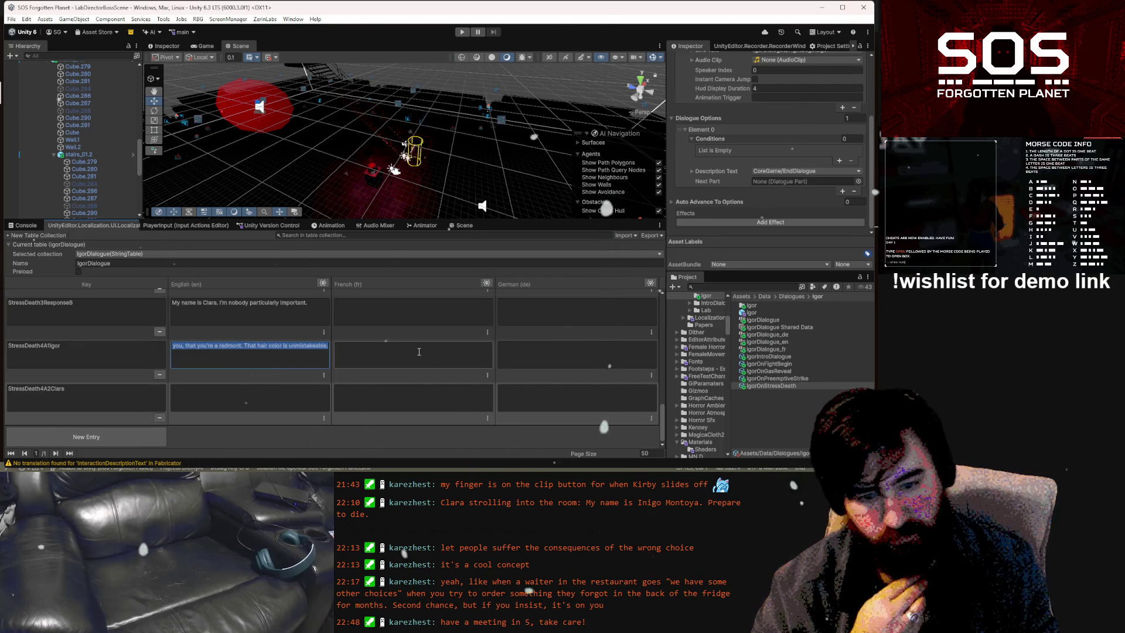
key("Right")
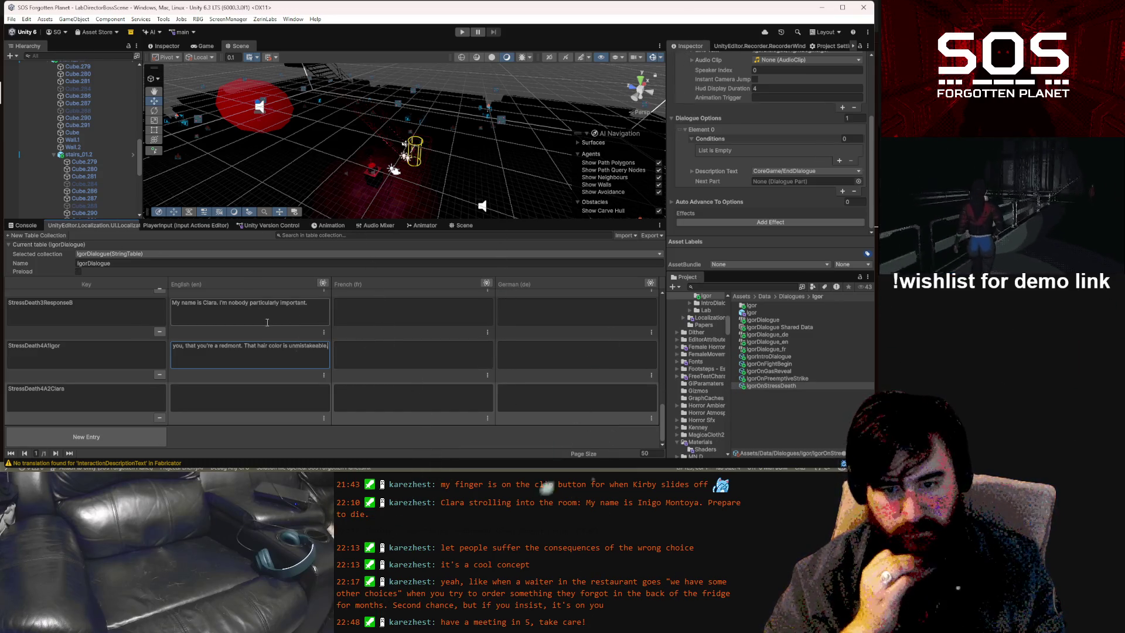
left_click(105, 354)
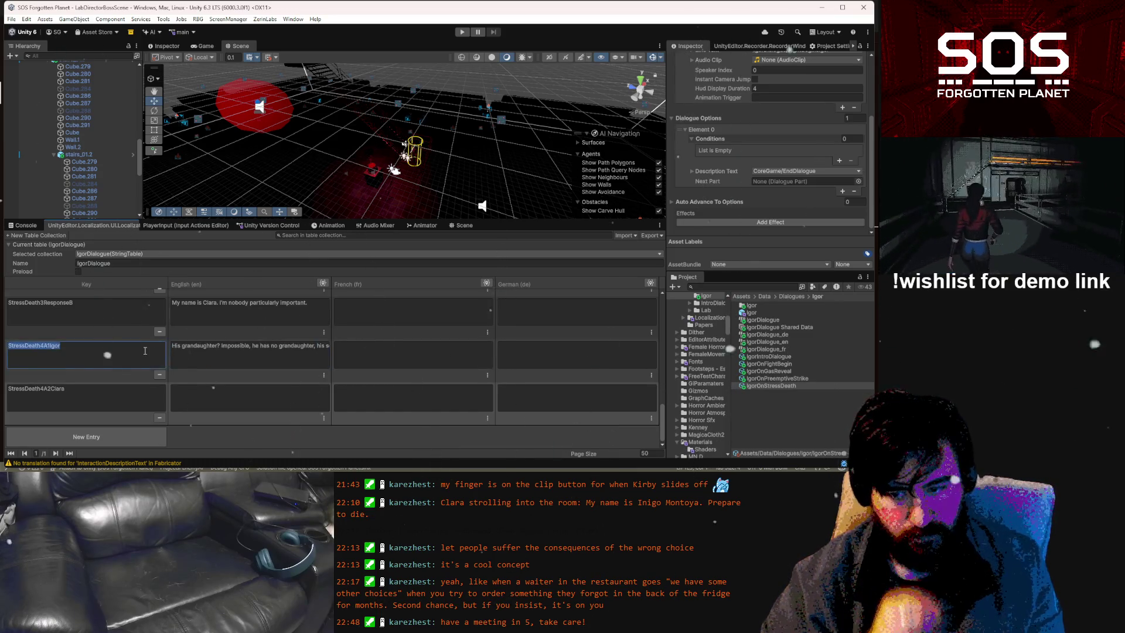
Paste the StressDeath4A1Igor key into the third entry and change it to StressDeath4A2Igor
key("ctrl+c")
left_click(117, 396)
key("ctrl+v")
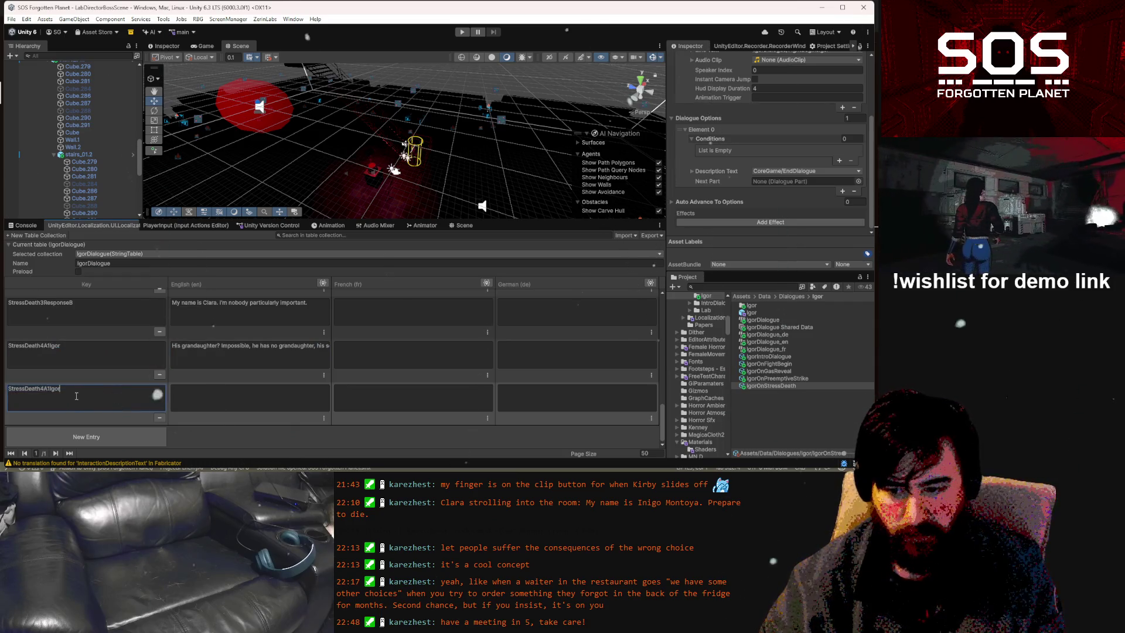
left_click(44, 389)
key("BackSpace")
type("2")
Write the StressDeath4A2Igor English line, trimming it back to 'If what you're saying is true,'
left_click(242, 401)
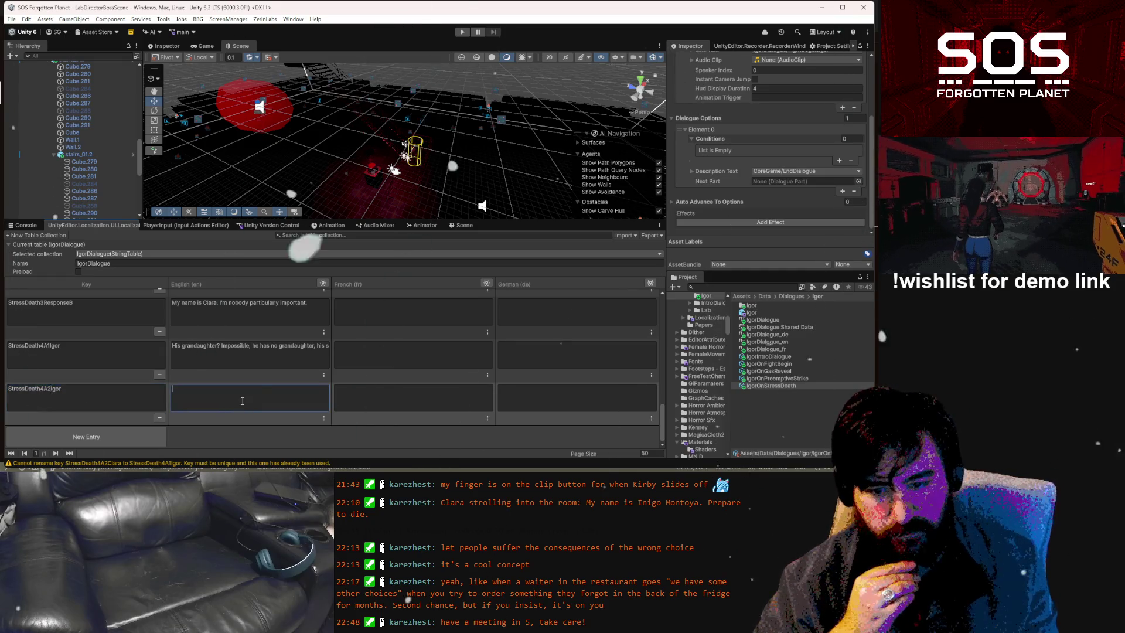
type("If y")
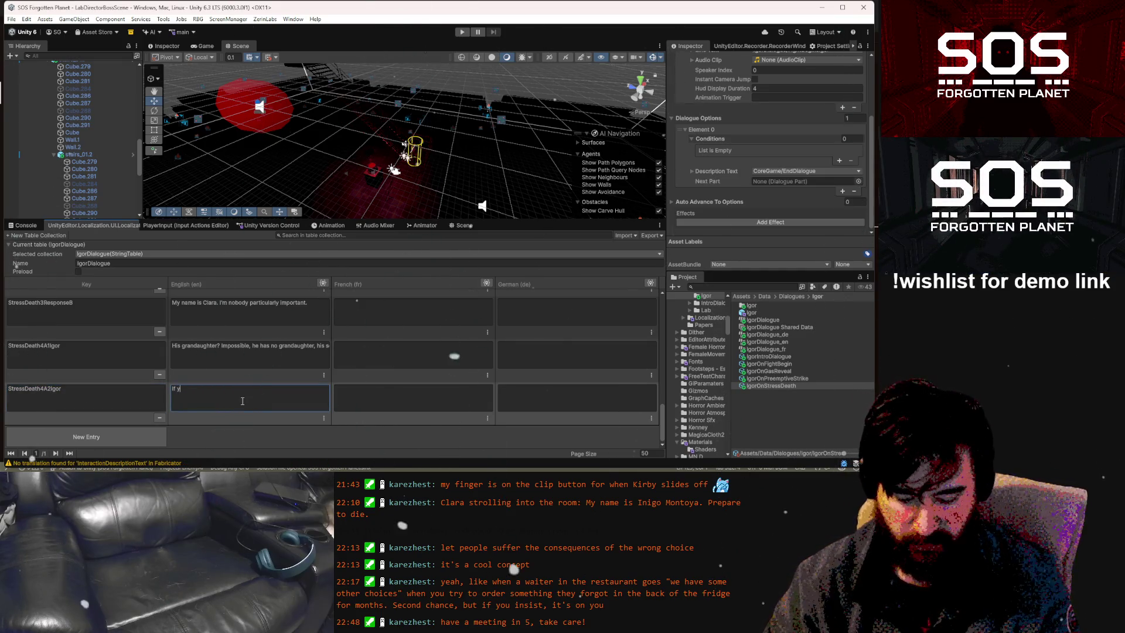
key("BackSpace")
type("what you're say9ing is true")
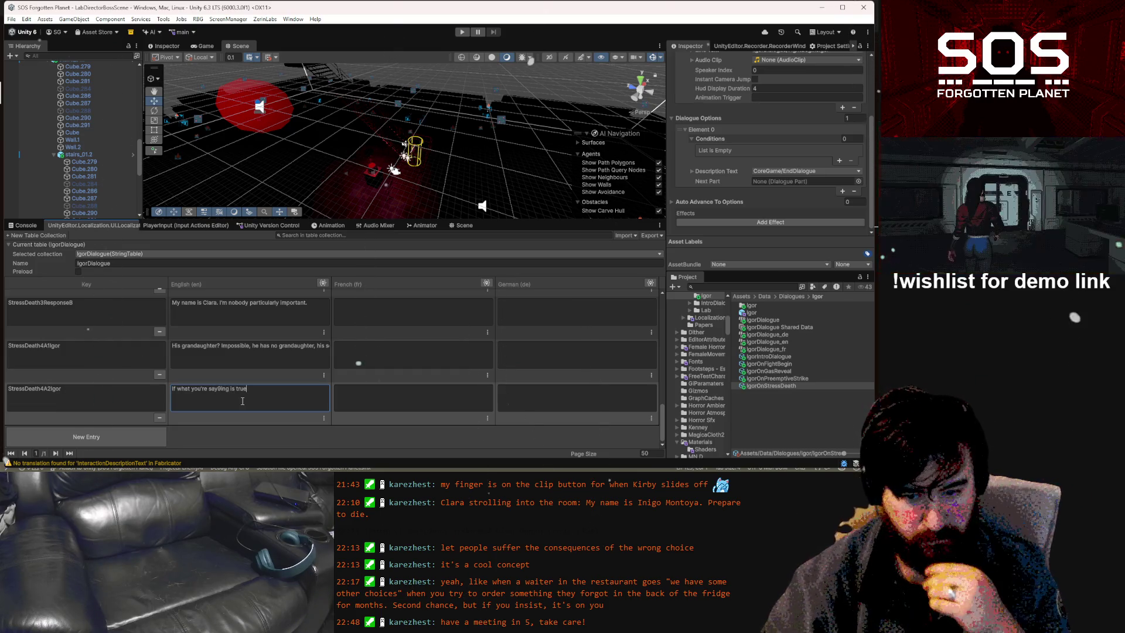
key("Left")
key("Left")
key("Left")
key("BackSpace")
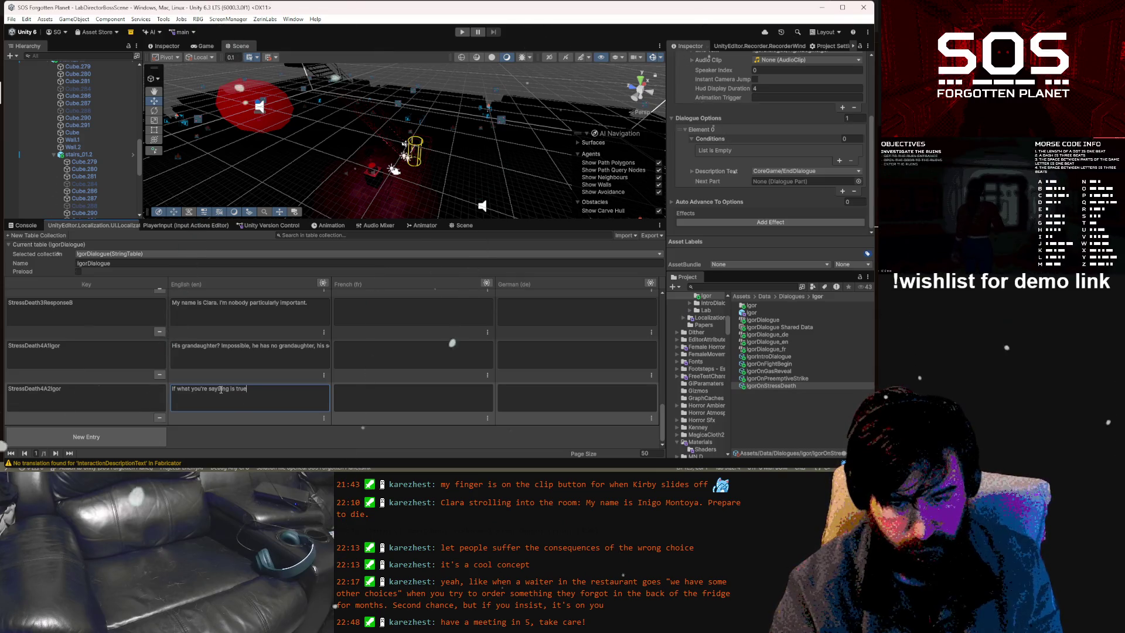
key("End")
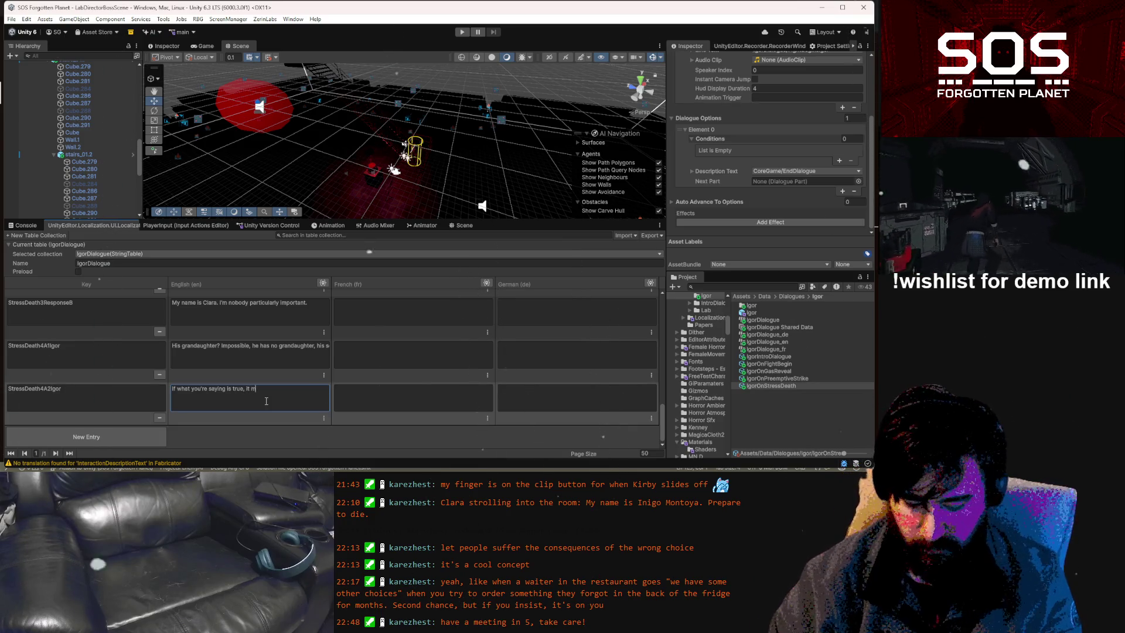
type("ust have been")
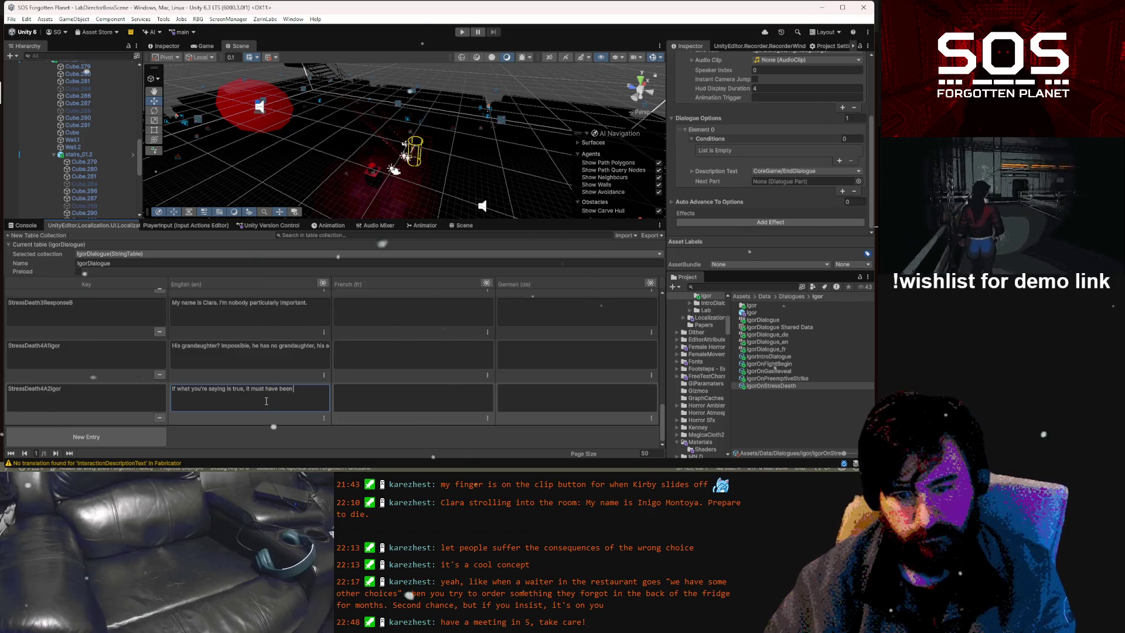
type("ny year")
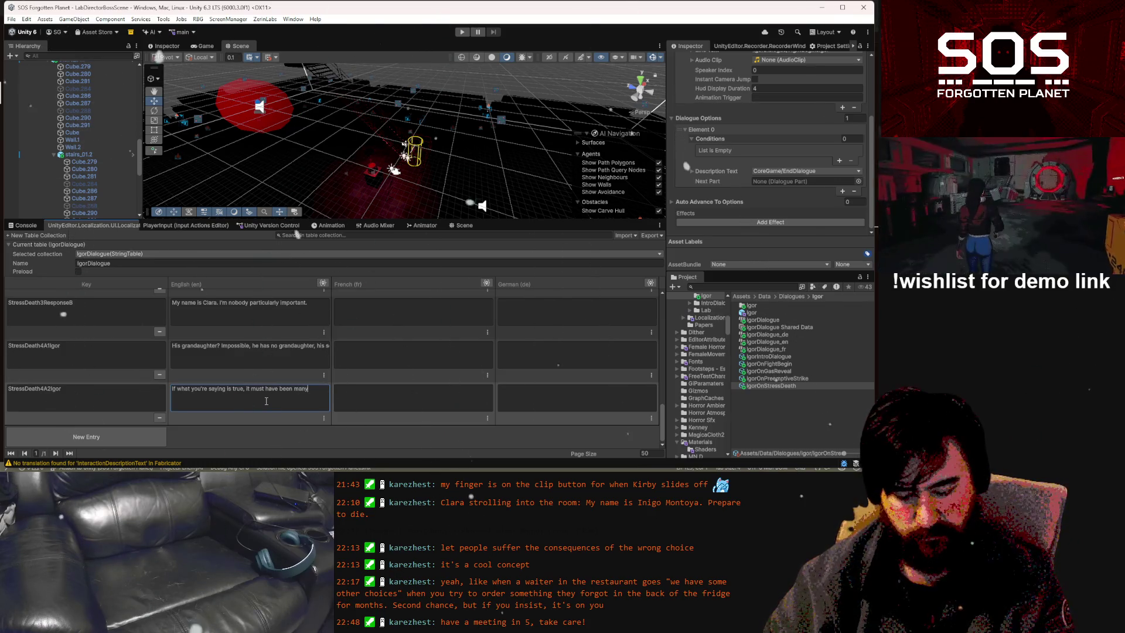
key("BackSpace")
key("BackSpace")
key("BackSpace")
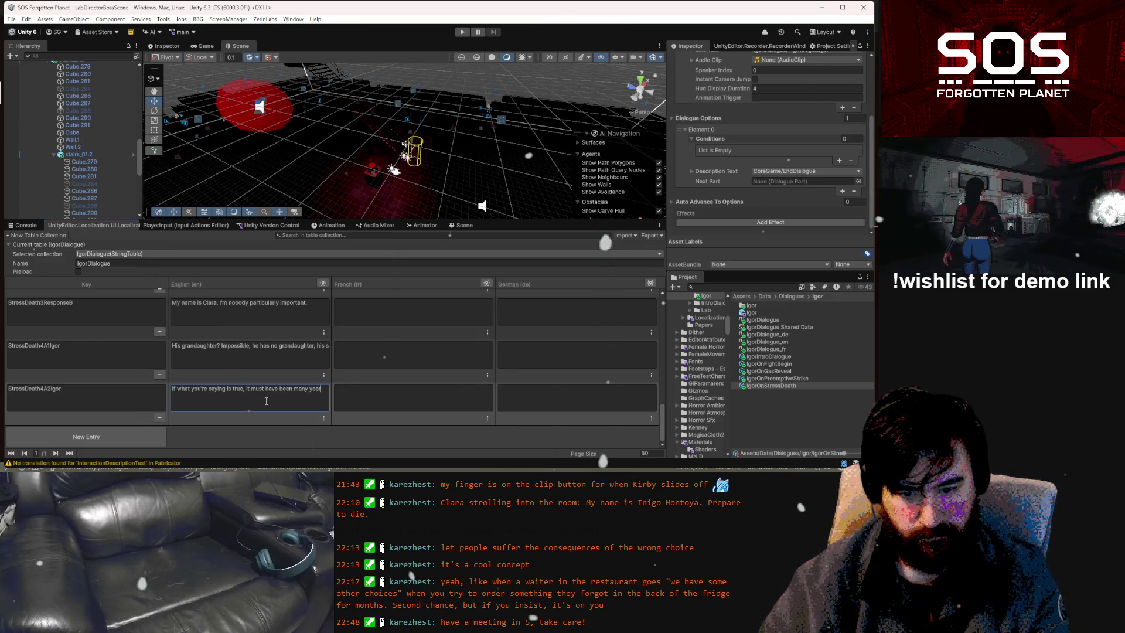
key("BackSpace")
key("BackSpace")
key("BackSpace")
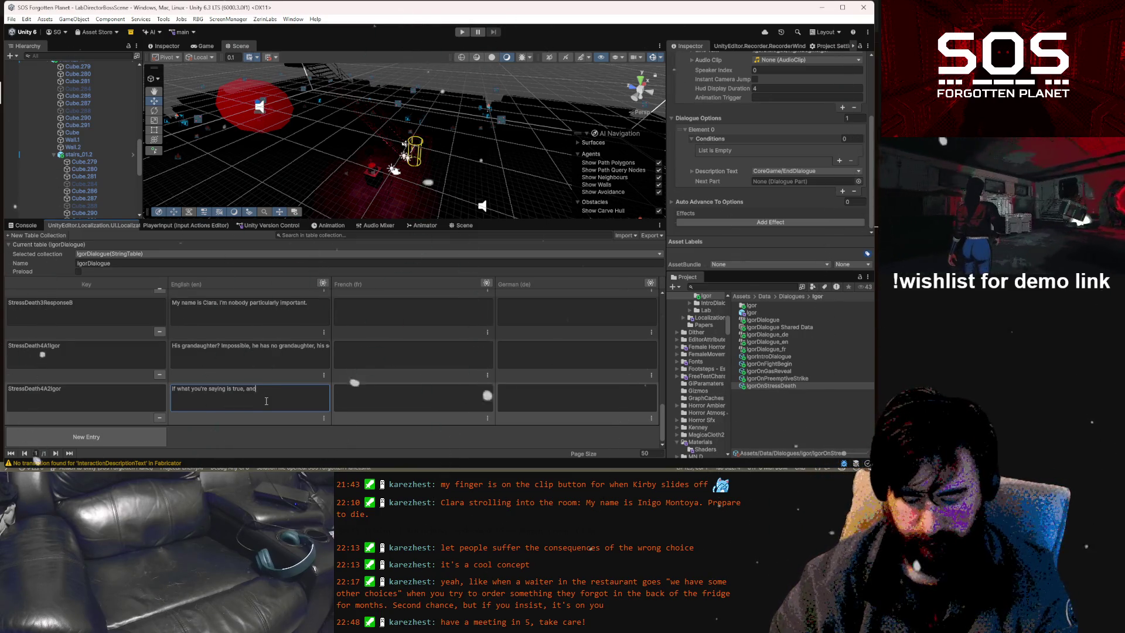
Continue the StressDeath4A2Igor English line with 'and you are here'
type("and you are here")
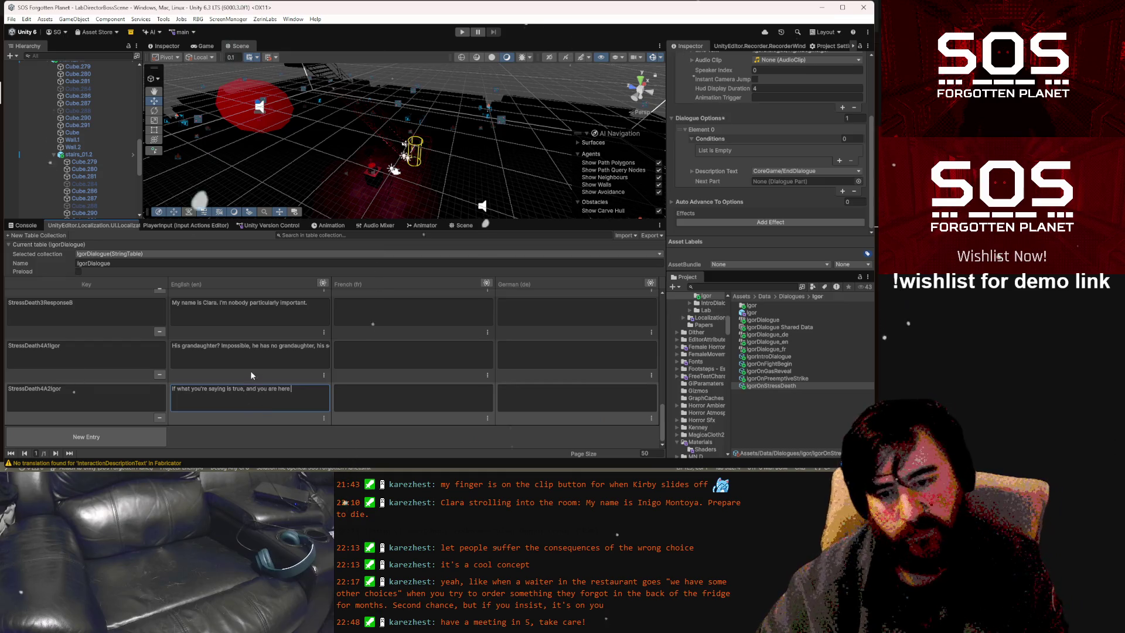
Append 'Has it' to Igor's StressDeath4A1Igor line and widen the English column to fit it
left_click(279, 346)
left_click(279, 346)
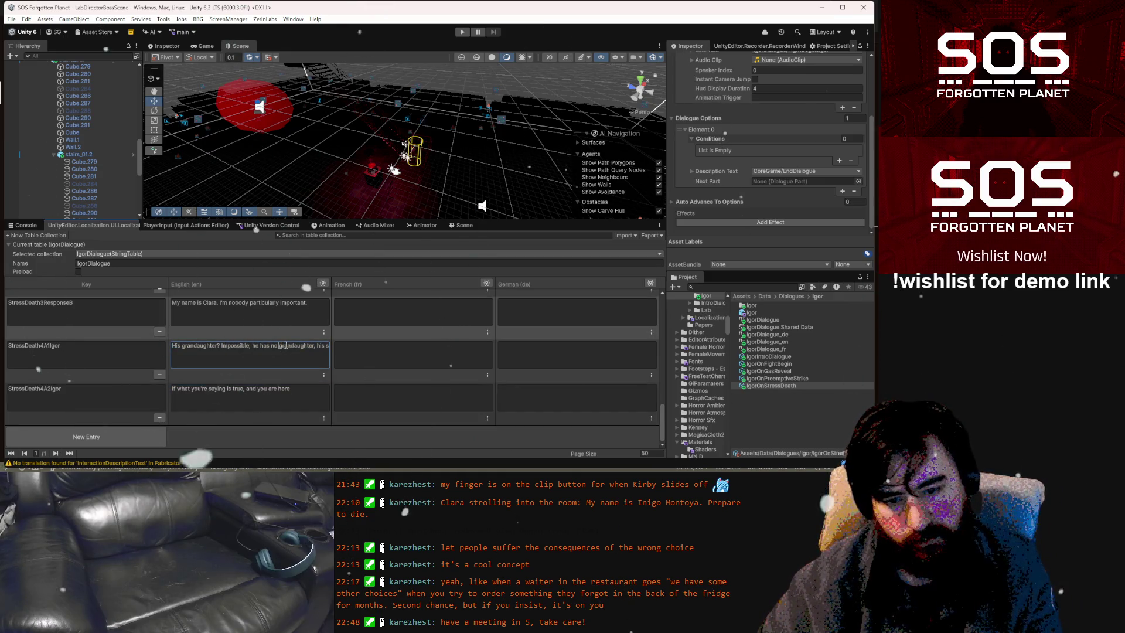
key("ctrl+a")
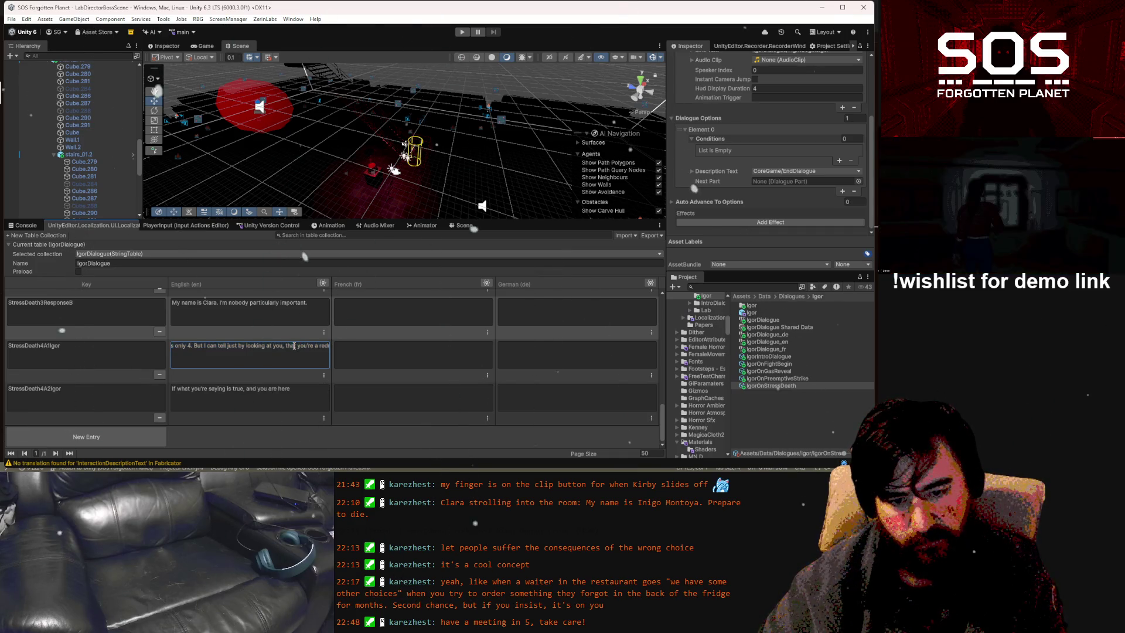
mouse_move(305, 346)
left_mouse_down()
mouse_move(329, 346)
mouse_move(311, 346)
left_mouse_up()
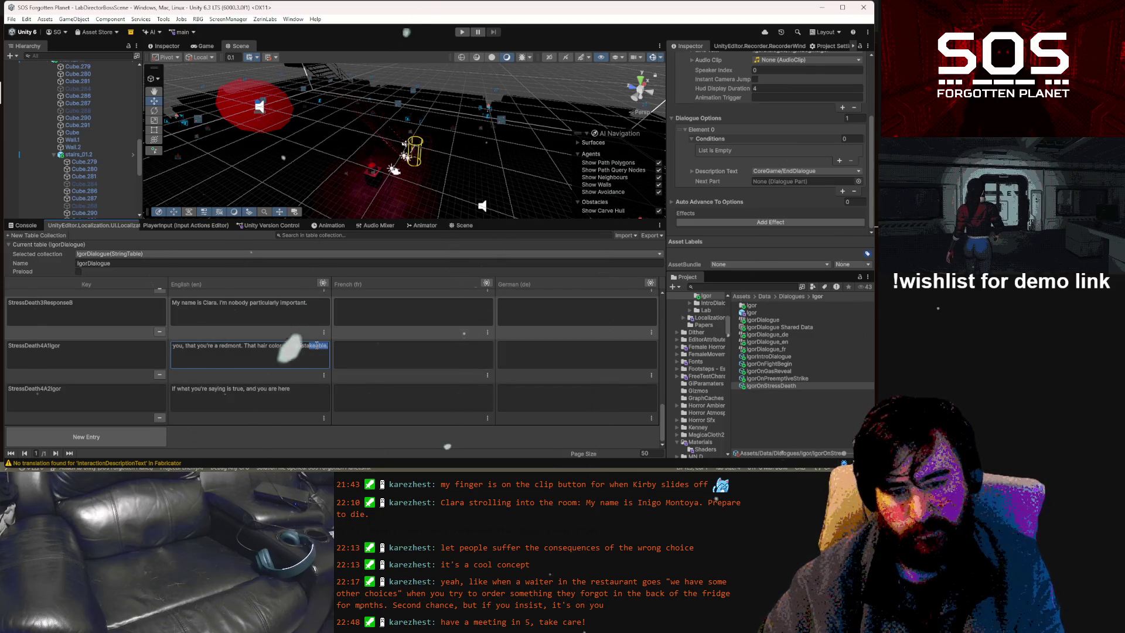
key("Right")
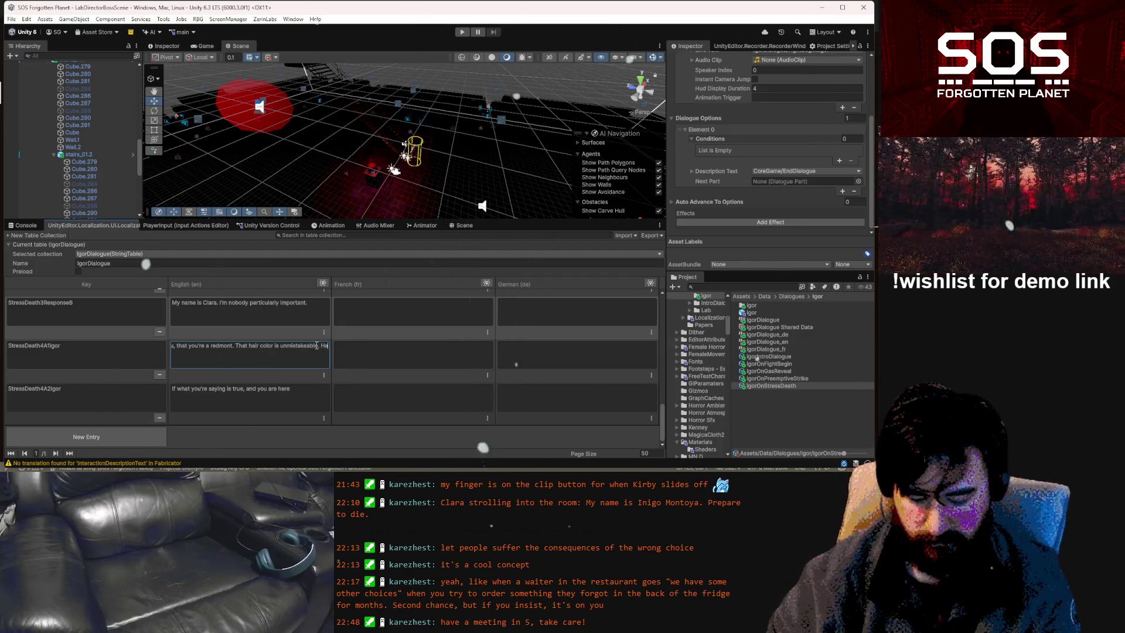
type("Has it")
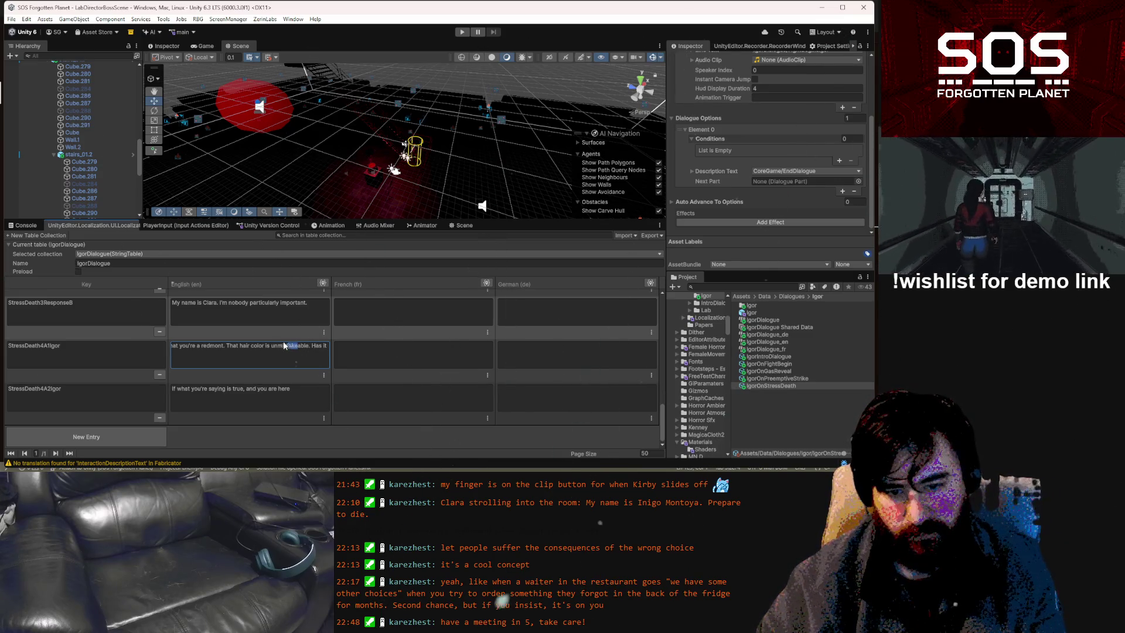
left_click_drag(331, 276, 653, 290)
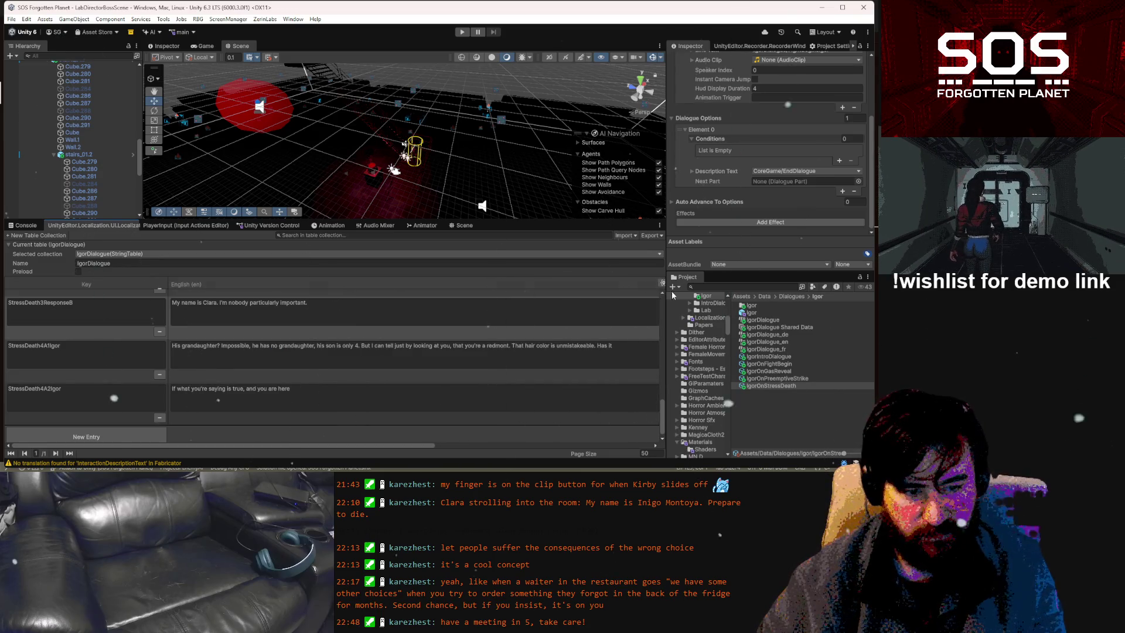
In StressDeath4A1Igor, add 'again' after 'But', capitalise Redmont, and cut the trailing 'Has it'
left_click(632, 347)
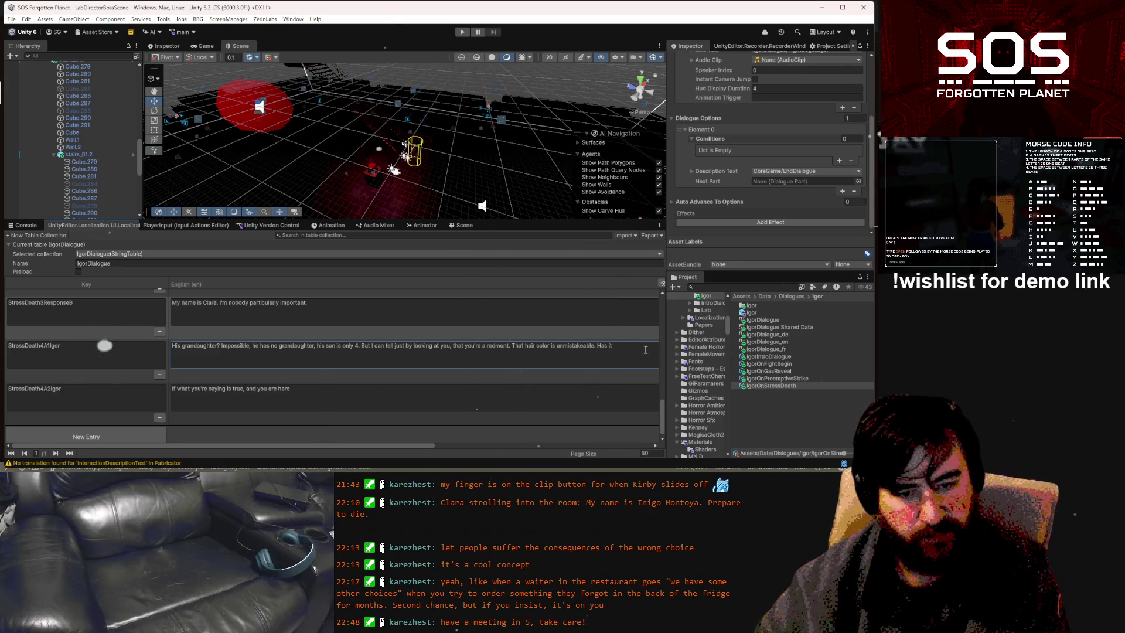
left_click(373, 347)
type("a ")
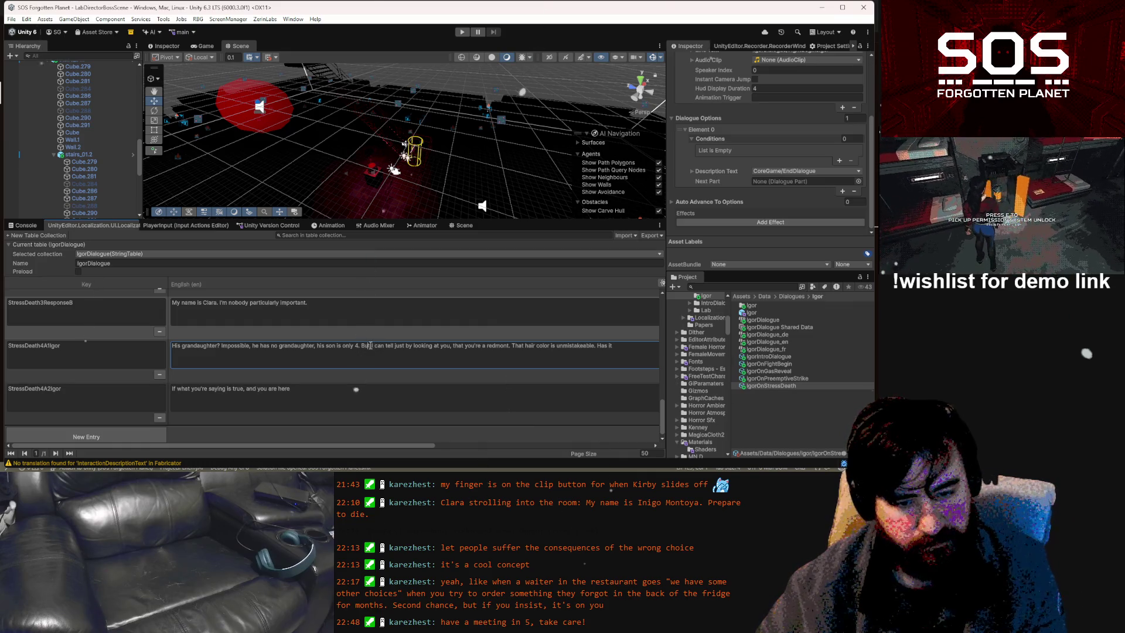
type("gain")
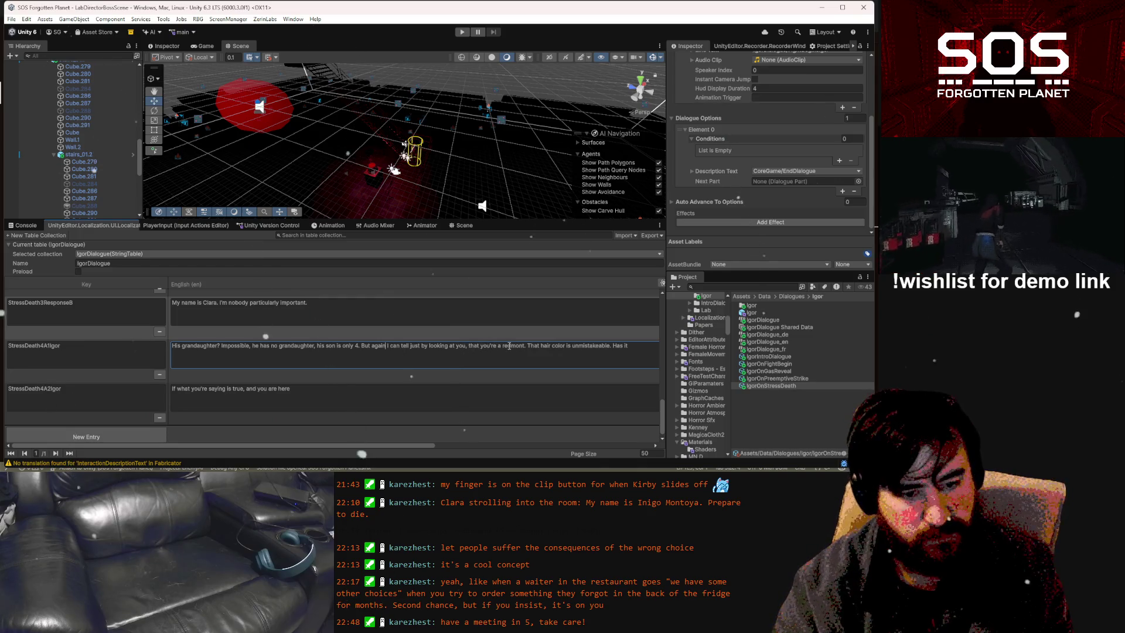
type("R")
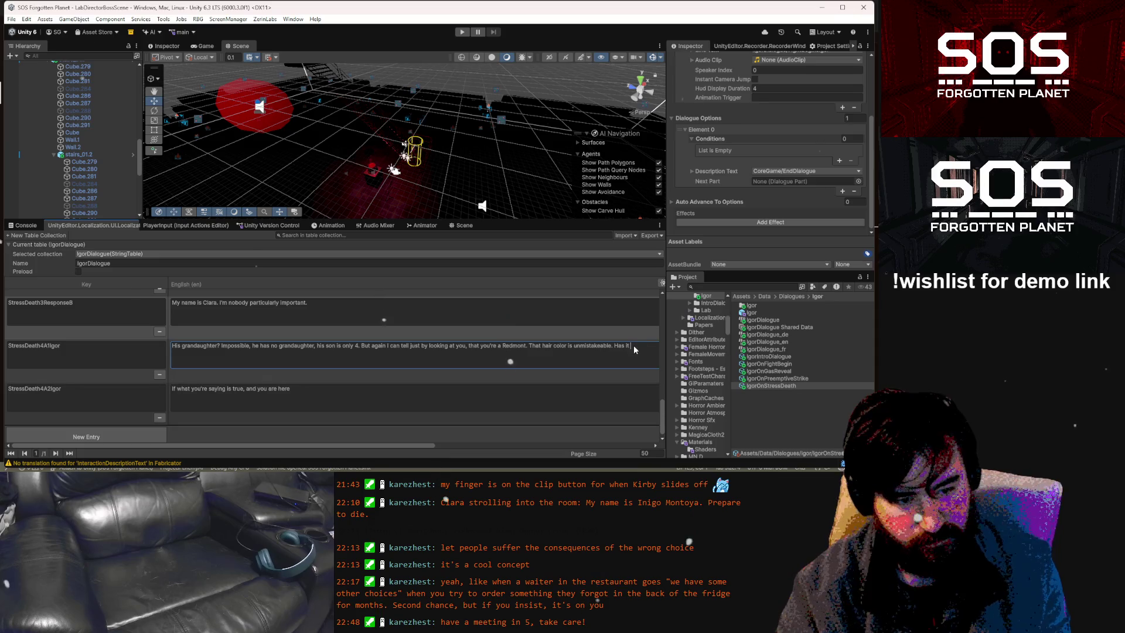
key("ctrl+x")
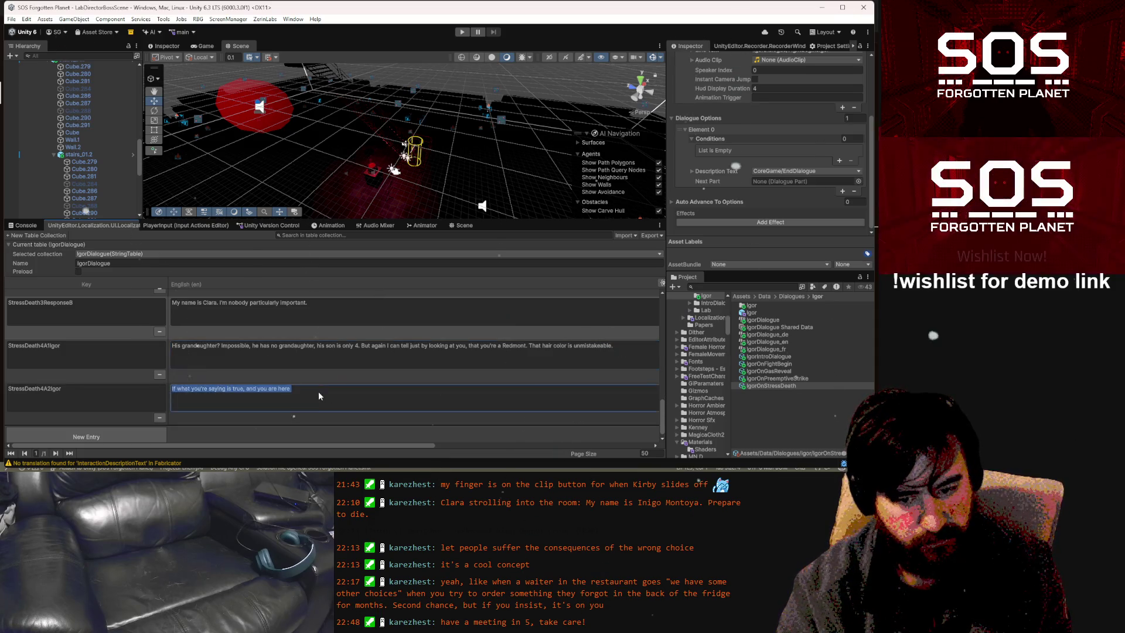
Write StressDeath4A2Igor's opening: 'I must've been down here for decades. I've lost all track of time.'
left_click(320, 391)
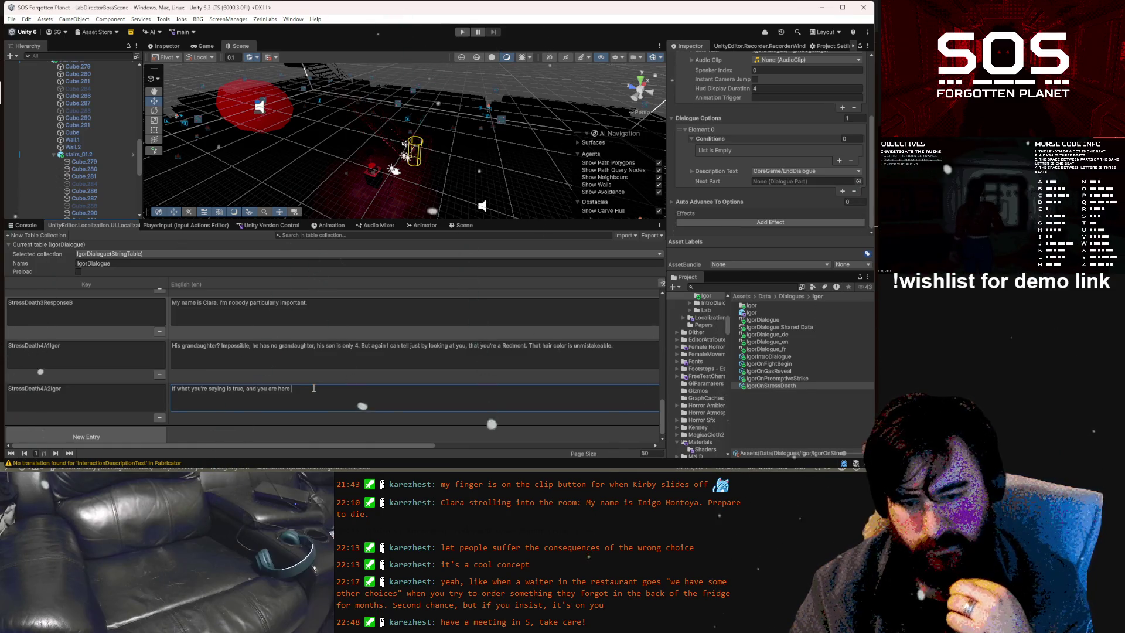
key("BackSpace")
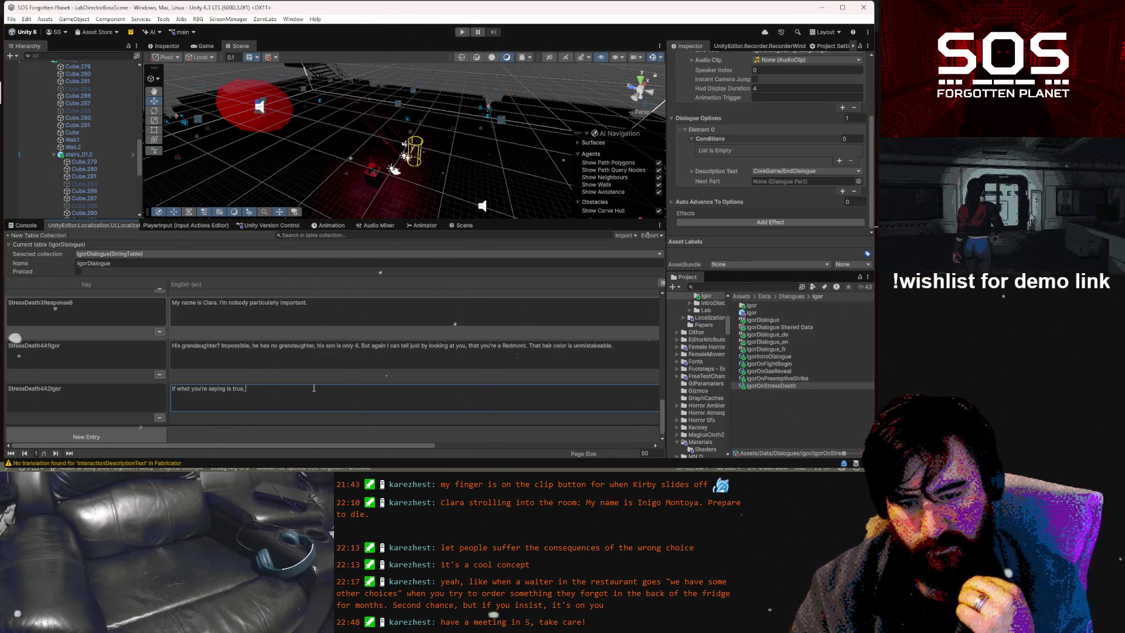
type("I mus")
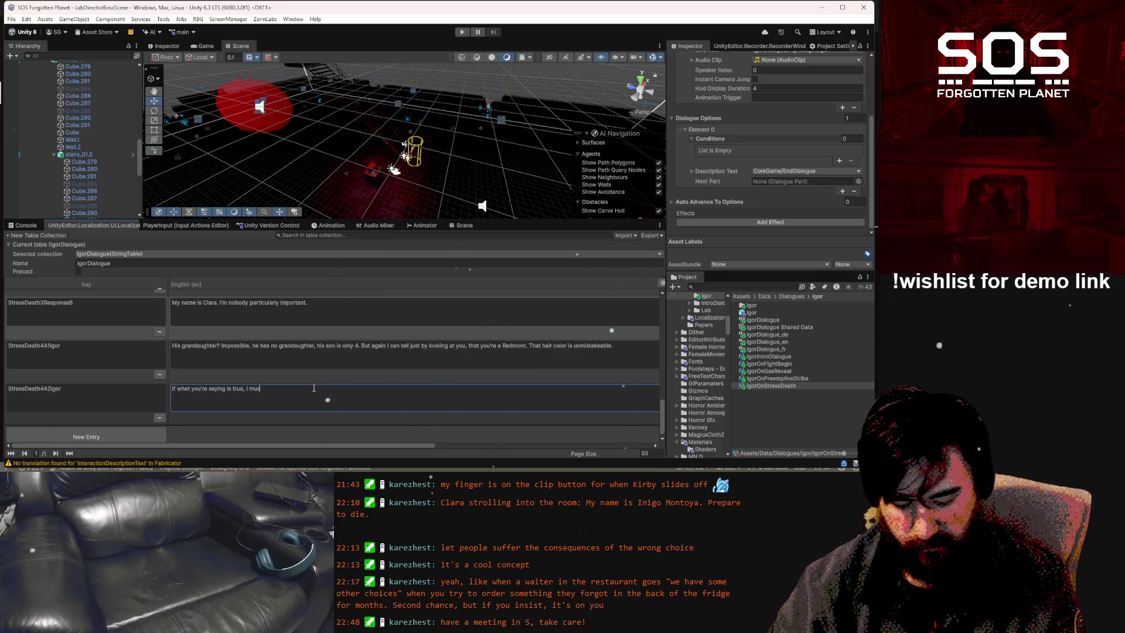
type("t've been down h")
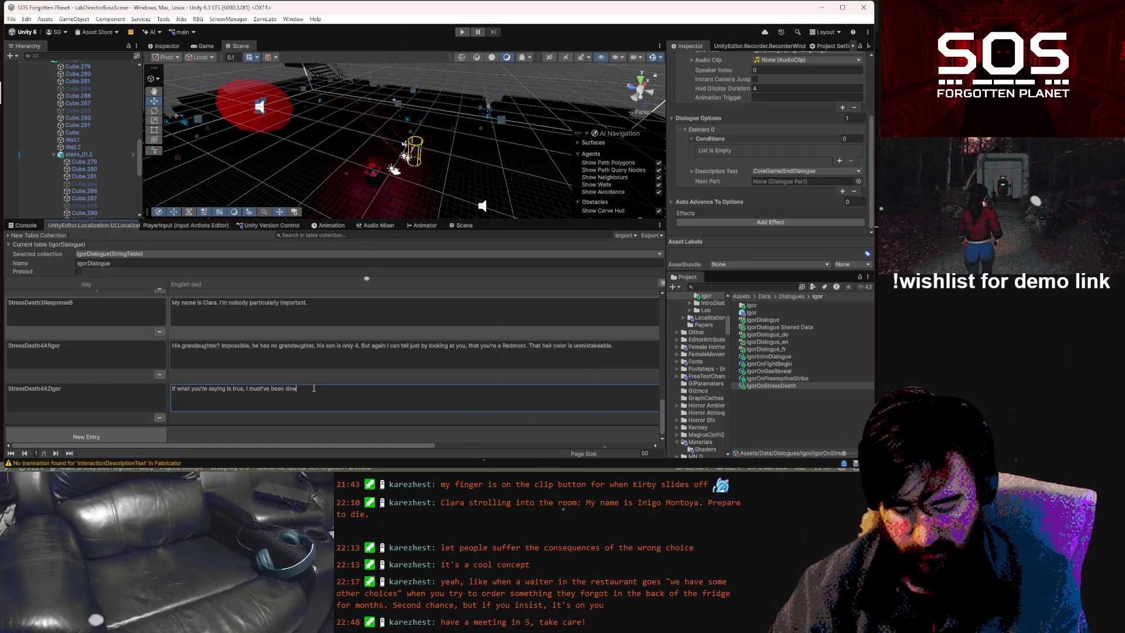
type("ere for de")
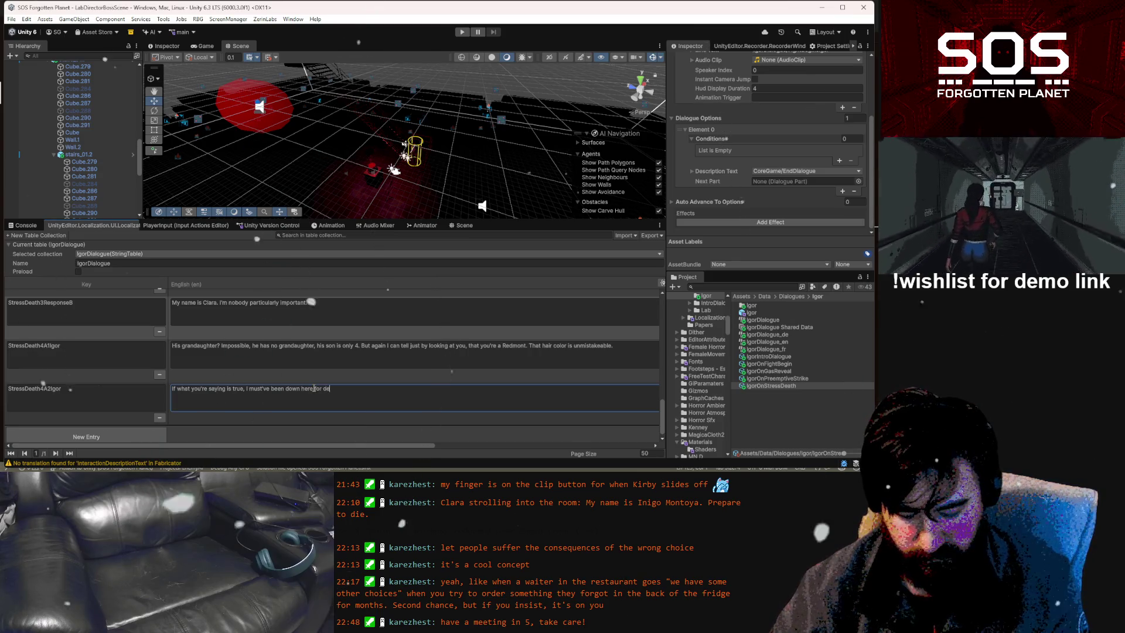
type("cades.")
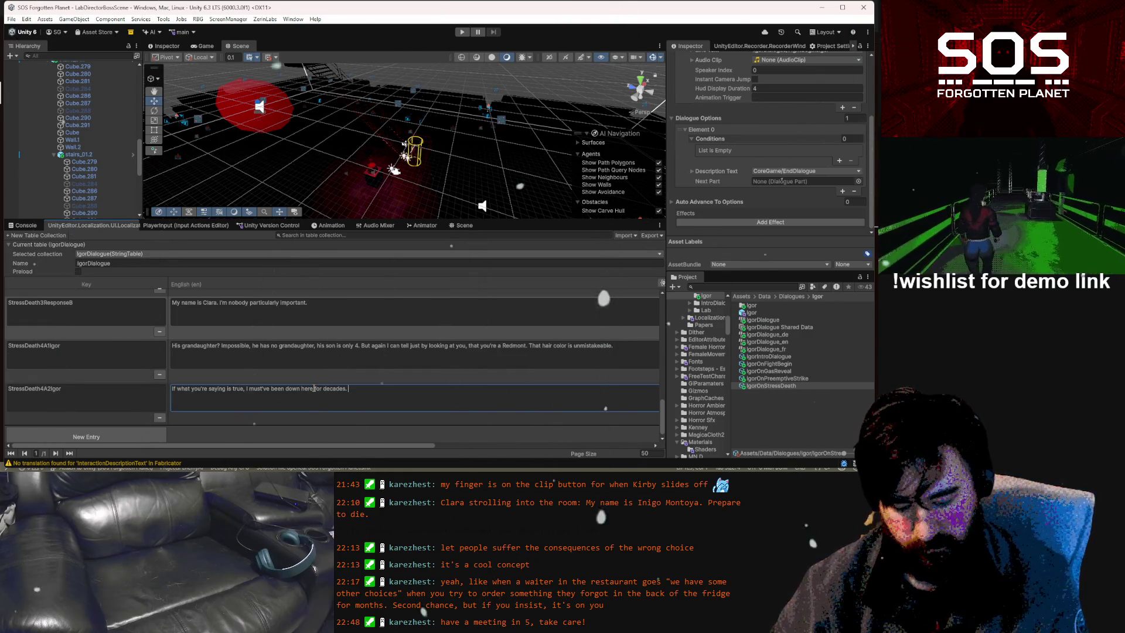
type("I")
type("'ve ")
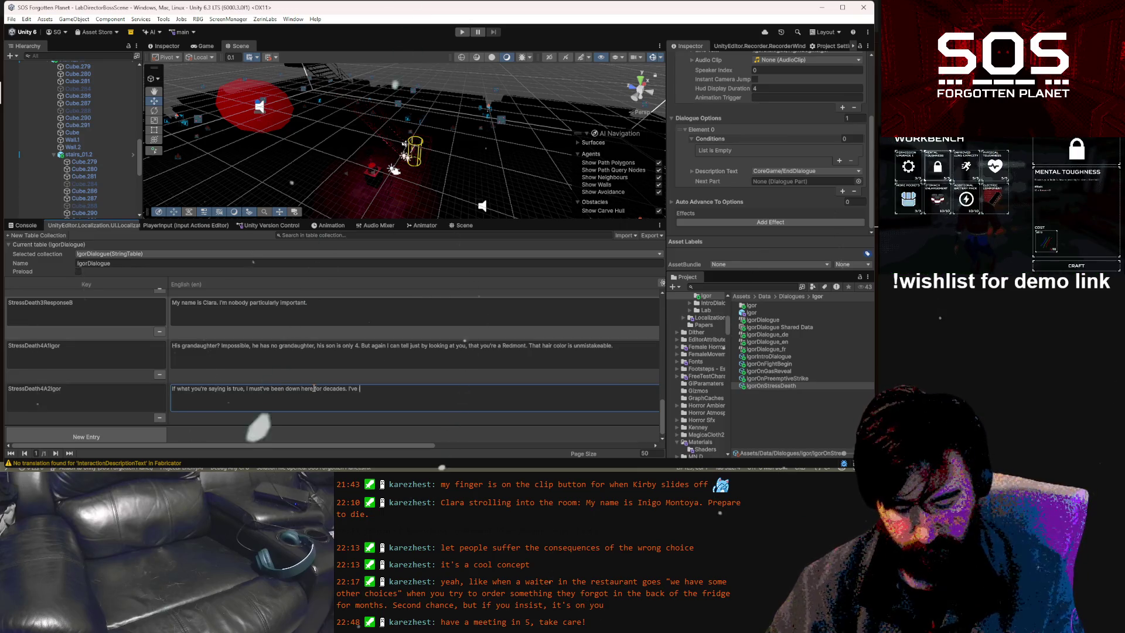
type("lost all tr")
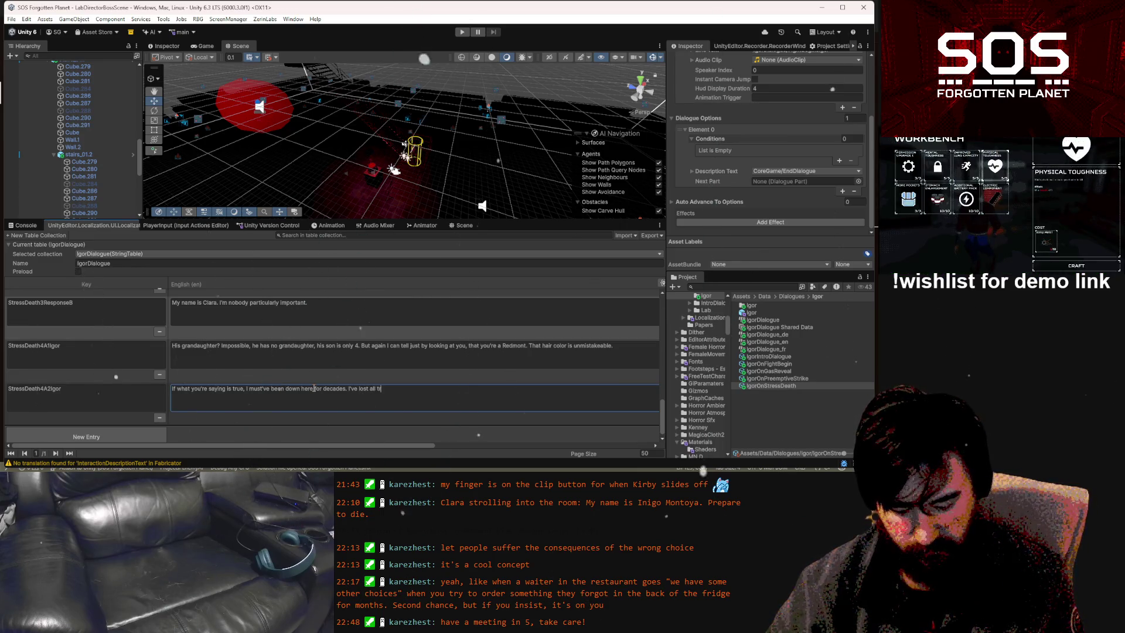
type("ack of time.")
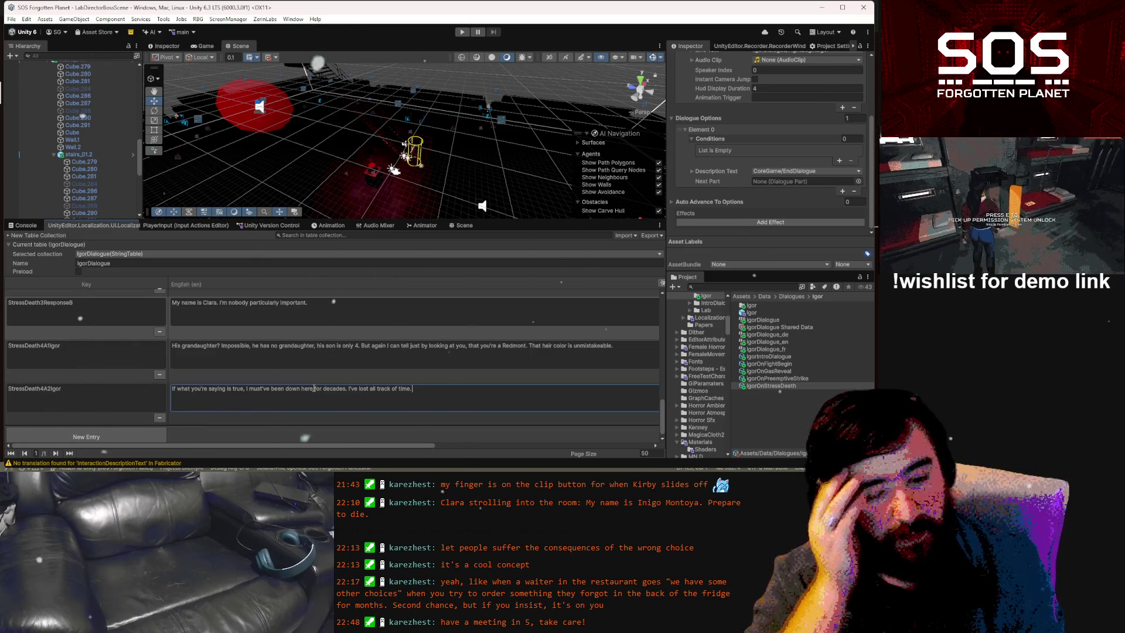
Continue StressDeath4A2Igor with 'You say you're...to learn about what happened?' through 'ask away.', then add an entry
type("You ")
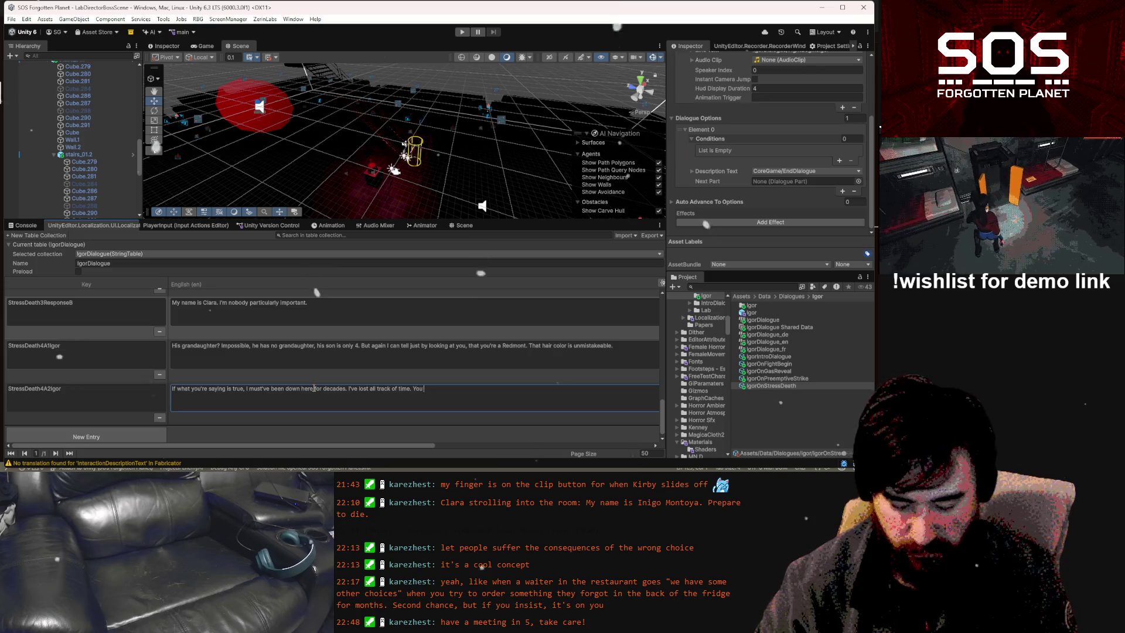
type("say ")
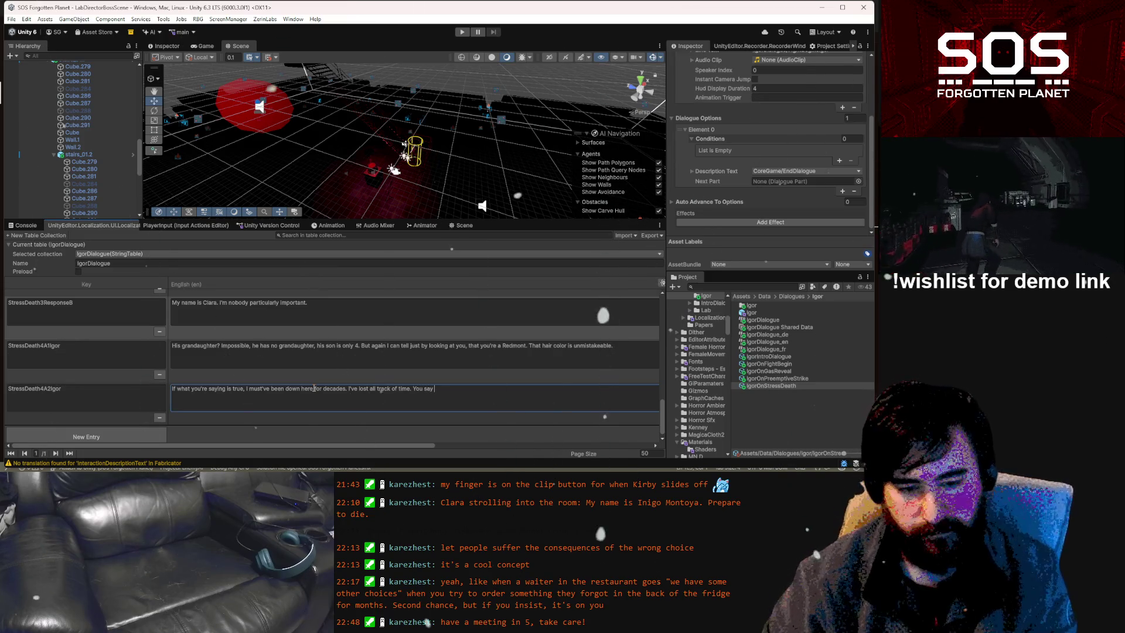
type("you're")
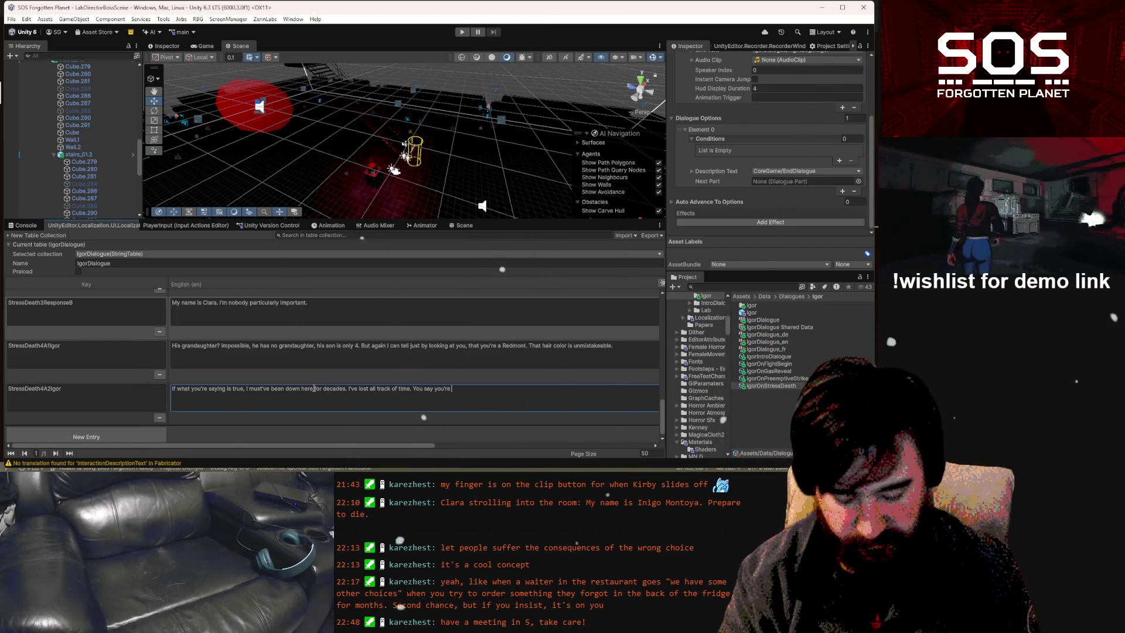
type("to le")
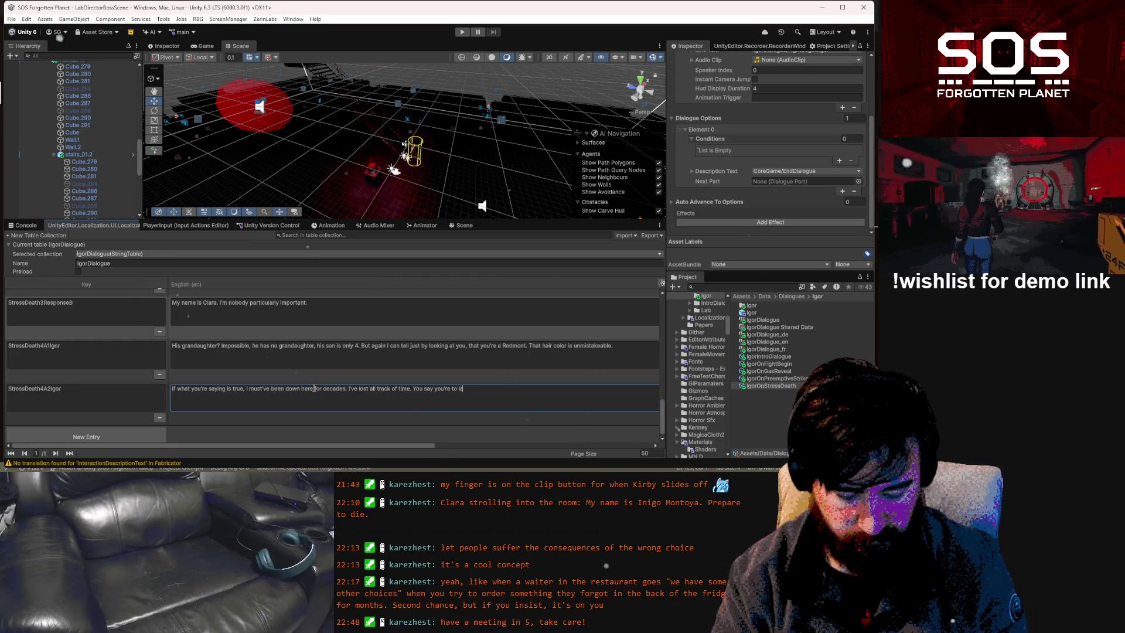
type("arn about wha")
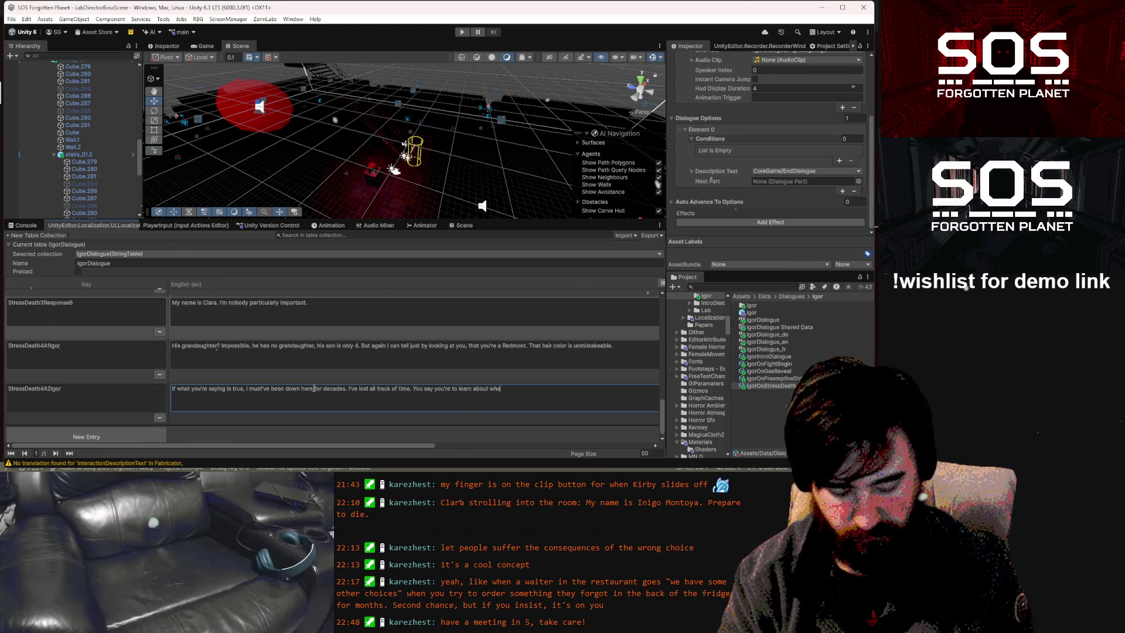
type("t happenned")
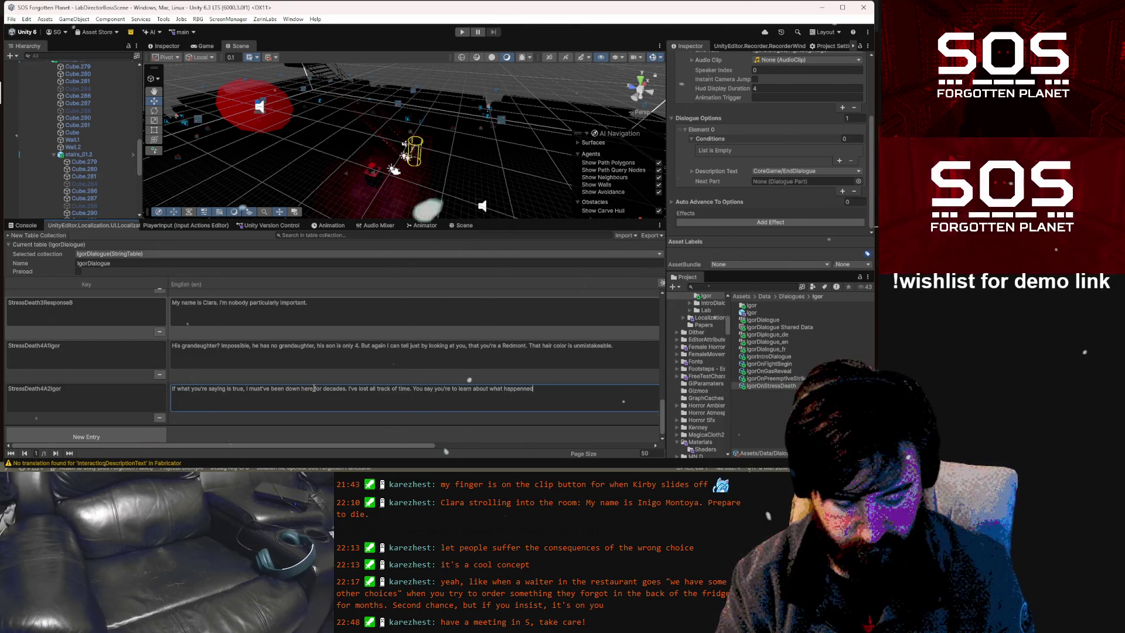
key("BackSpace")
key("BackSpace")
key("BackSpace")
type("ed? You must have quest")
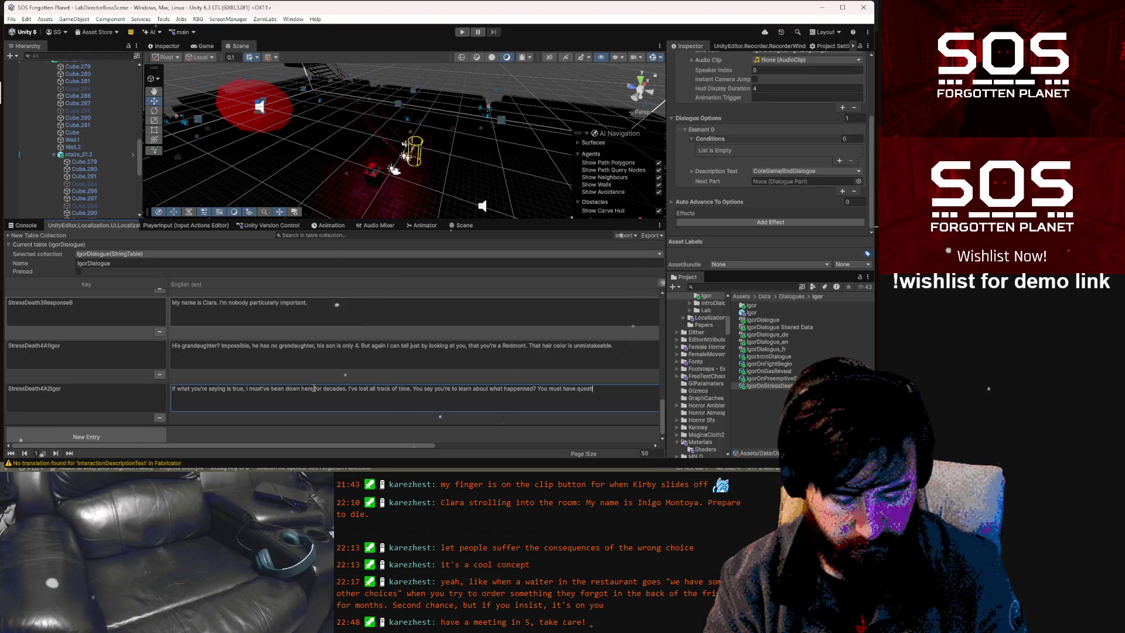
type("ions, ask awy")
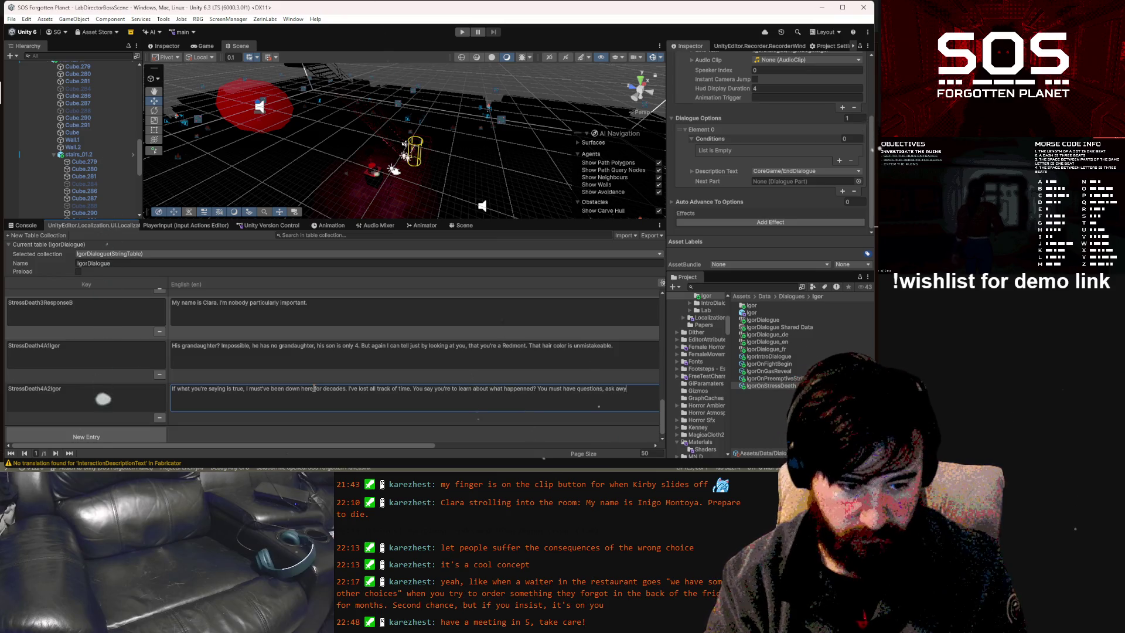
key("BackSpace")
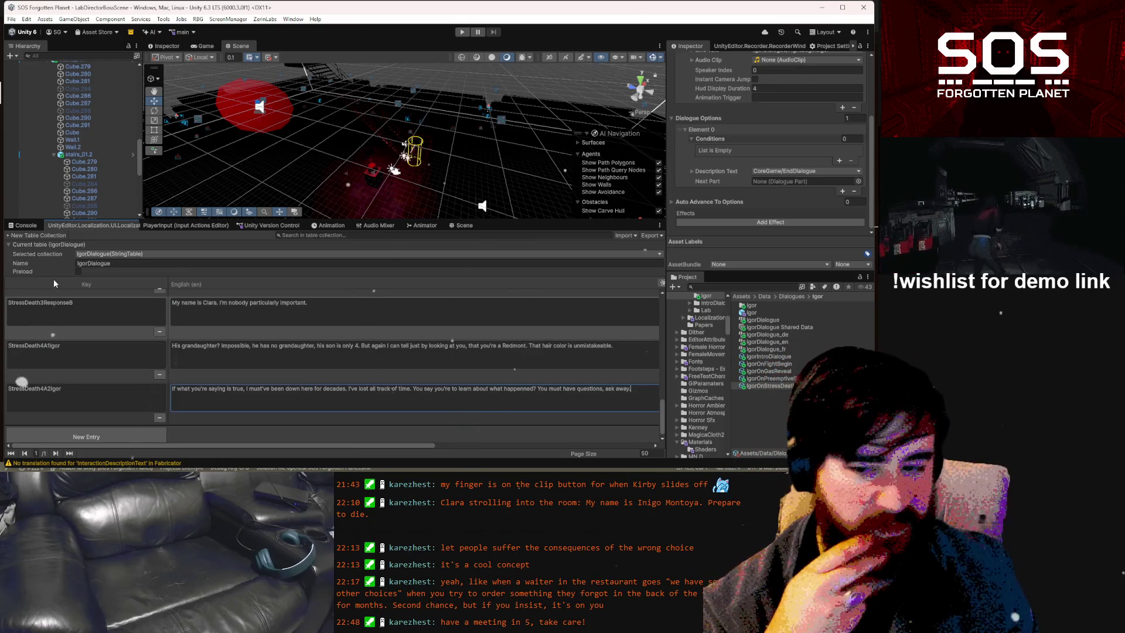
left_click(118, 433)
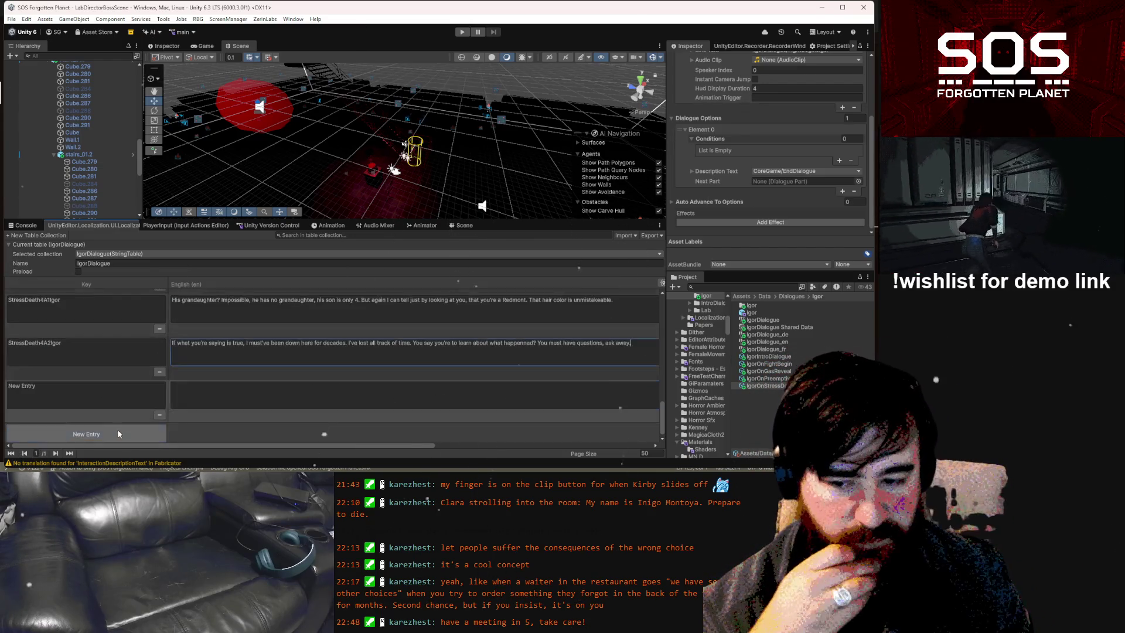
Key the new entry StressDeath4B1Igor by copying StressDeath4A1Igor and changing A to B
left_click(101, 307)
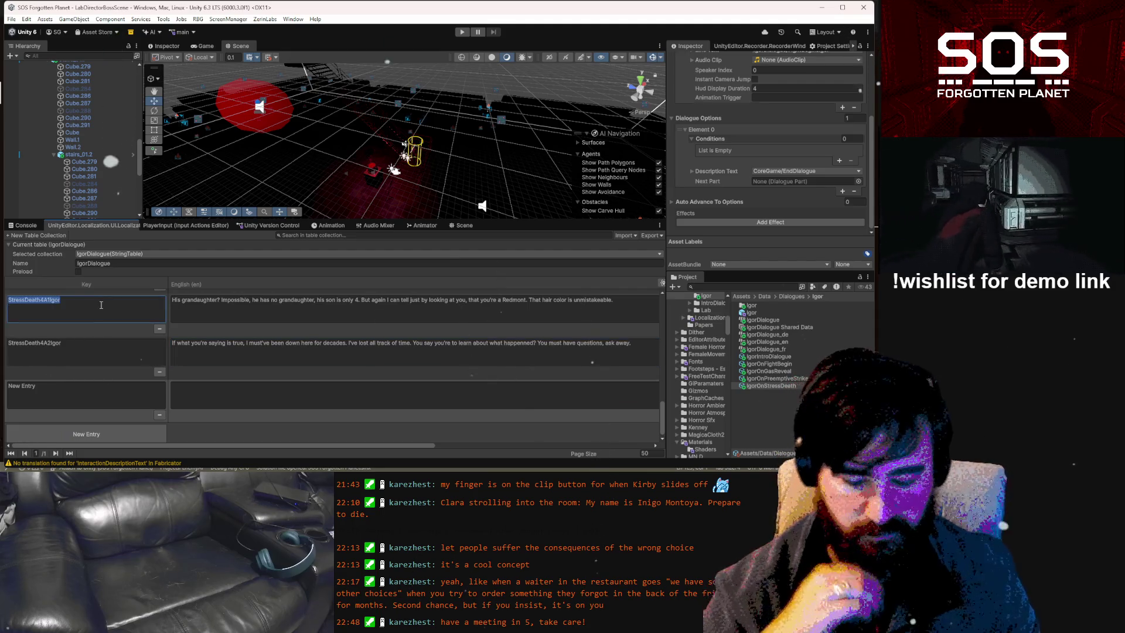
key("ctrl+c")
left_click(51, 390)
key("ctrl+v")
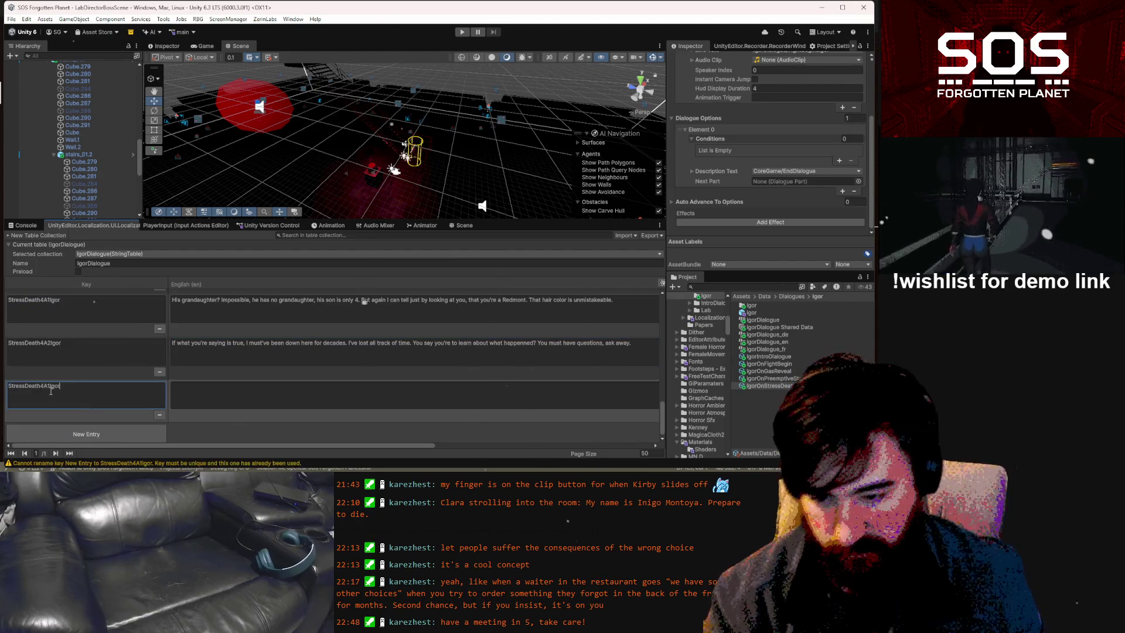
key("BackSpace")
type("B")
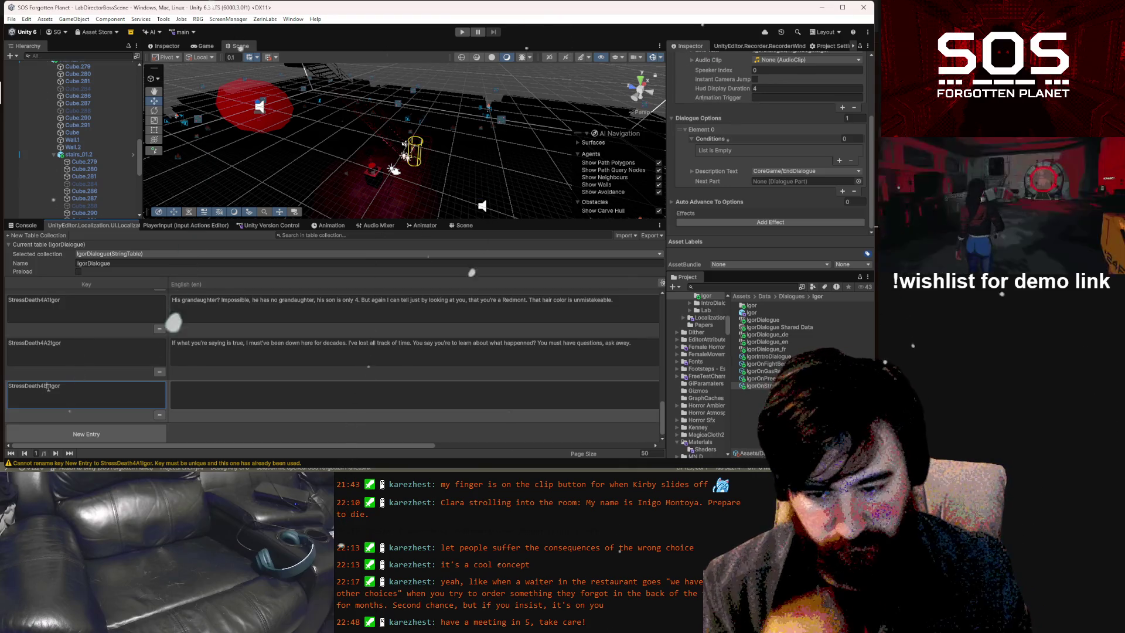
Give StressDeath4B1Igor the English text 'Nobody important is exactly what I spy would say.'
left_click(293, 408)
scroll(363, 370, "up", 2)
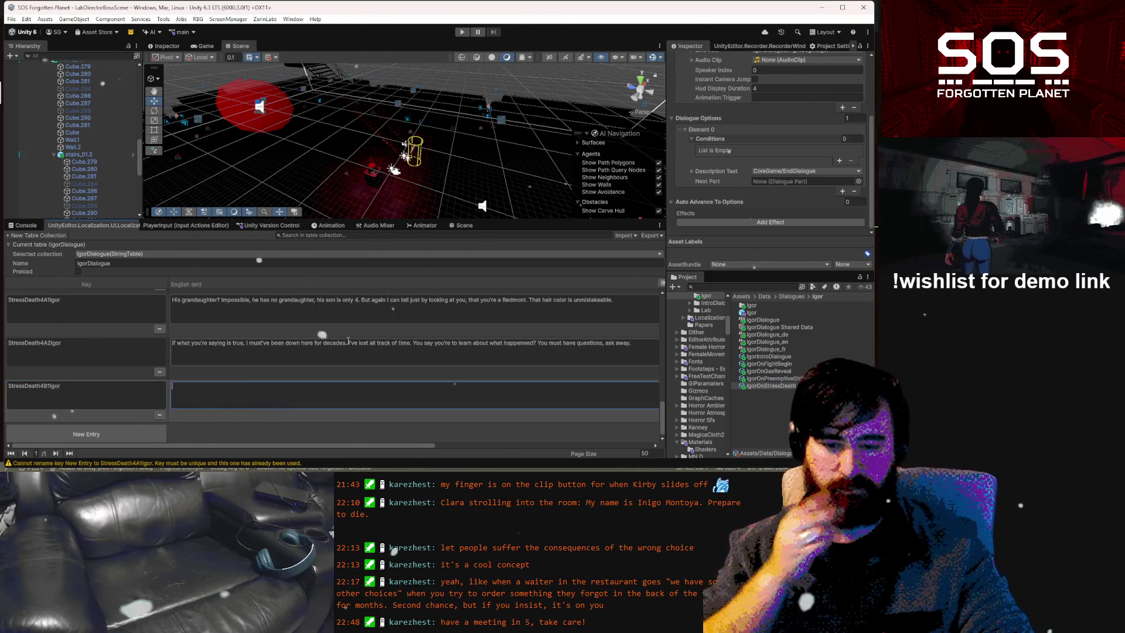
scroll(363, 366, "down", 2)
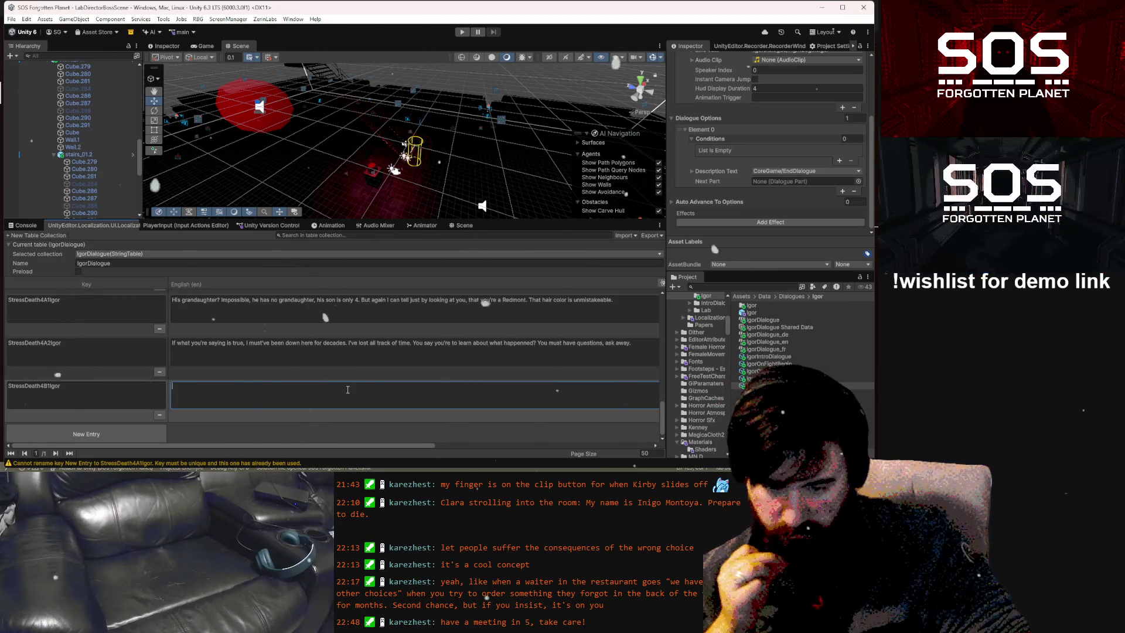
type("Nobody important")
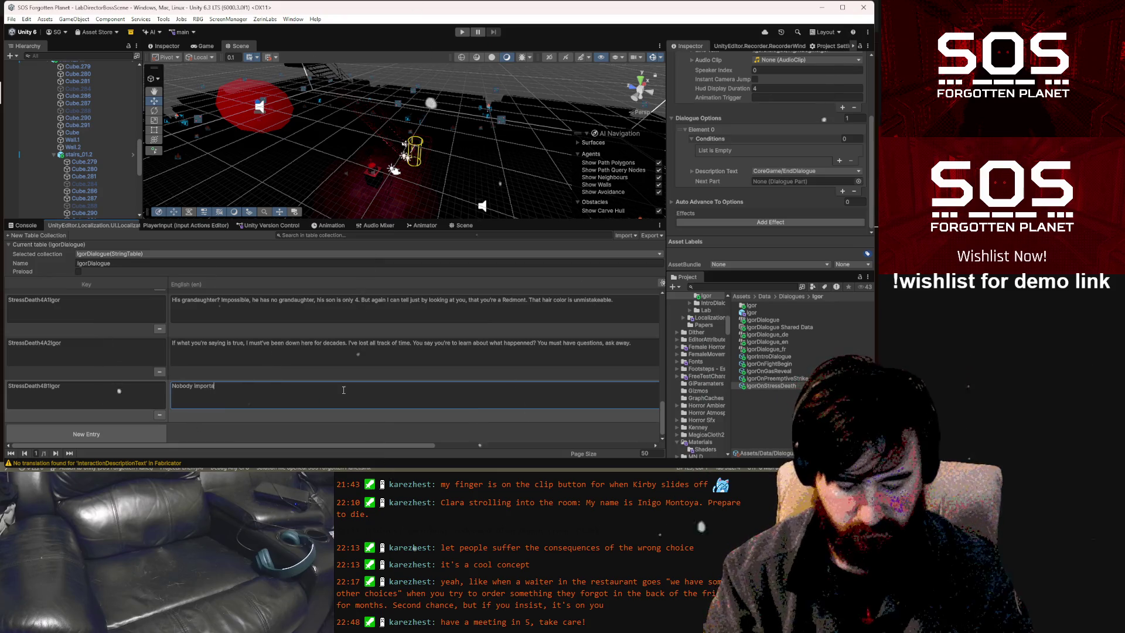
type(" is ")
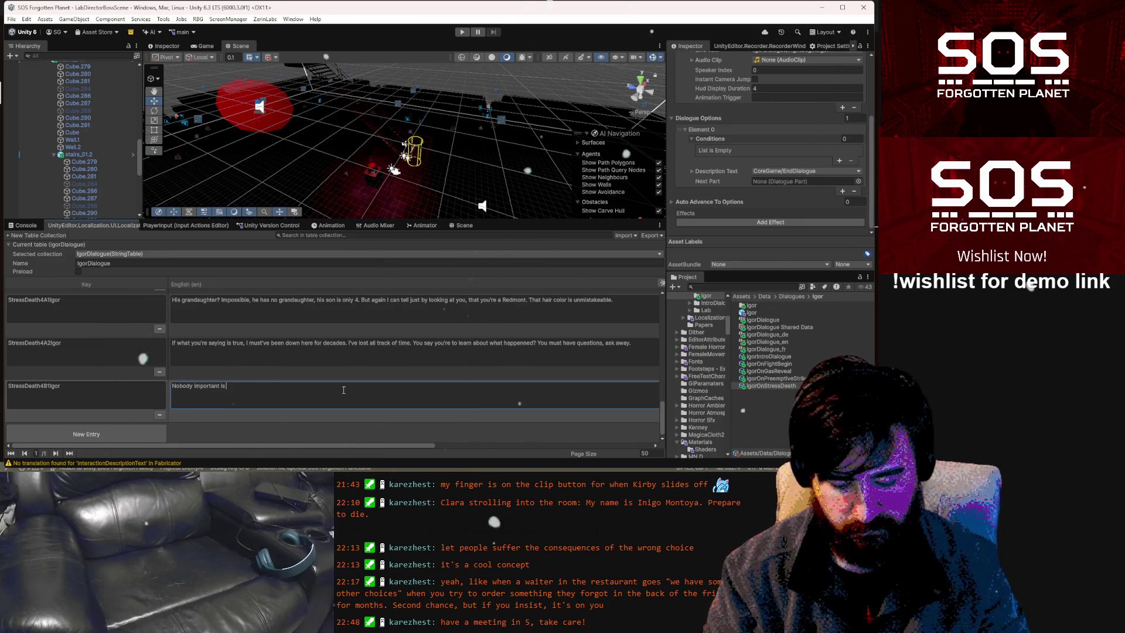
type("exactly what I spy")
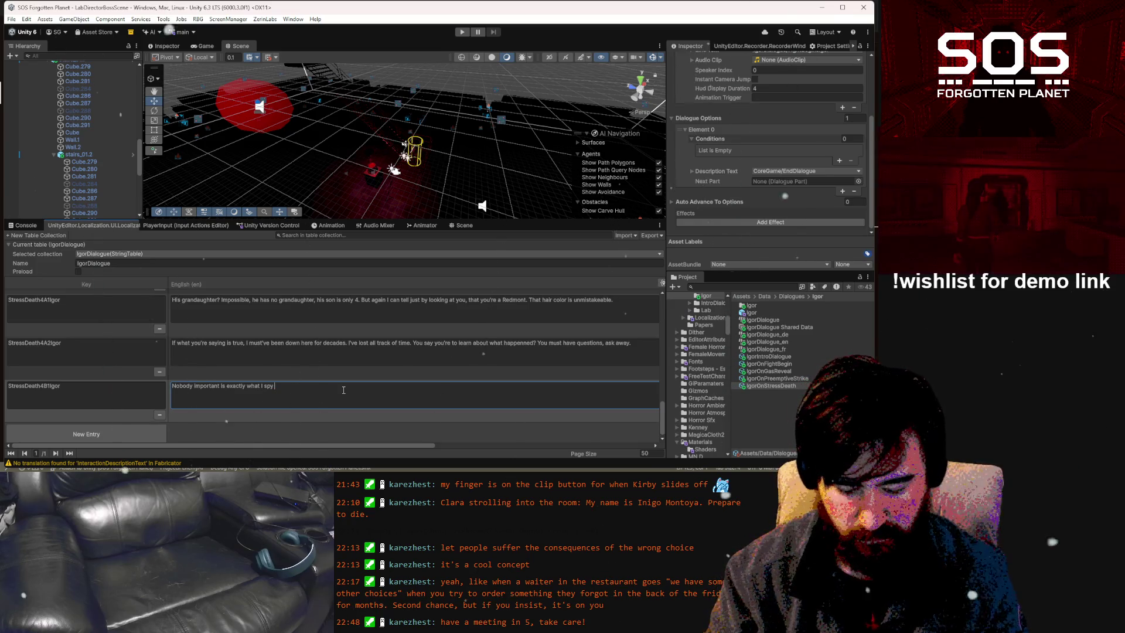
type("would say.")
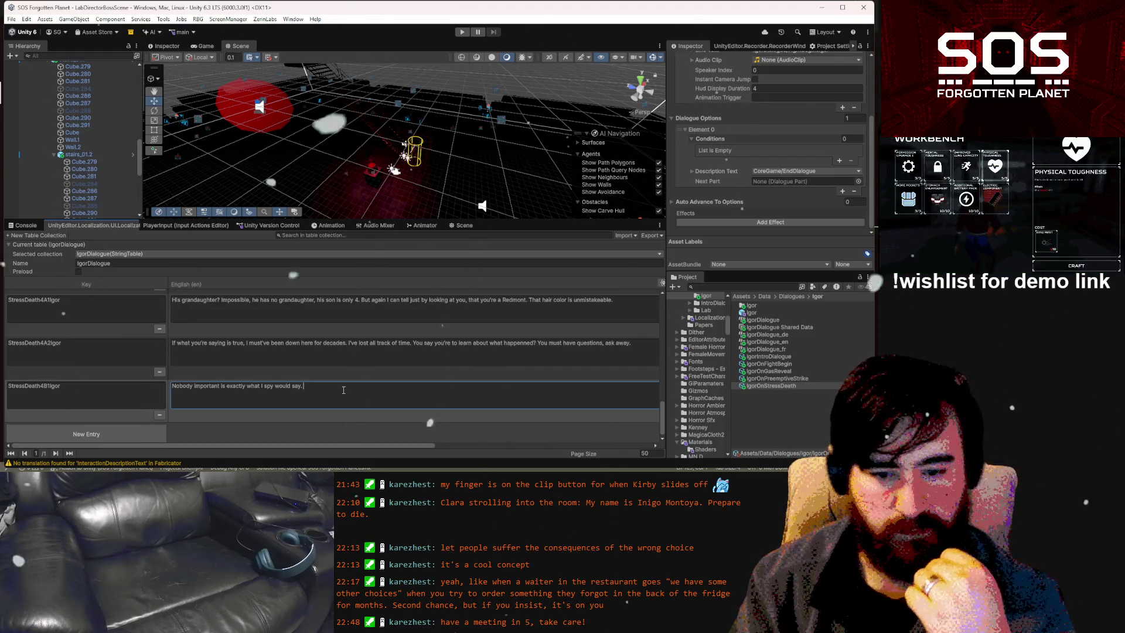
scroll(332, 388, "up", 2)
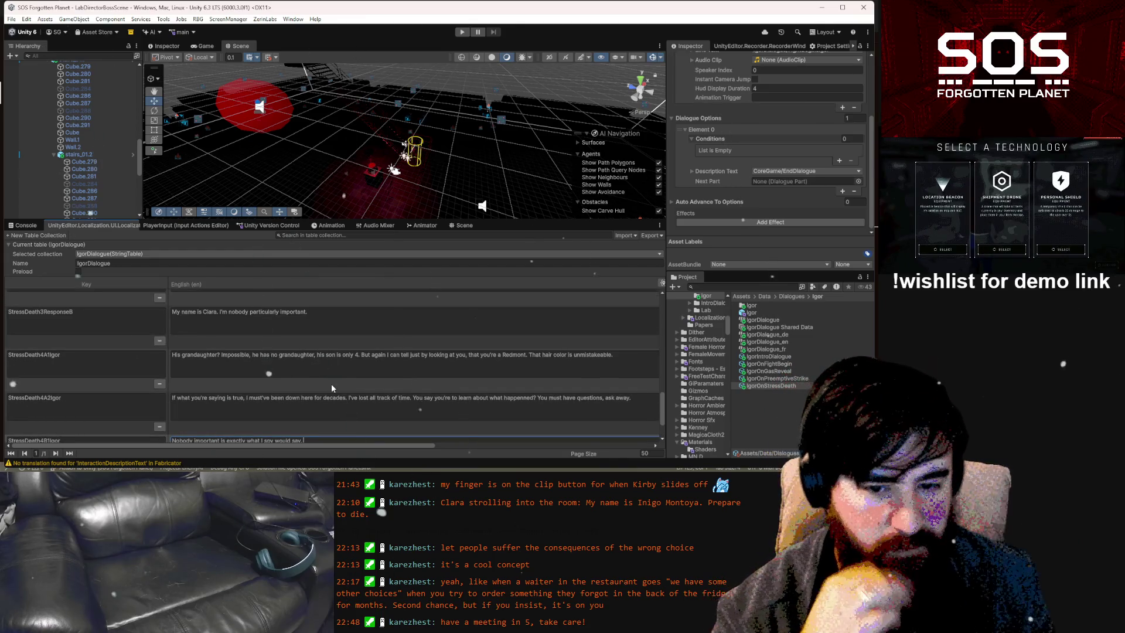
scroll(332, 385, "up", 2)
scroll(332, 384, "up", 2)
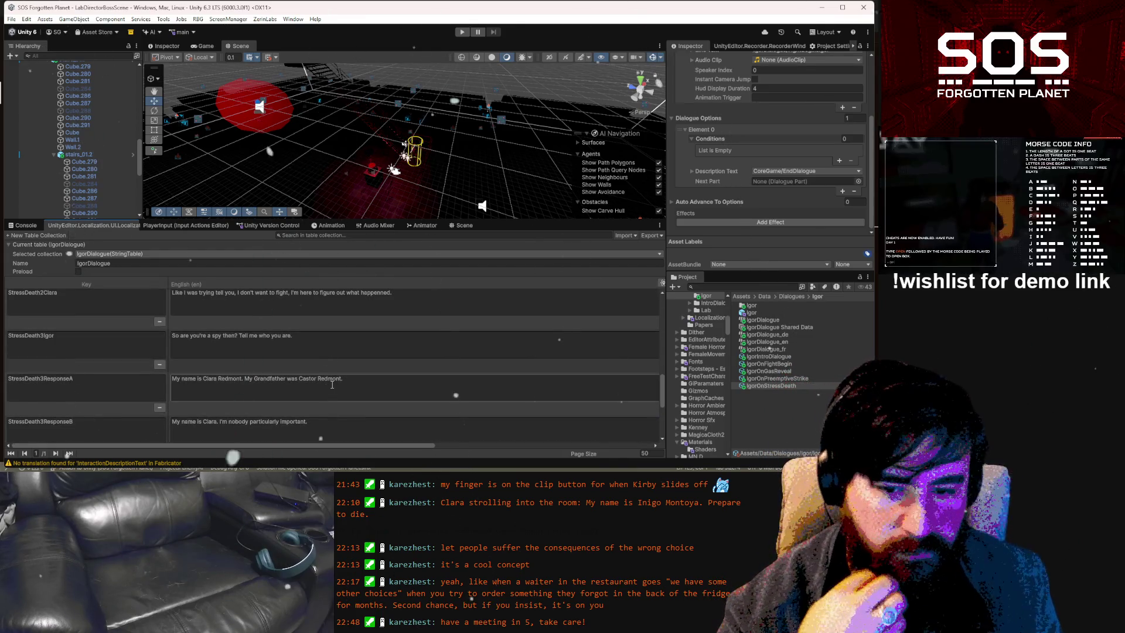
left_click(333, 384)
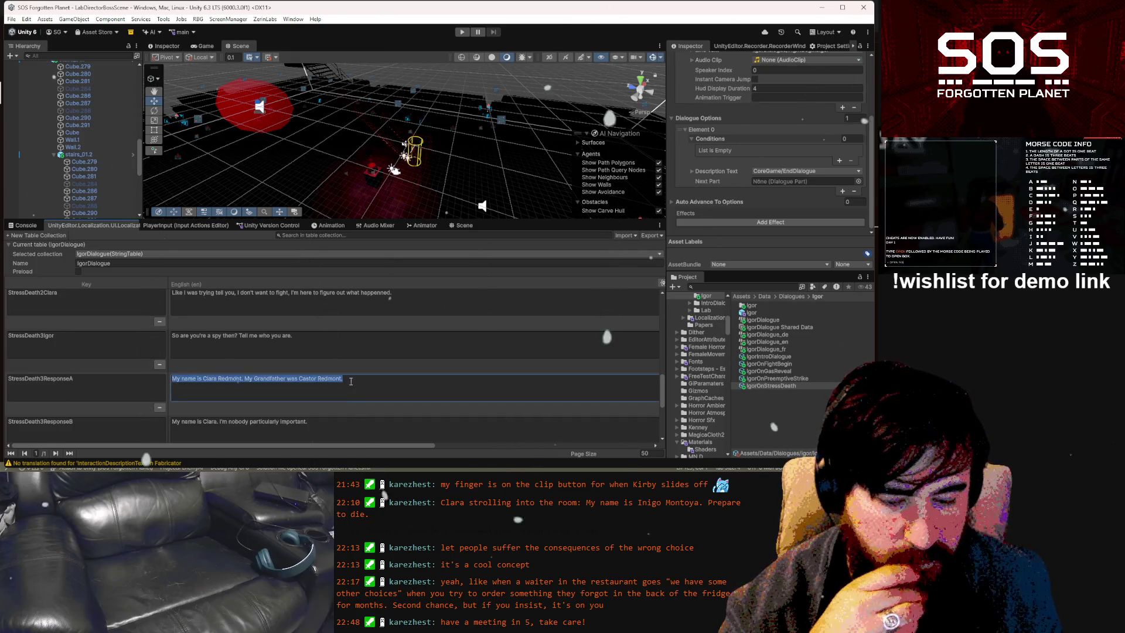
left_click(354, 381)
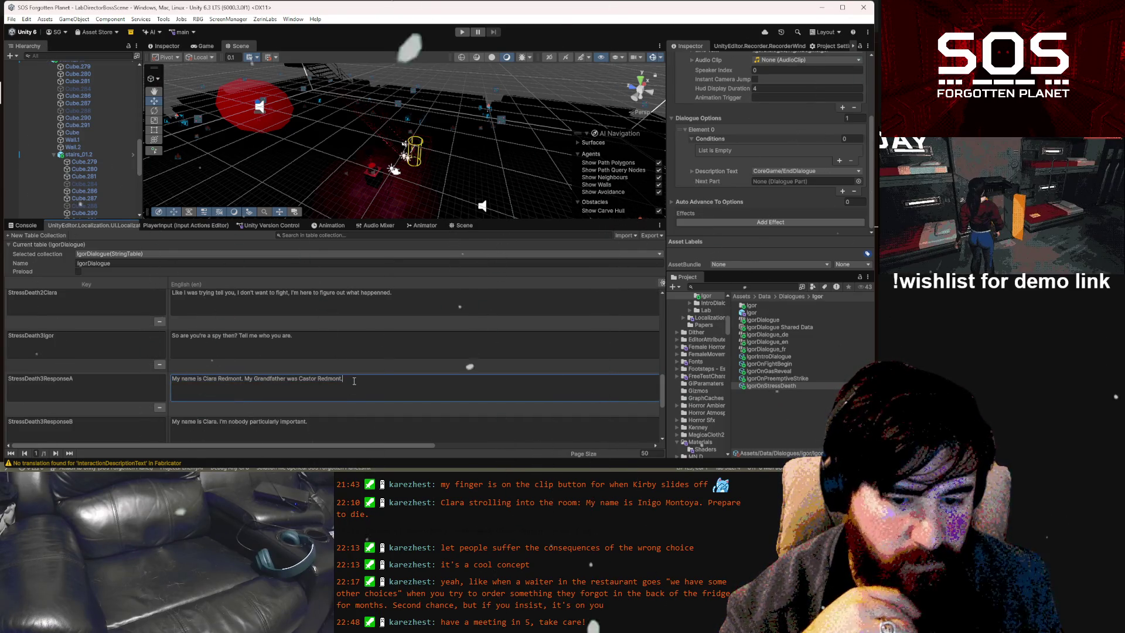
type(" I'm h")
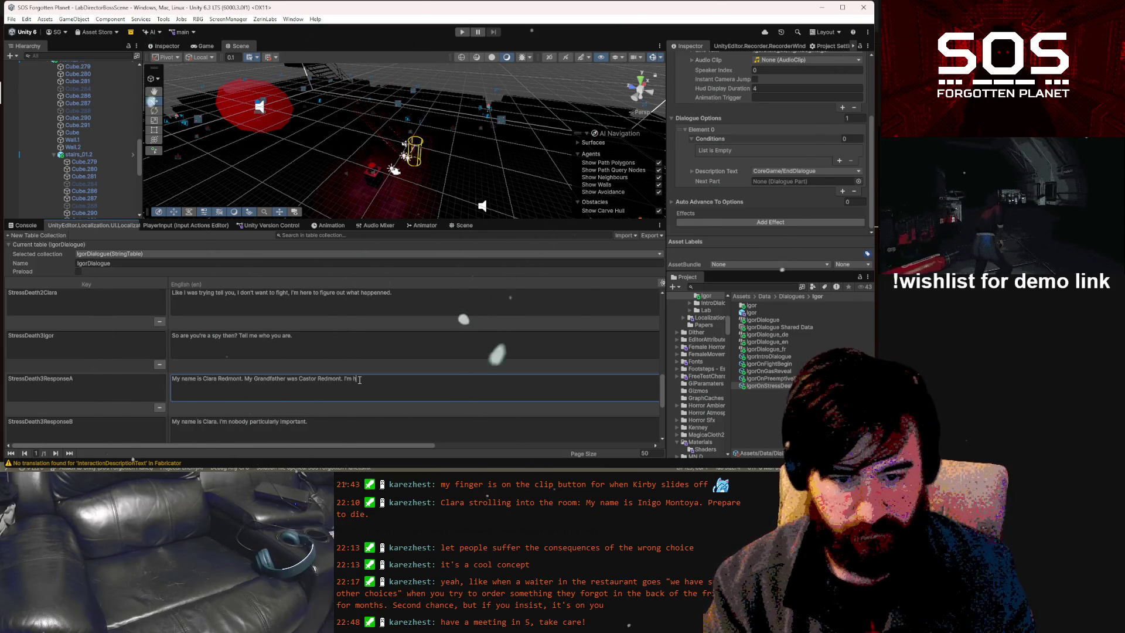
key("BackSpace")
key("BackSpace")
key("BackSpace")
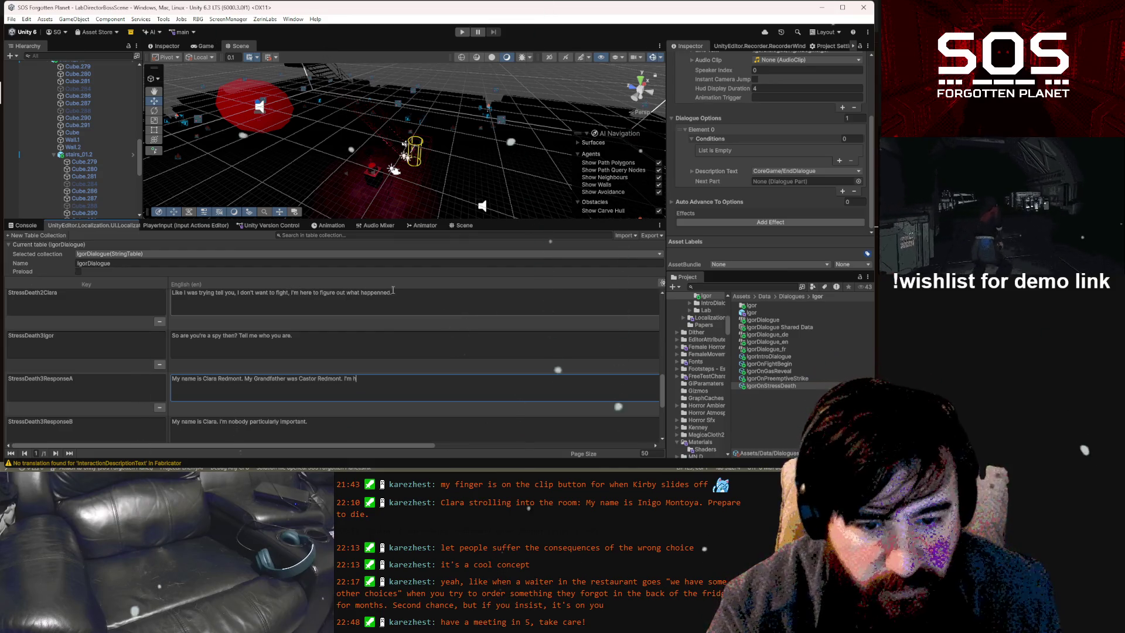
key("BackSpace")
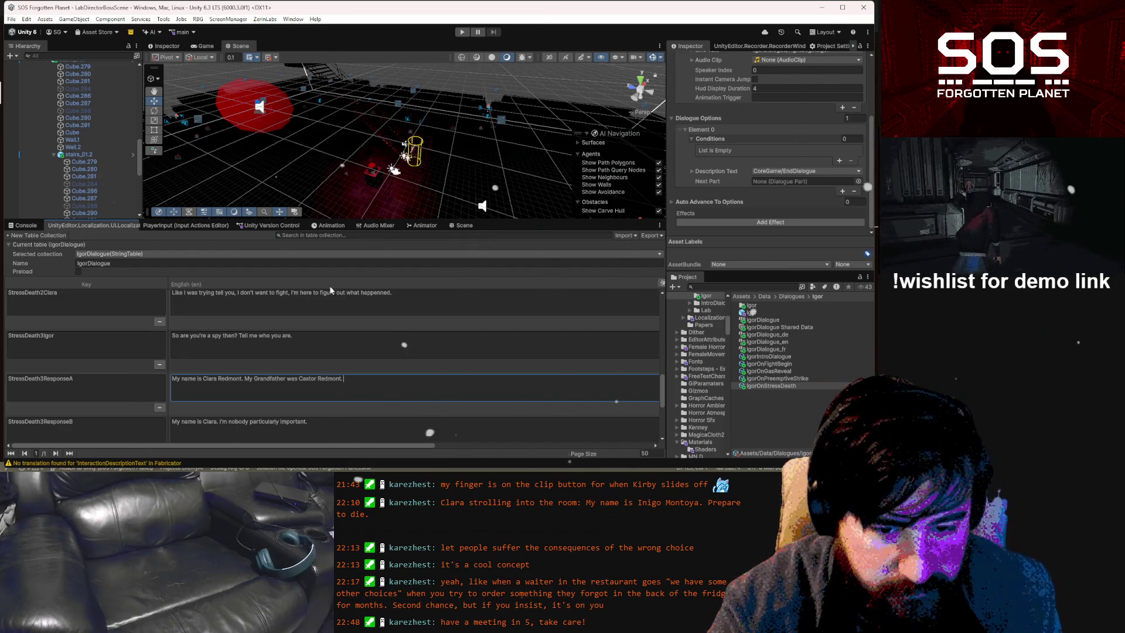
scroll(340, 373, "down", 2)
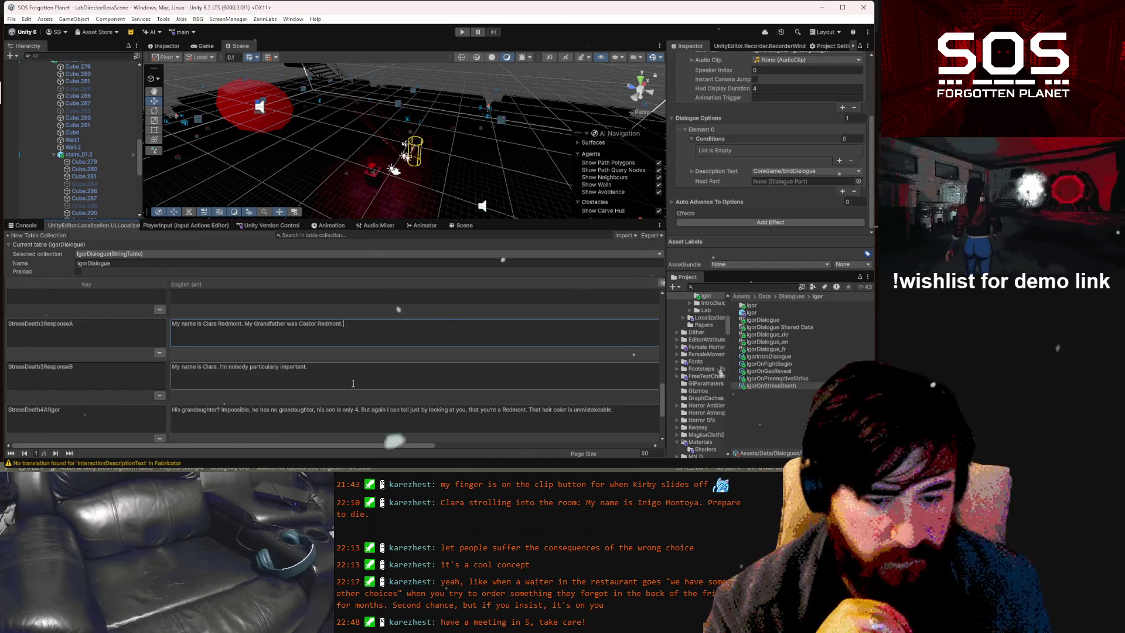
type("I need to know why grand")
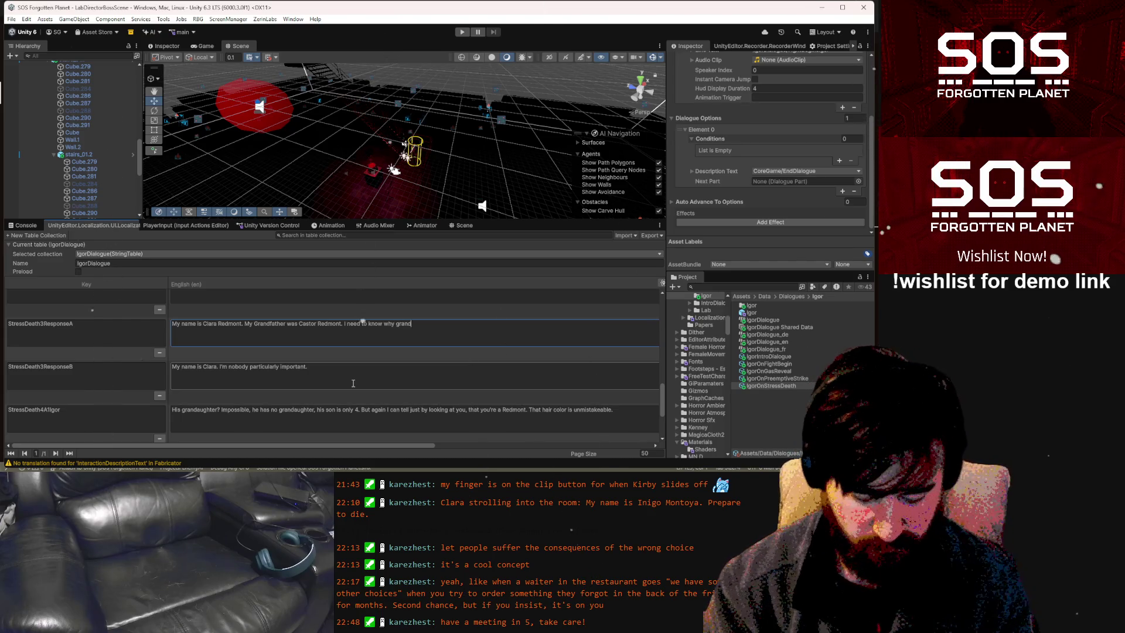
type("father")
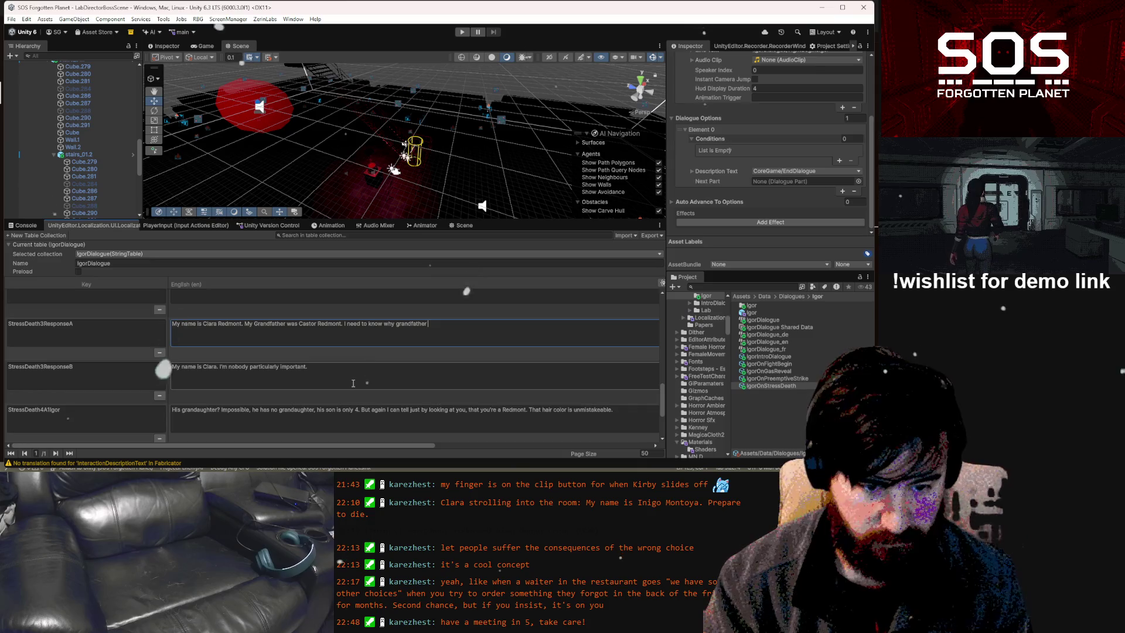
type(" destro")
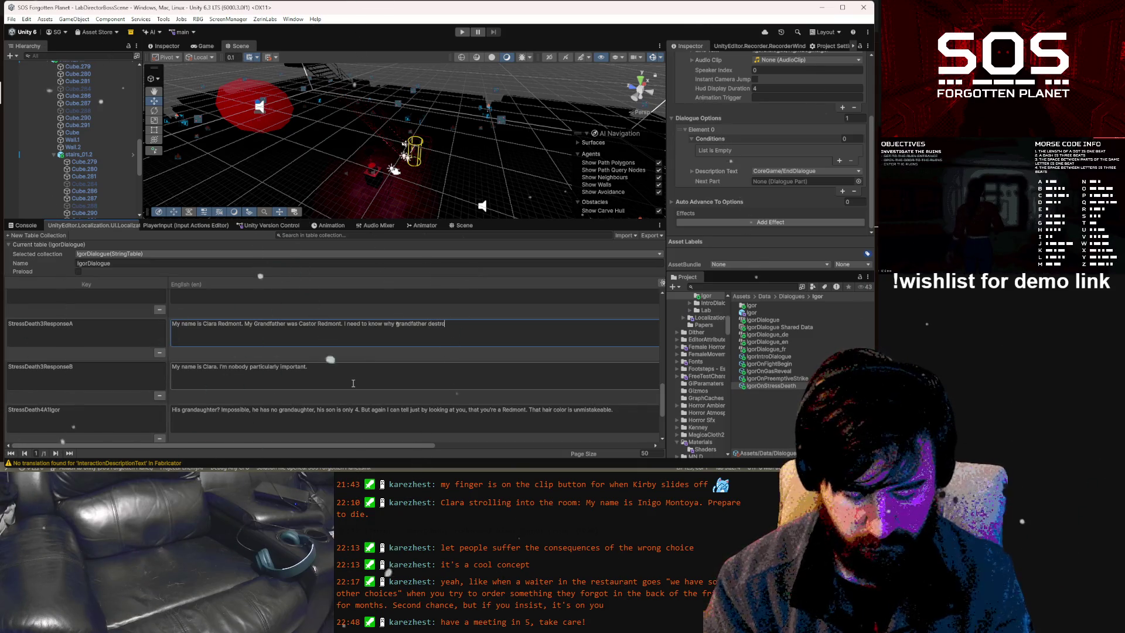
type("yed")
type(" this pl")
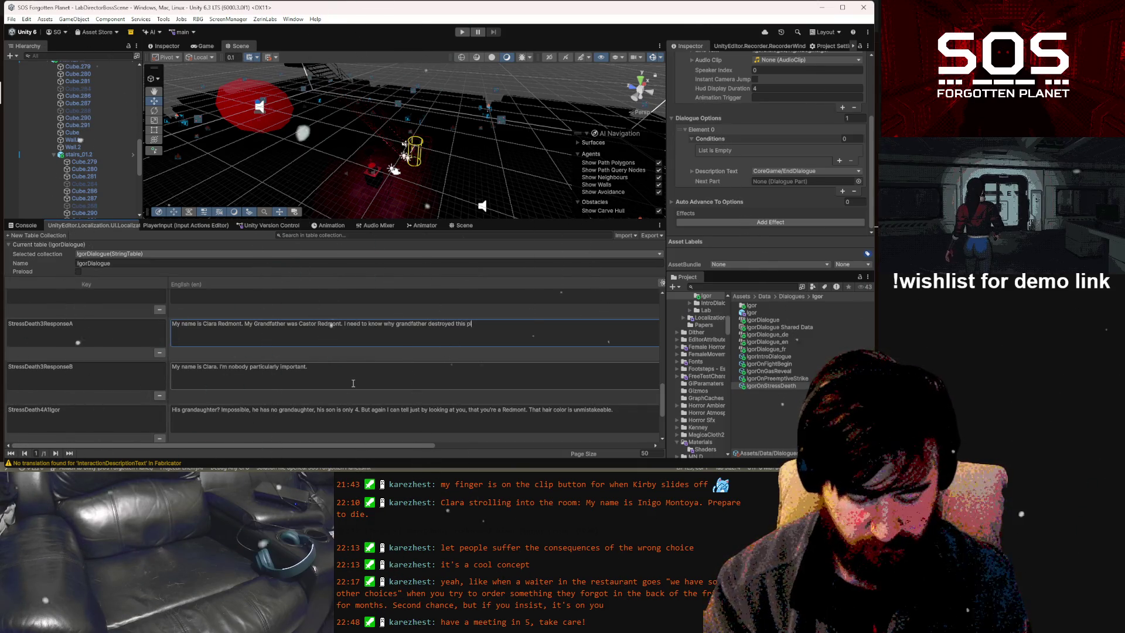
type("ace.")
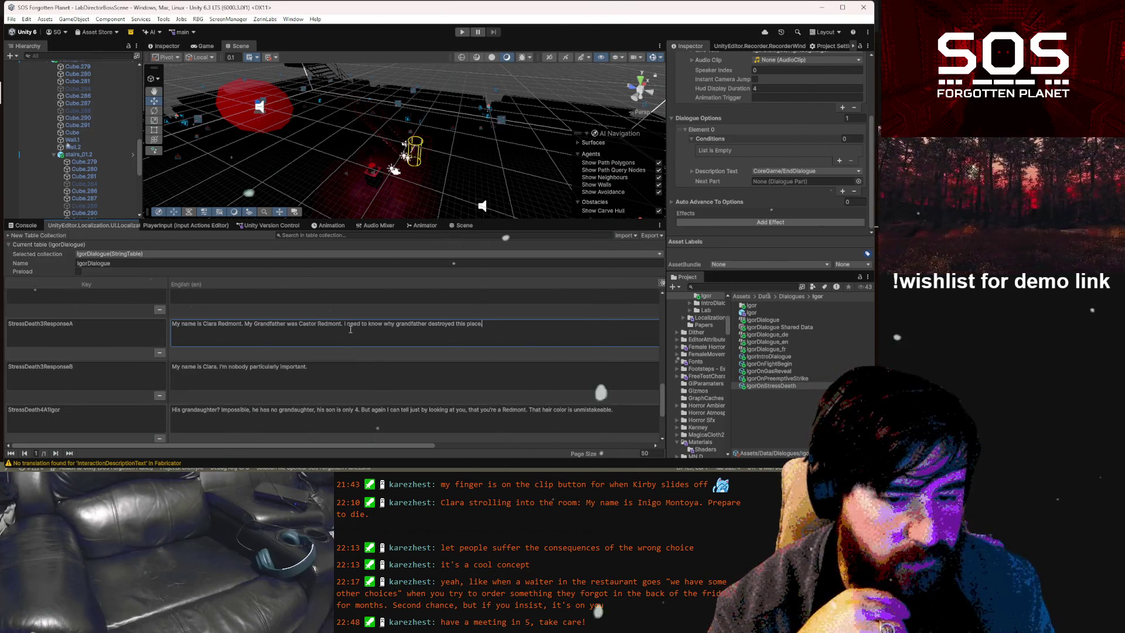
left_click_drag(345, 324, 496, 323)
key("BackSpace")
scroll(443, 358, "down", 2)
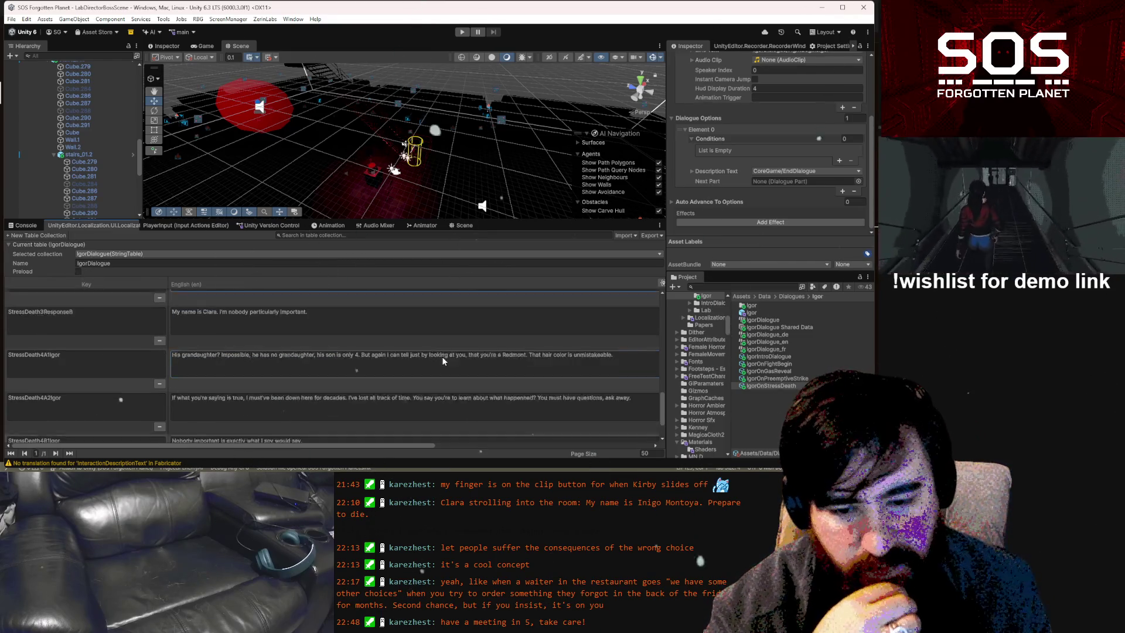
Append 'Tell me exactly who you are or I resume shooting.' to StressDeath4B1Igor, then add a blank entry
scroll(443, 357, "down", 1)
left_click(417, 386)
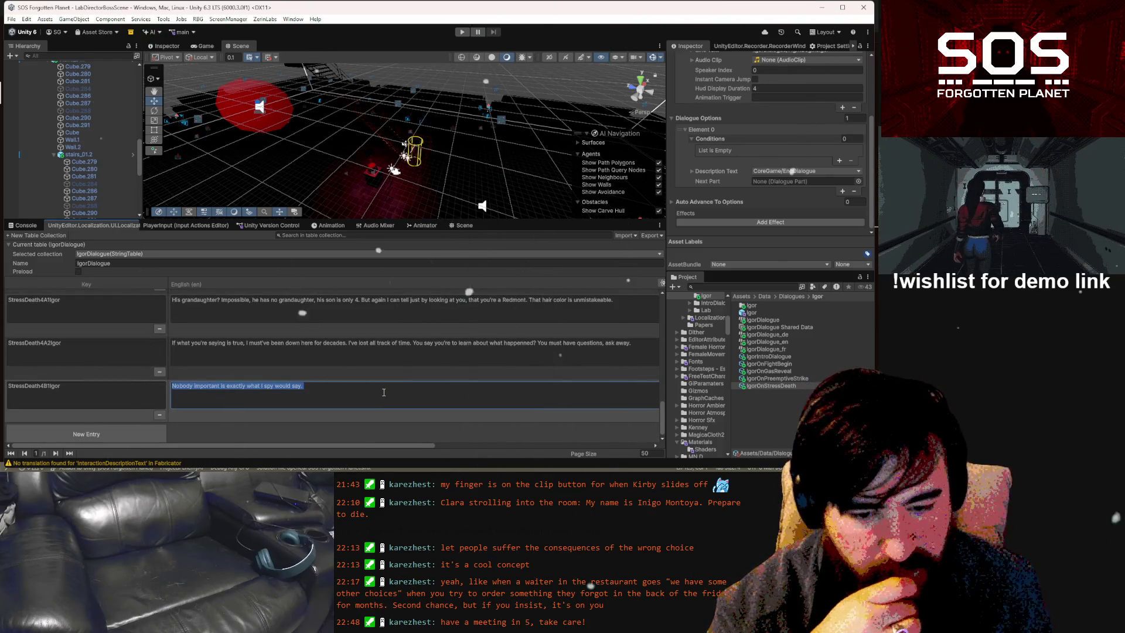
left_click(383, 392)
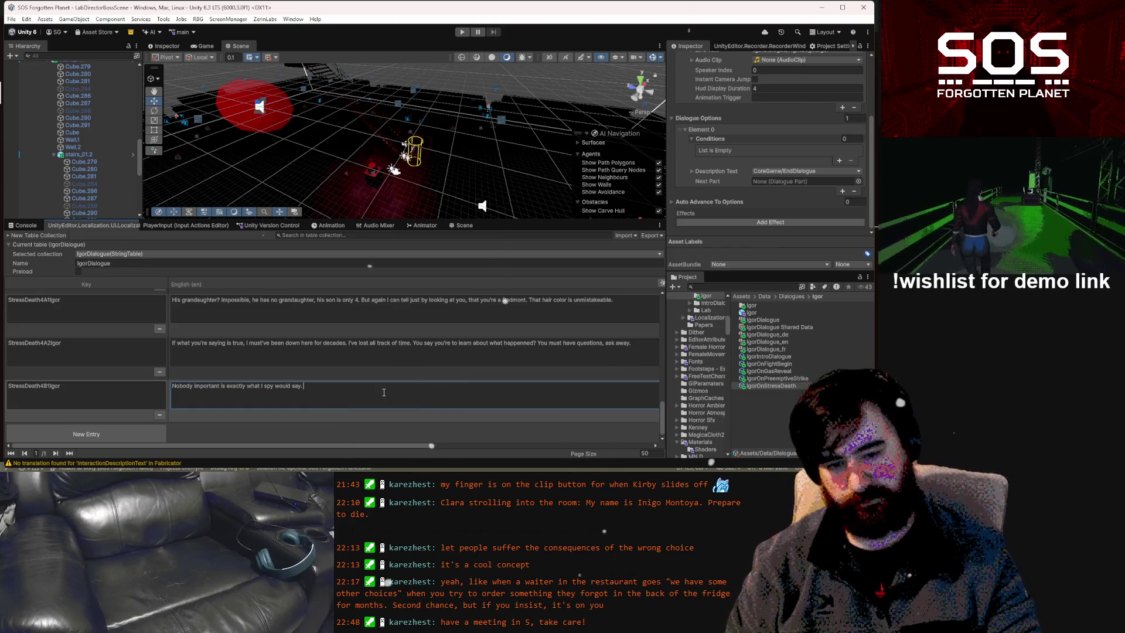
type("Tell")
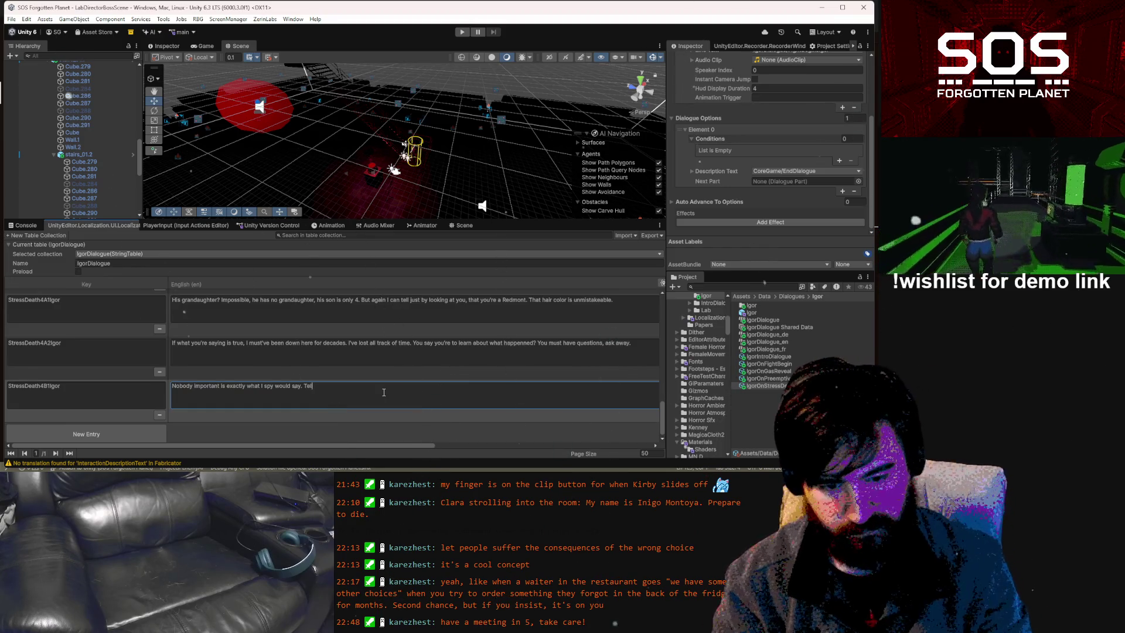
type(" me exa")
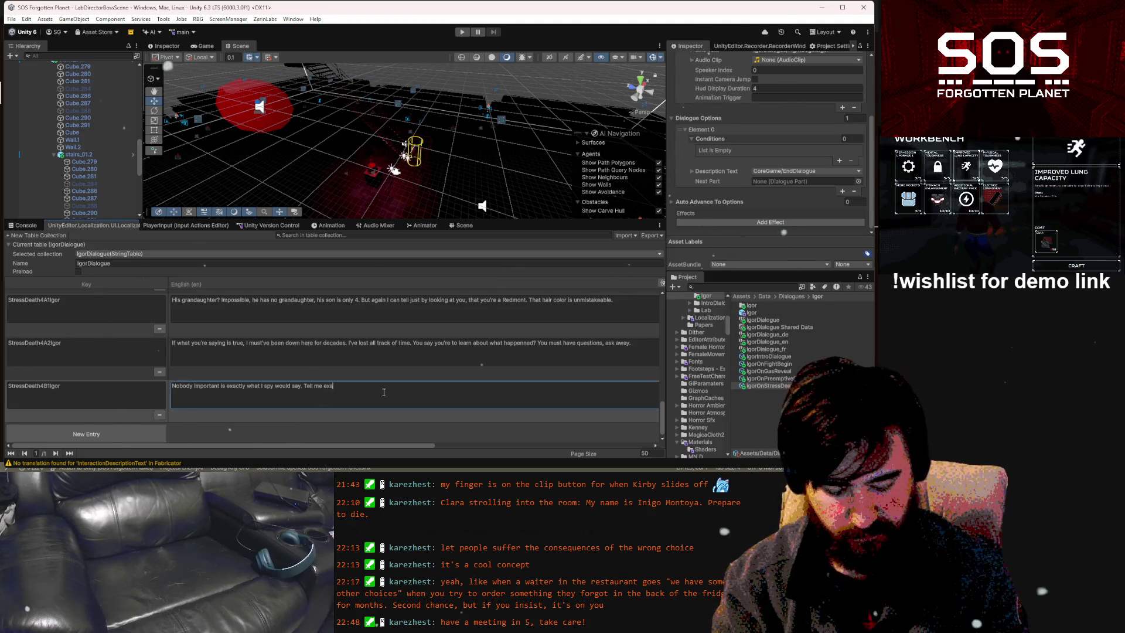
type("ctly w")
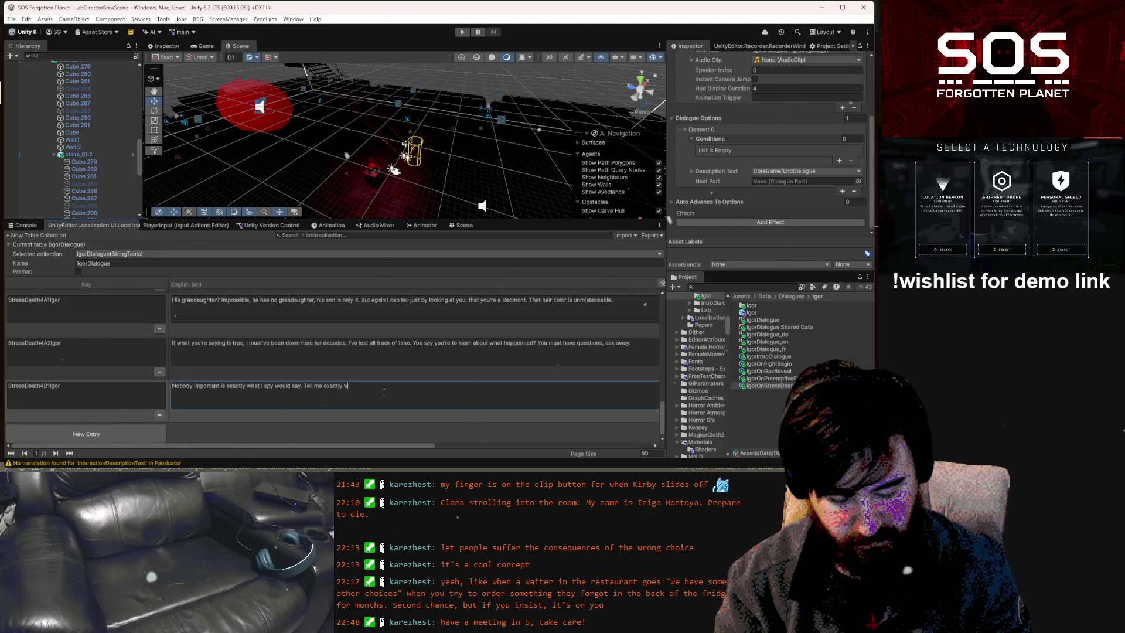
type("ho ")
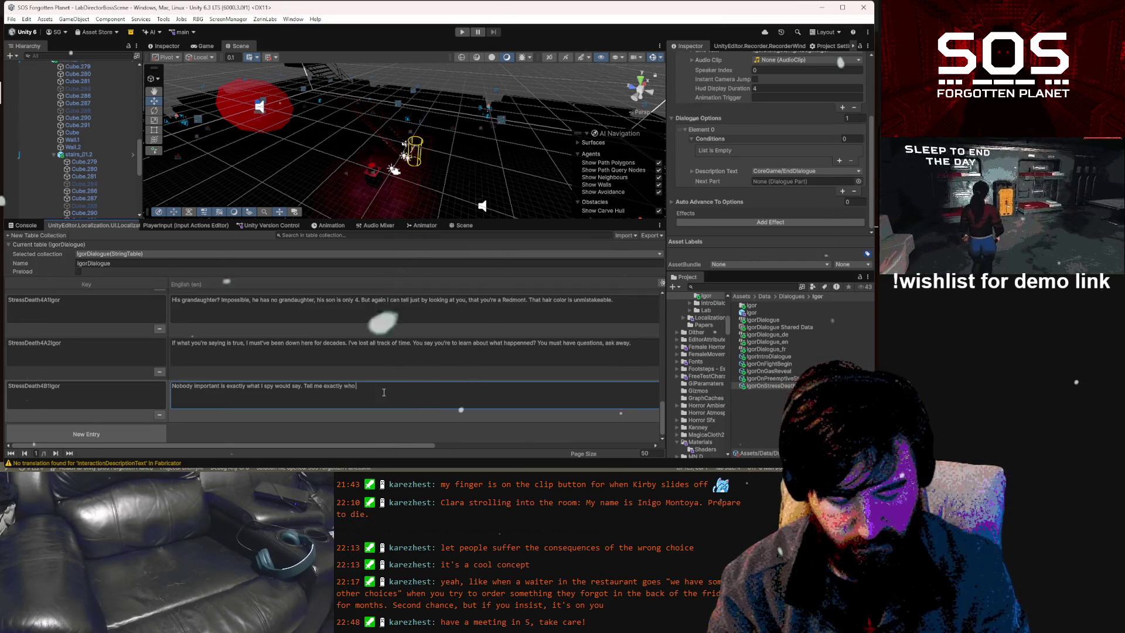
type("you are or")
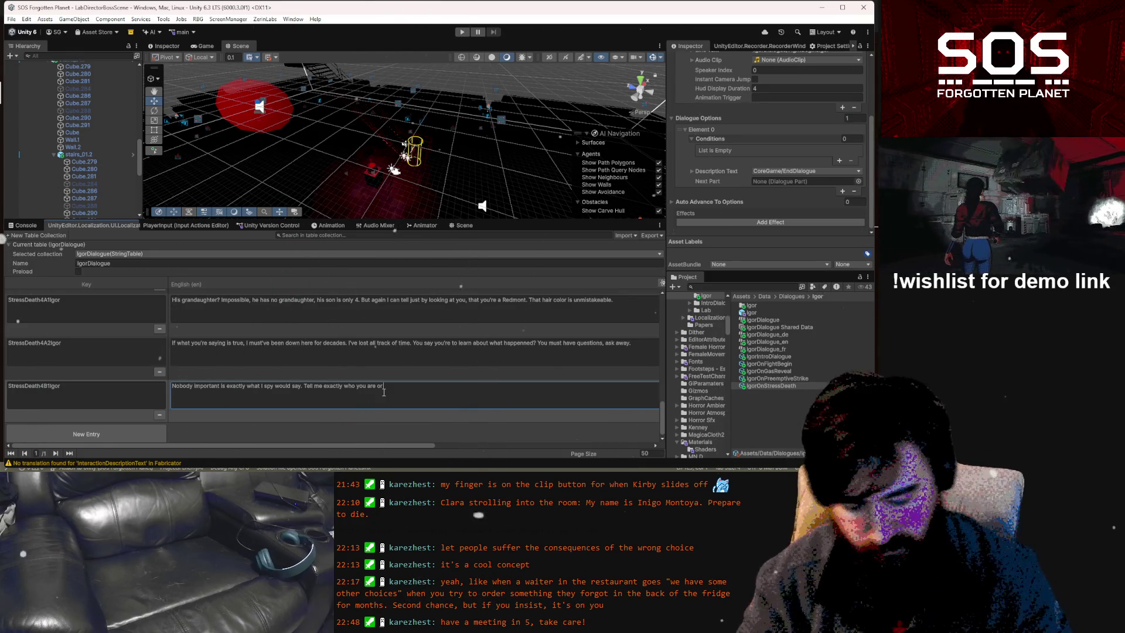
type(" Finish")
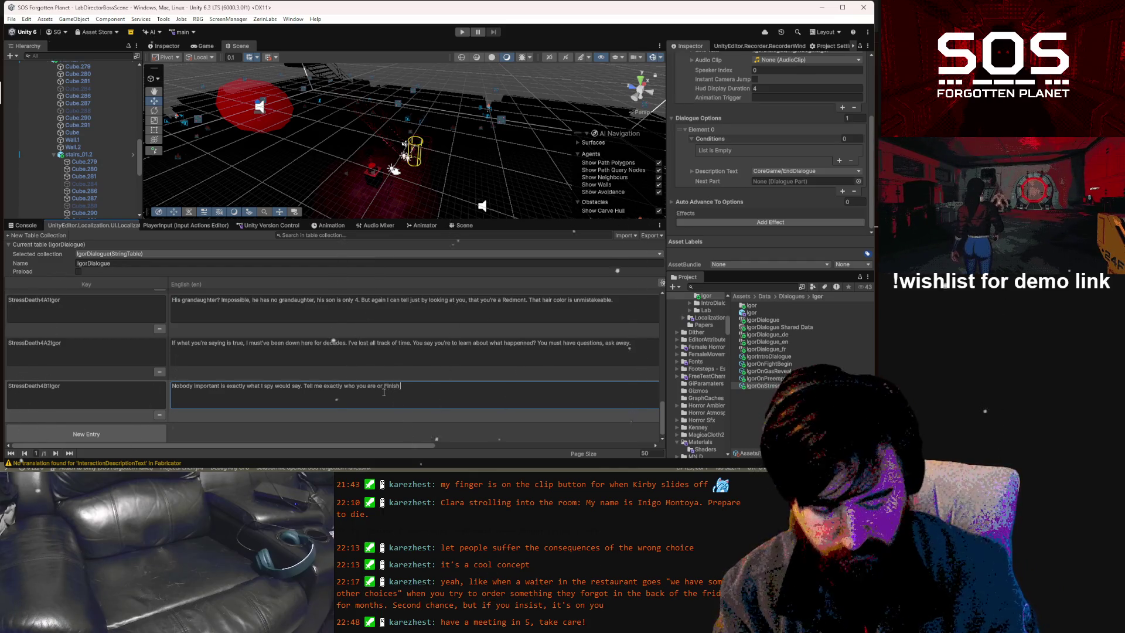
type(" you off")
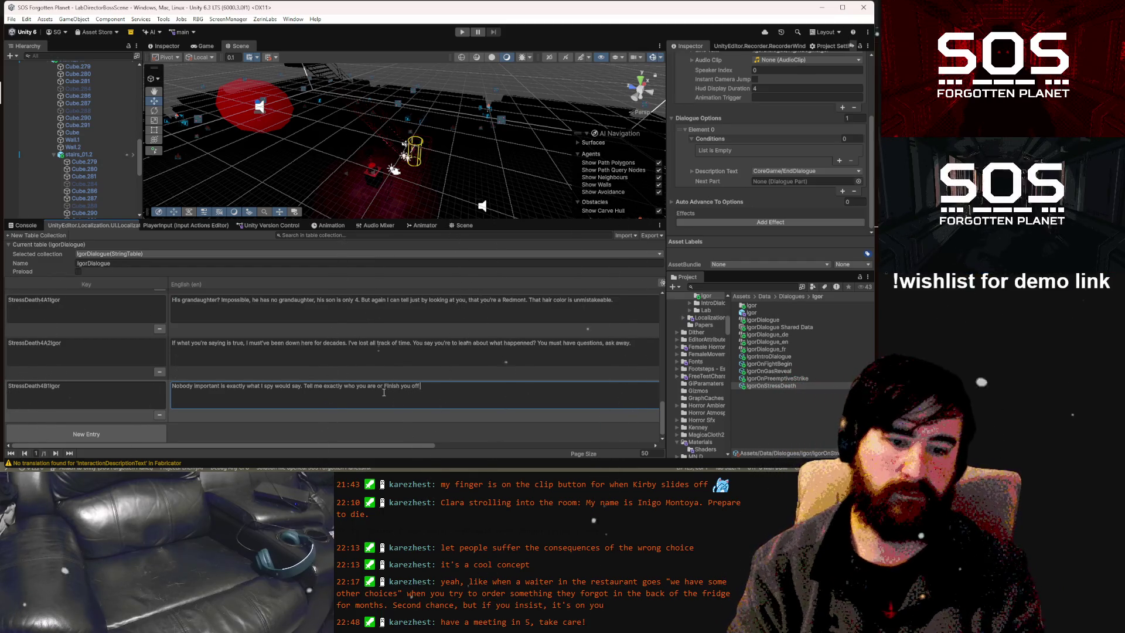
key("BackSpace")
key("BackSpace")
key("BackSpace")
type("c")
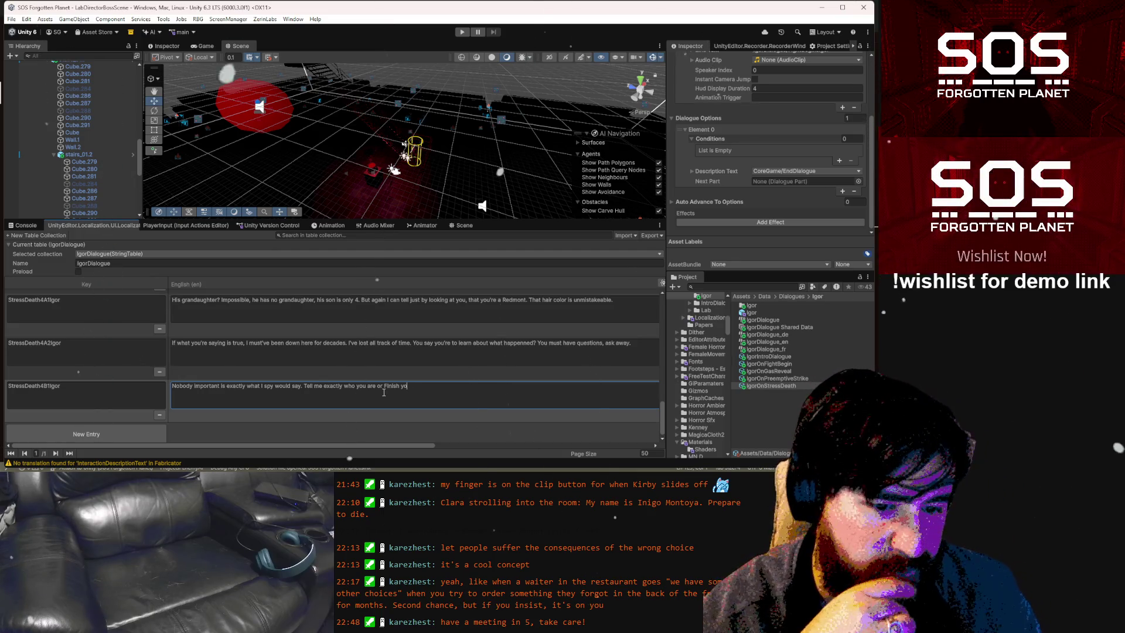
key("BackSpace")
key("BackSpace")
key("BackSpace")
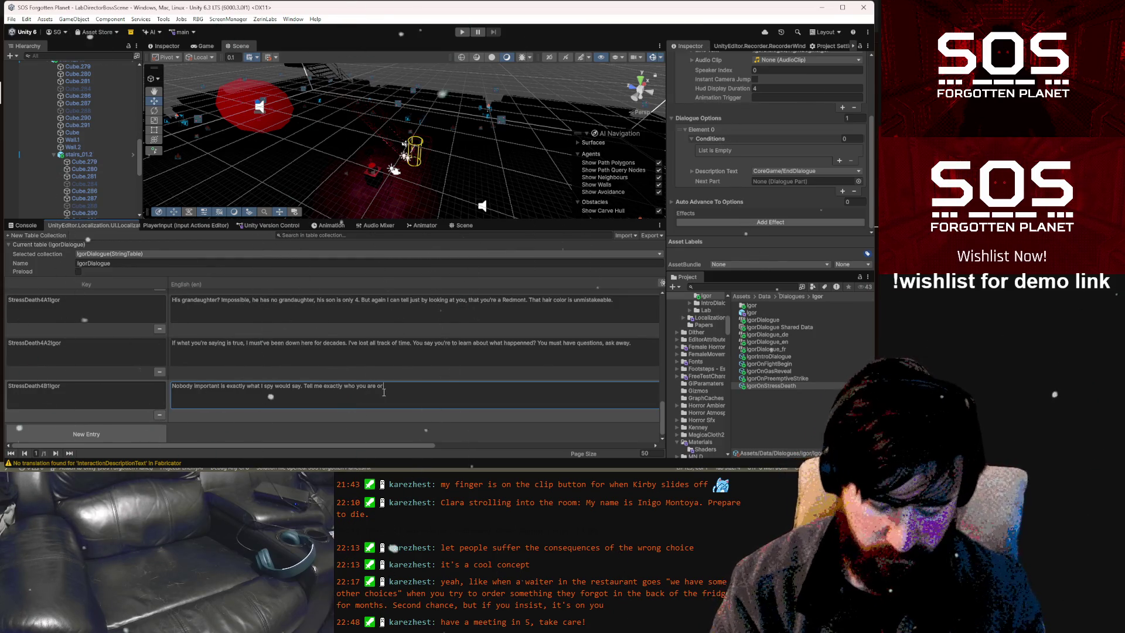
type(" I resu")
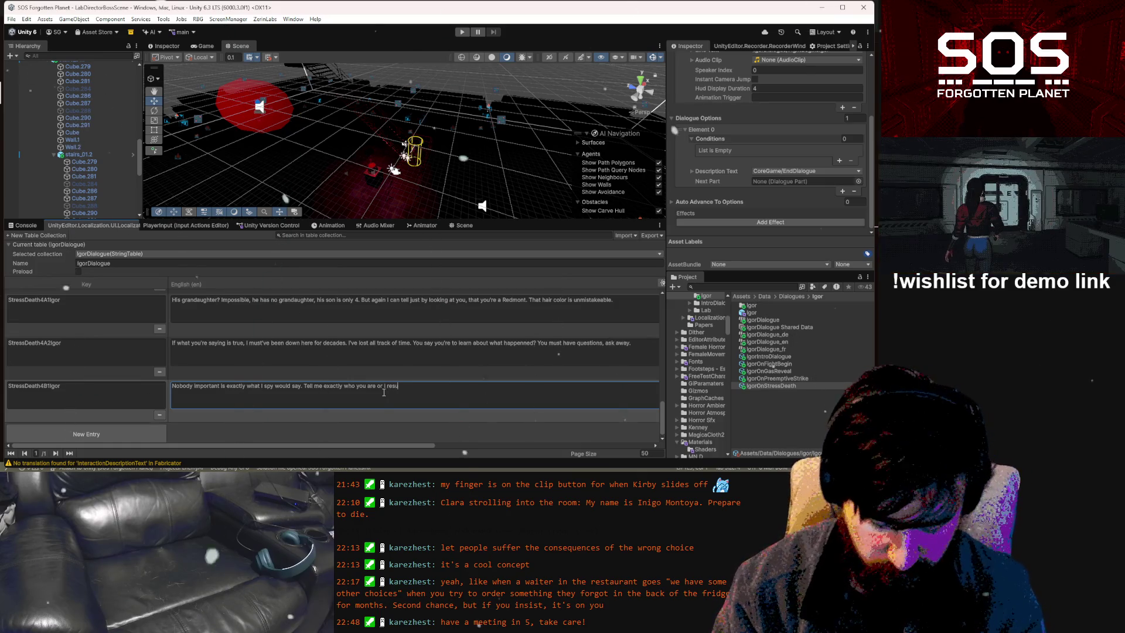
type("me shooting")
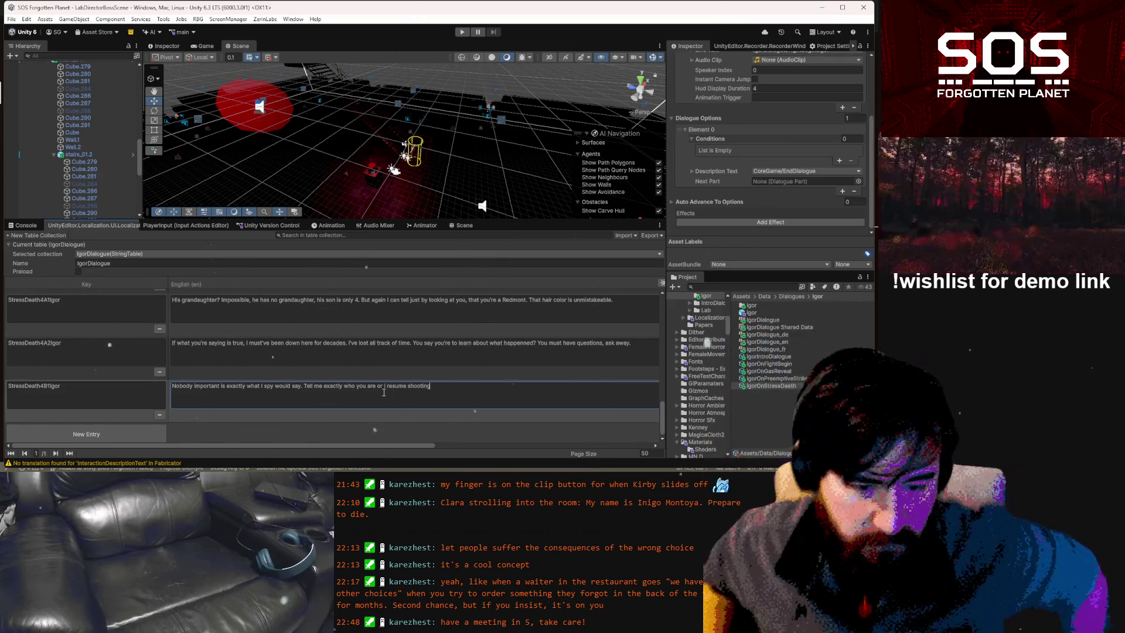
type(".")
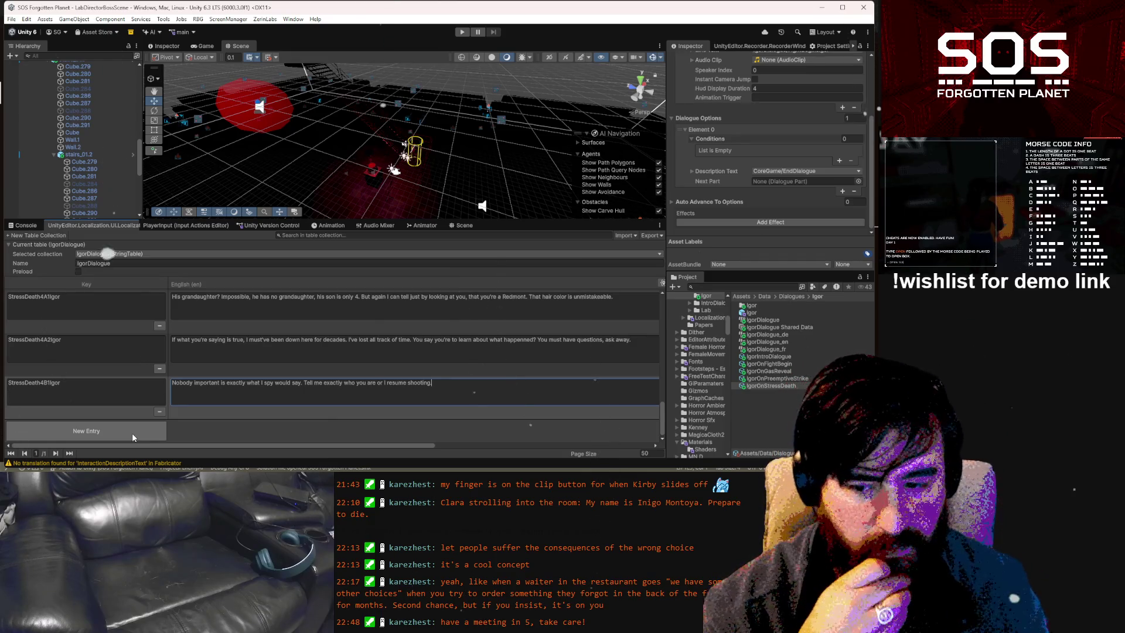
left_click(132, 432)
Review the table rows, including StressDeath3ResponseA, and select the StressDeath4B1Igor key name
left_click(133, 378)
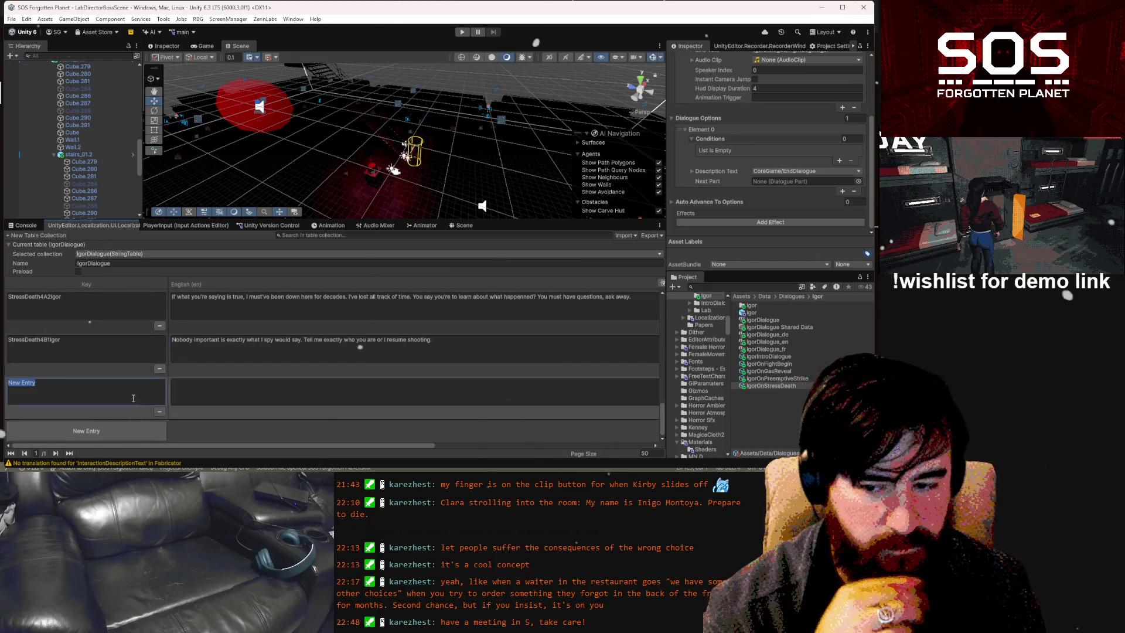
scroll(175, 387, "up", 3)
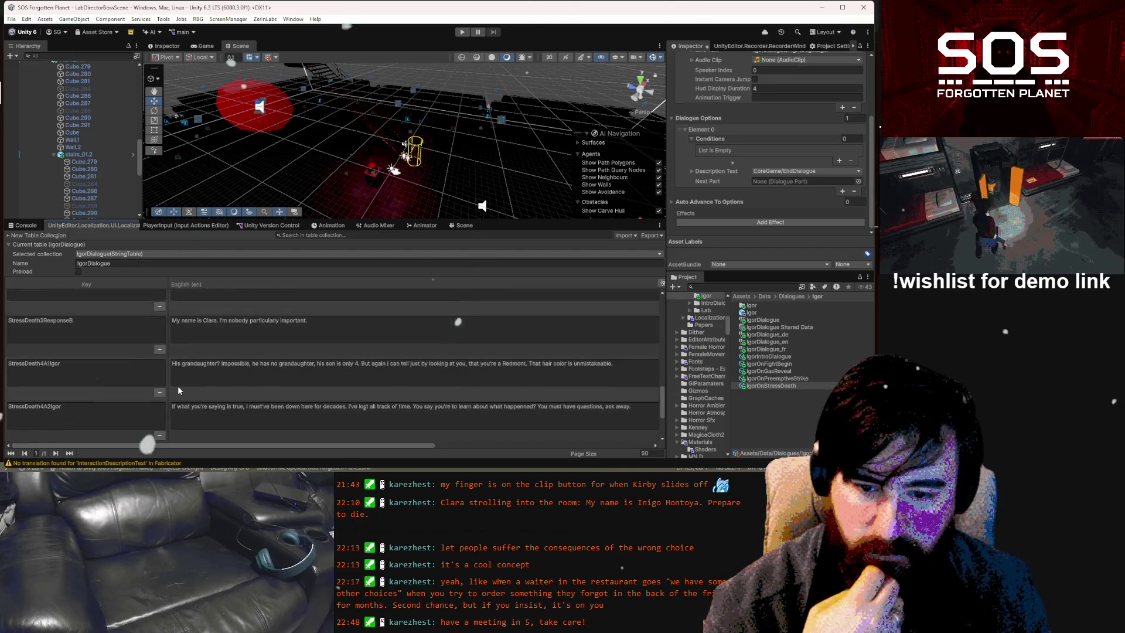
scroll(177, 385, "up", 1)
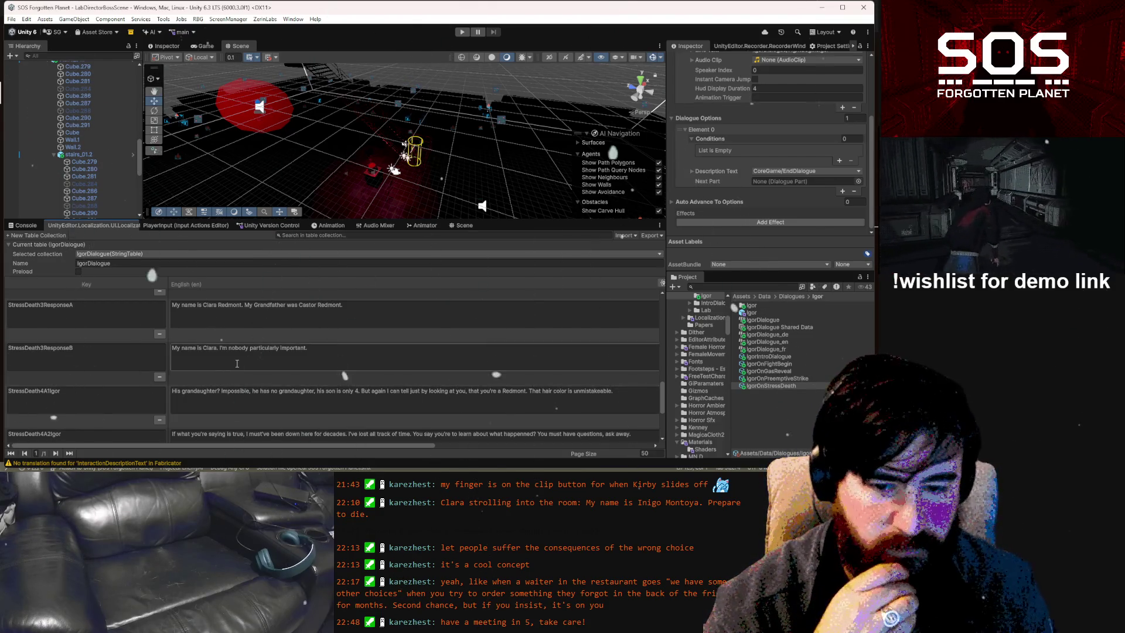
left_click(287, 311)
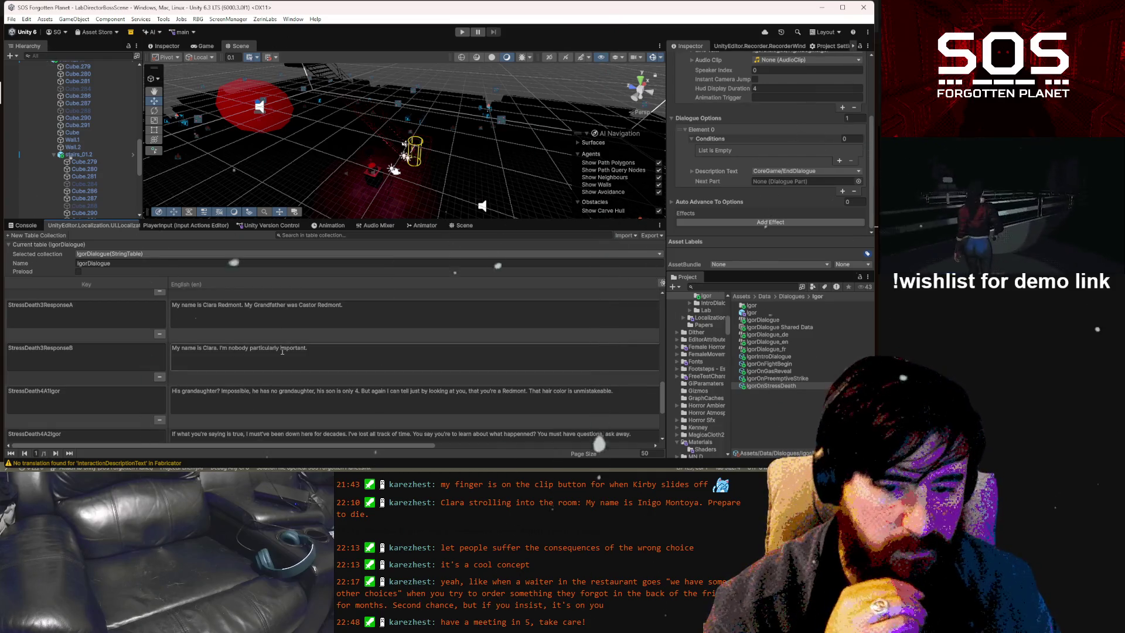
scroll(282, 352, "down", 1)
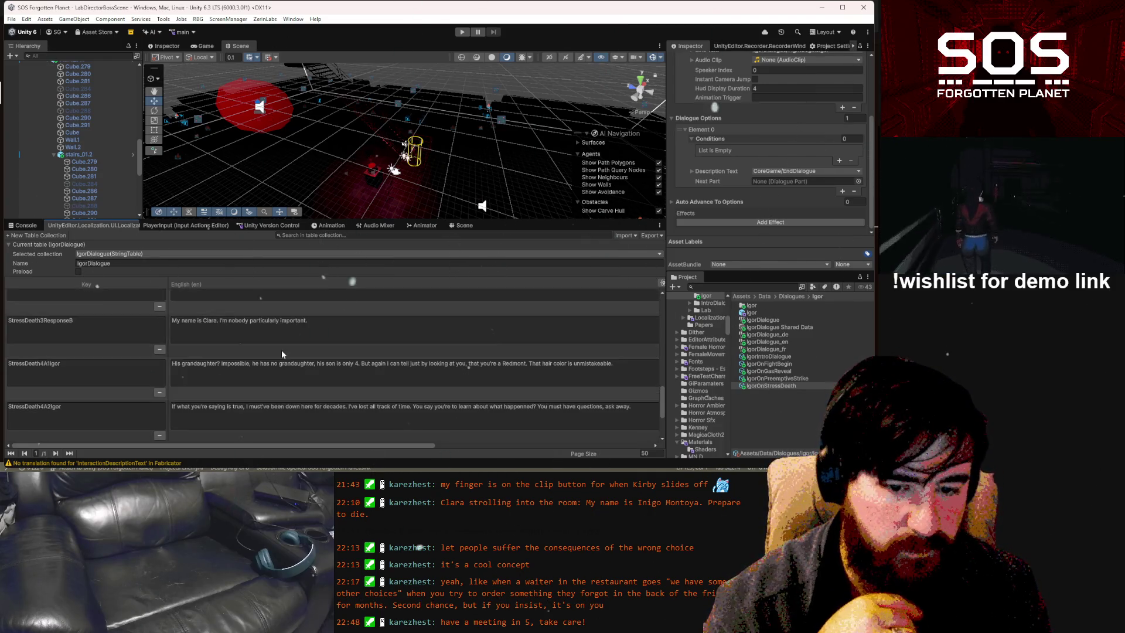
scroll(281, 350, "down", 3)
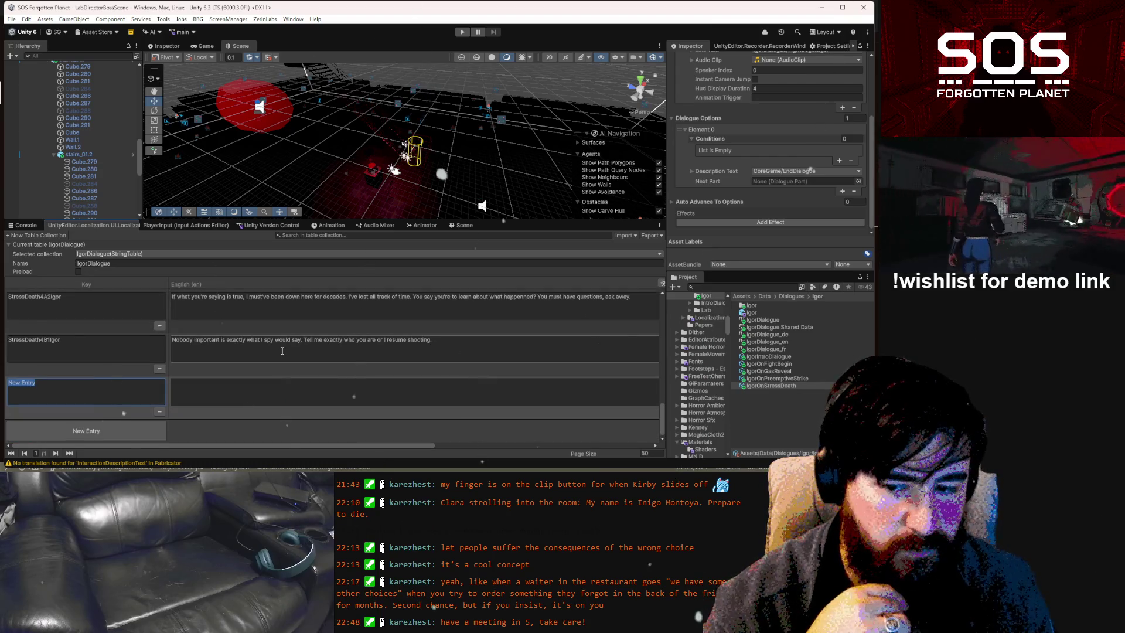
scroll(252, 348, "up", 3)
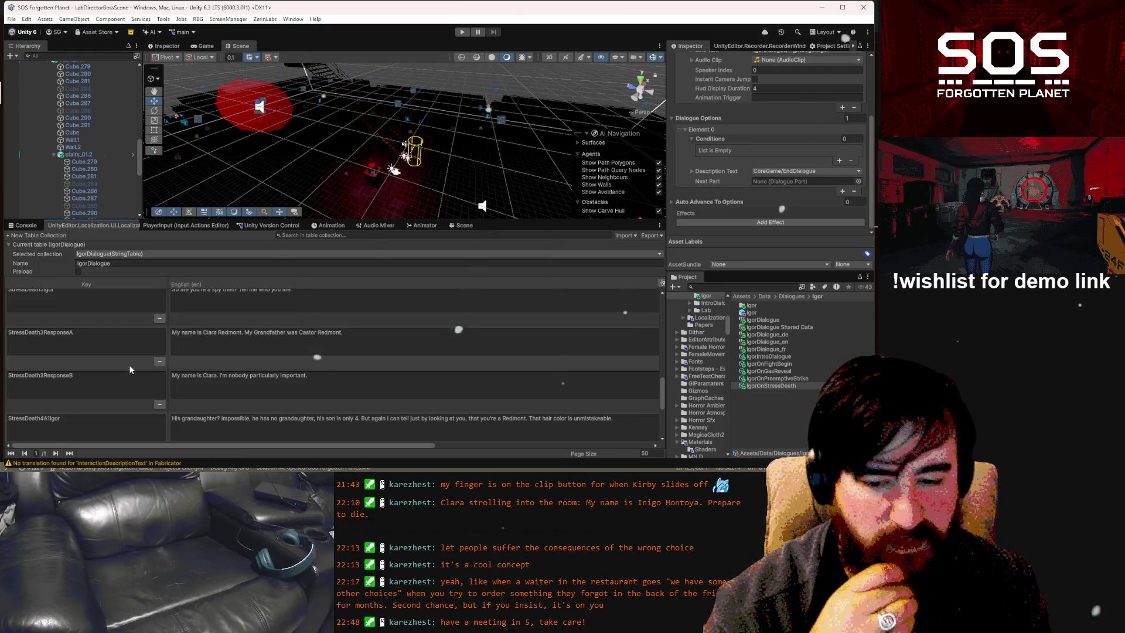
scroll(260, 394, "down", 3)
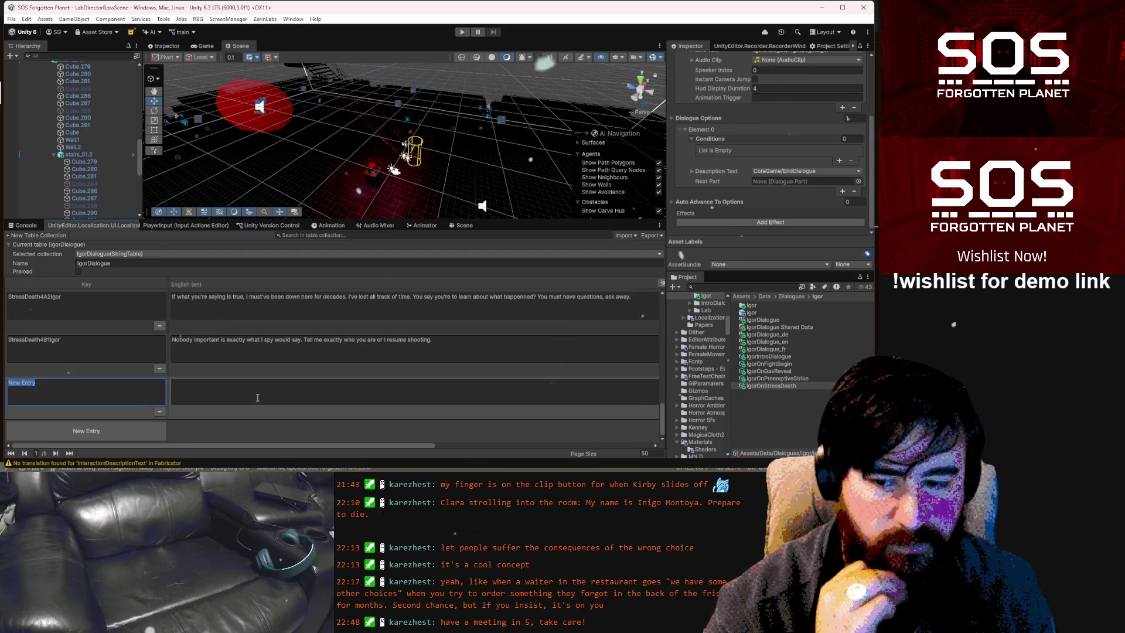
left_click(136, 344)
Key the new entry StressDeath4B1ResponseB with English text 'I guess we have to fight then'
key("ctrl+c")
left_click(116, 389)
key("ctrl+v")
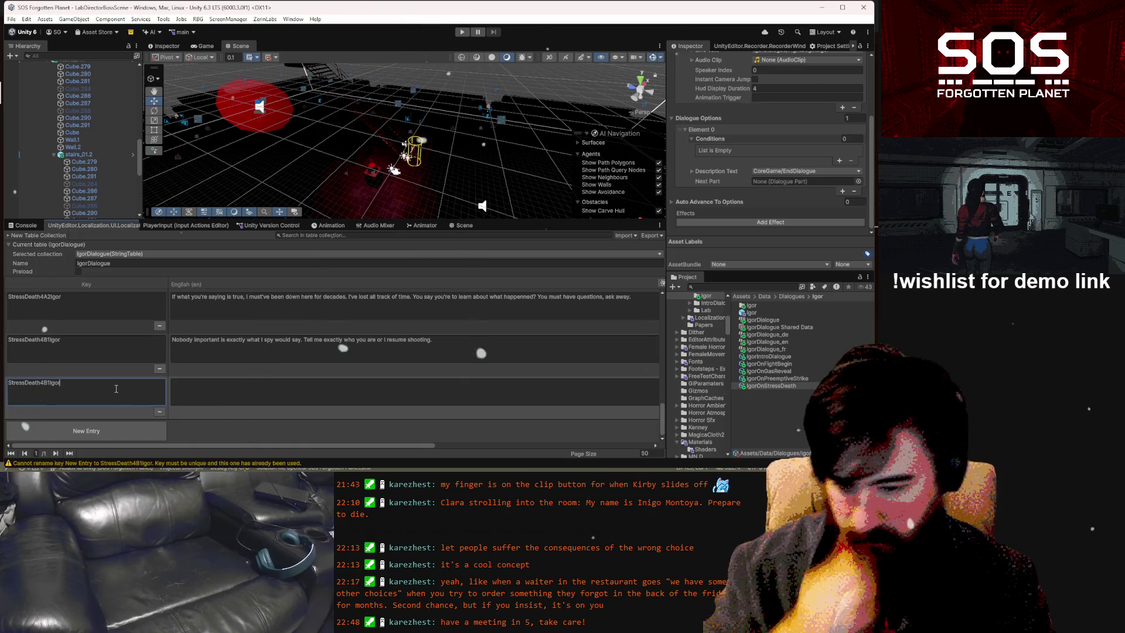
type("Respons")
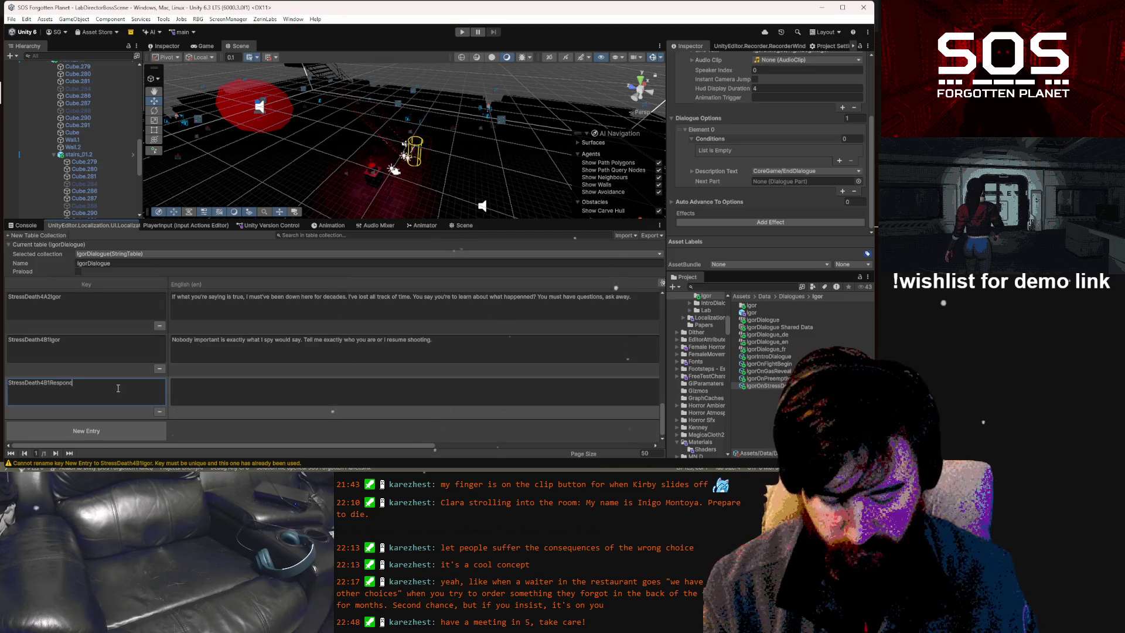
type("e")
type("B")
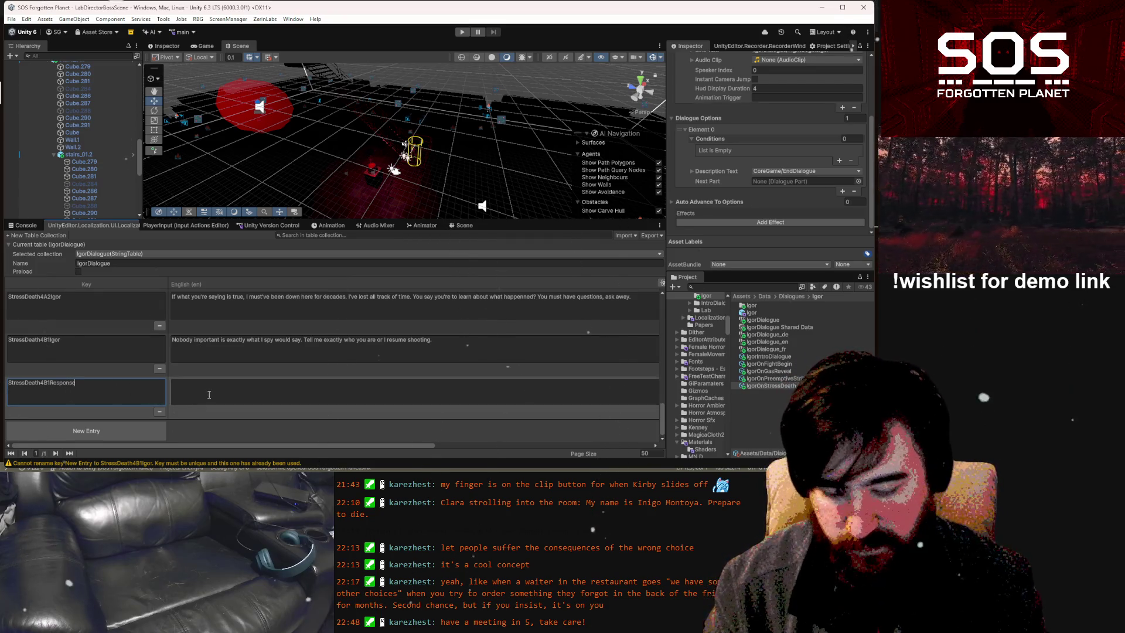
left_click(209, 394)
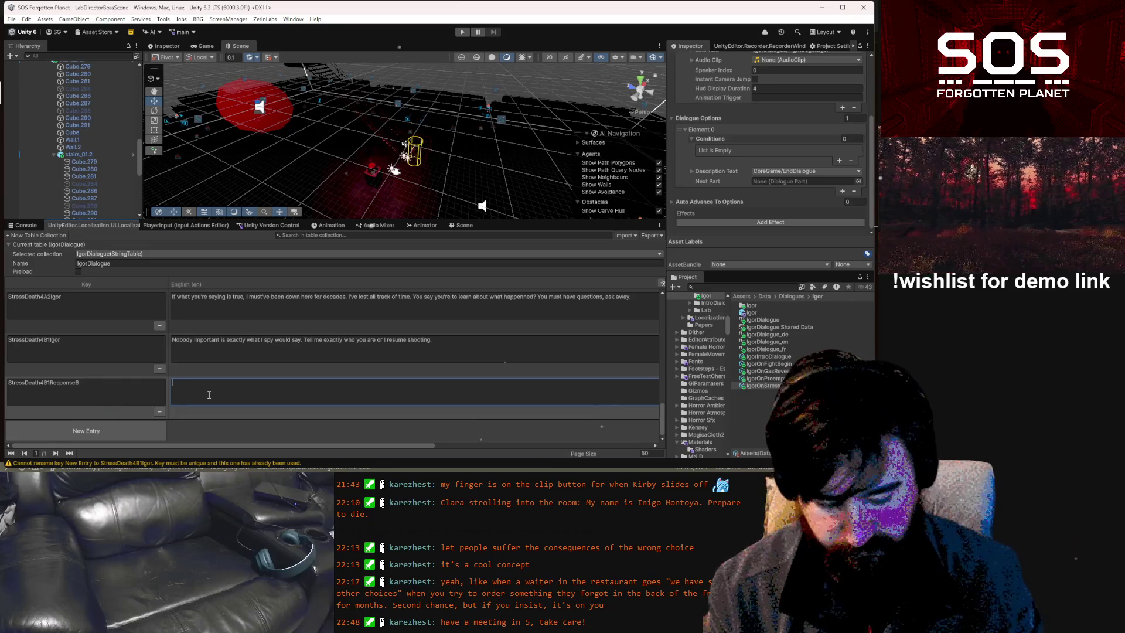
type("I guess we")
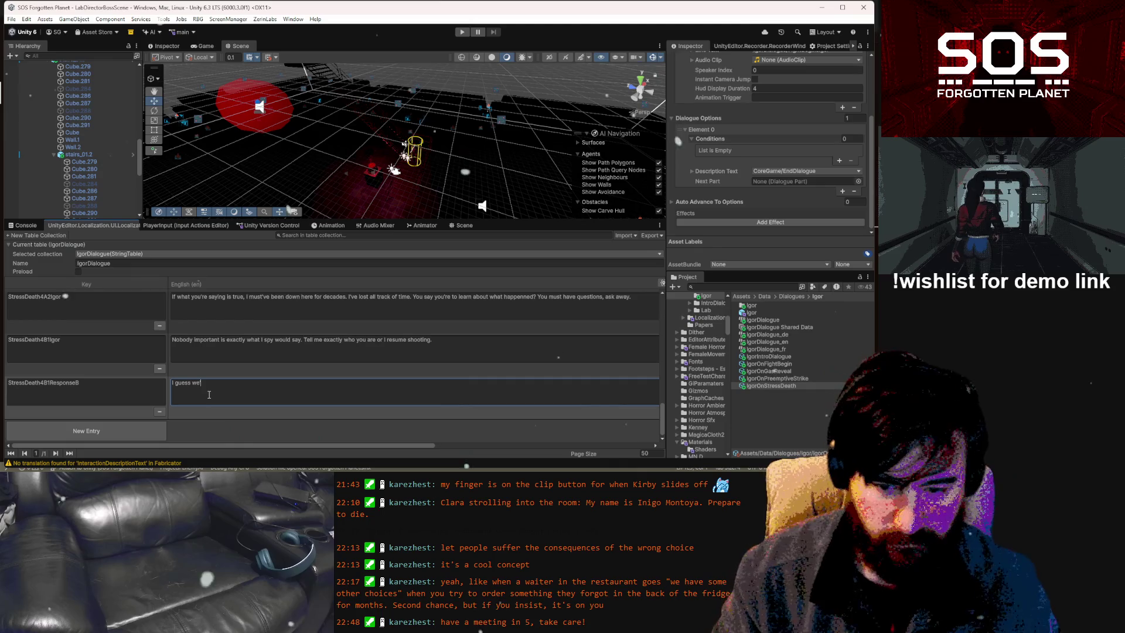
type(" have to ")
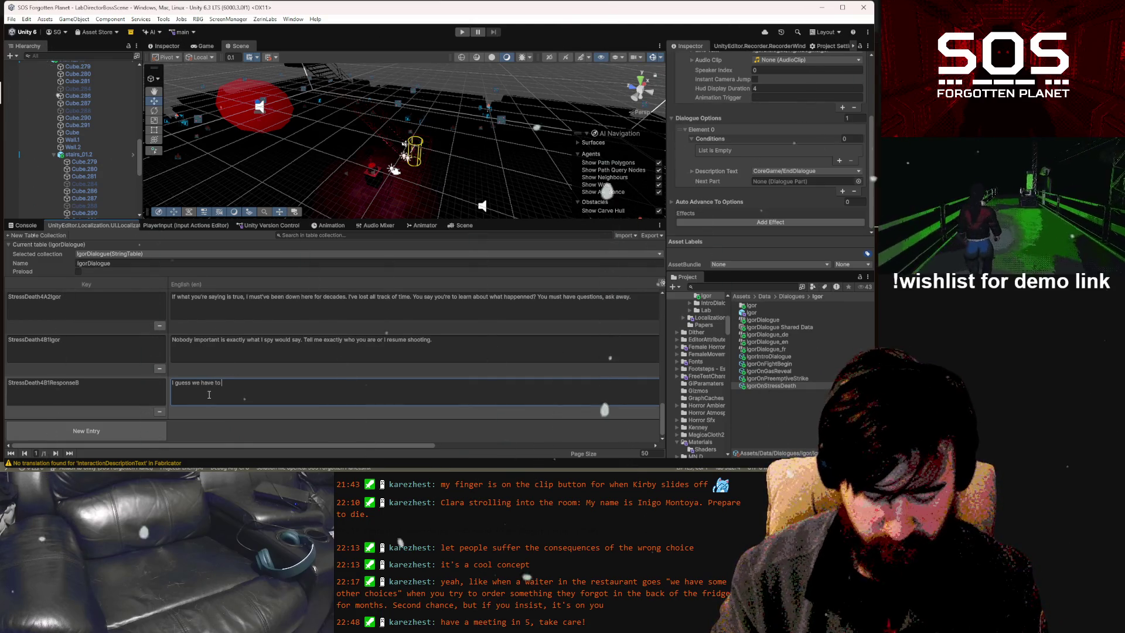
type("fight then")
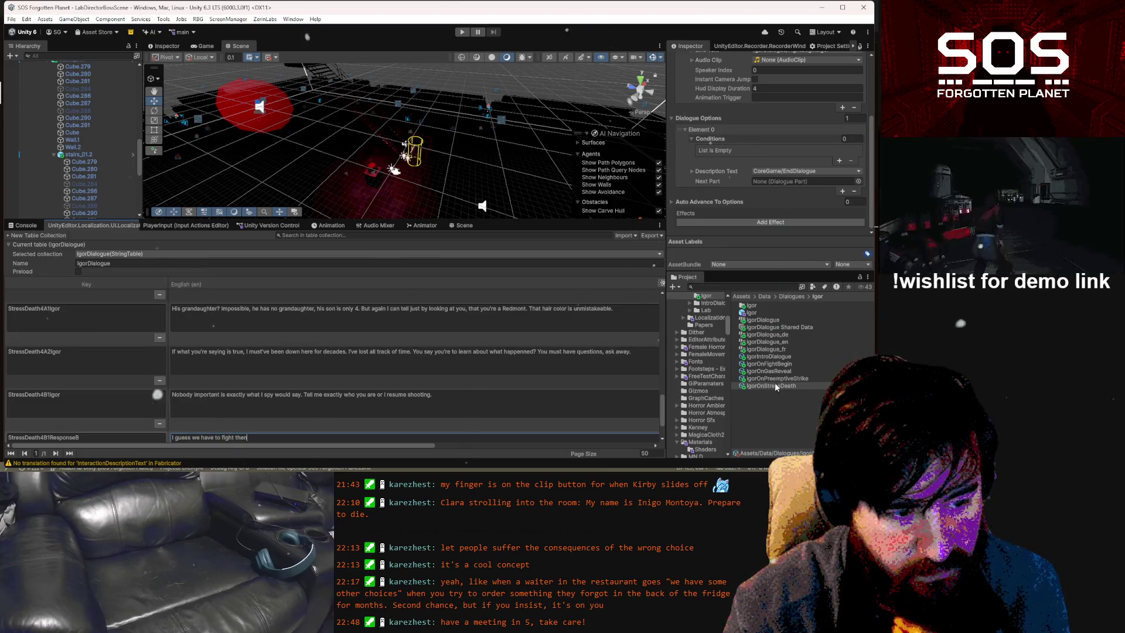
Set the first two dialogue lines to StressDeath1Igor and StressDeath2Clara
scroll(768, 167, "up", 3)
scroll(768, 167, "up", 2)
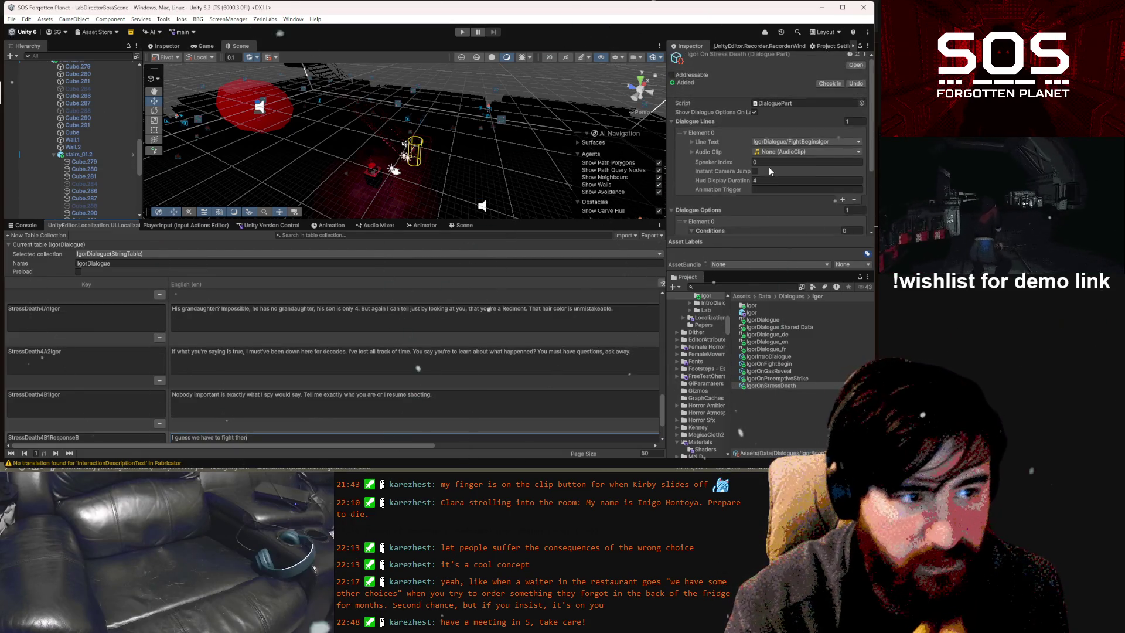
left_click(821, 141)
type("stressdeath")
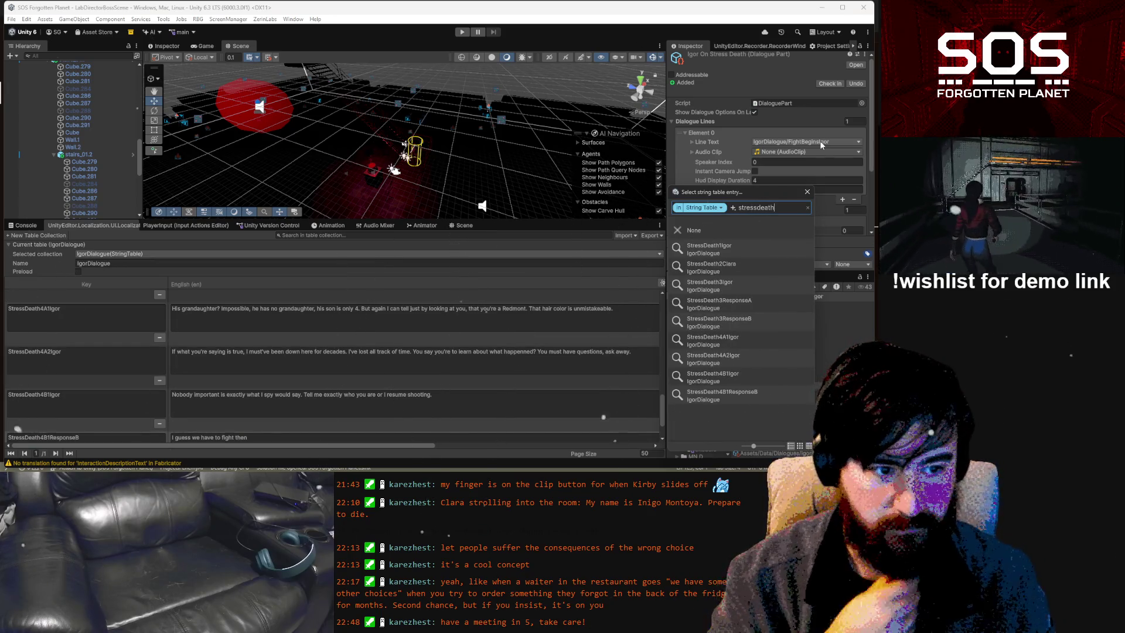
key("ctrl+a")
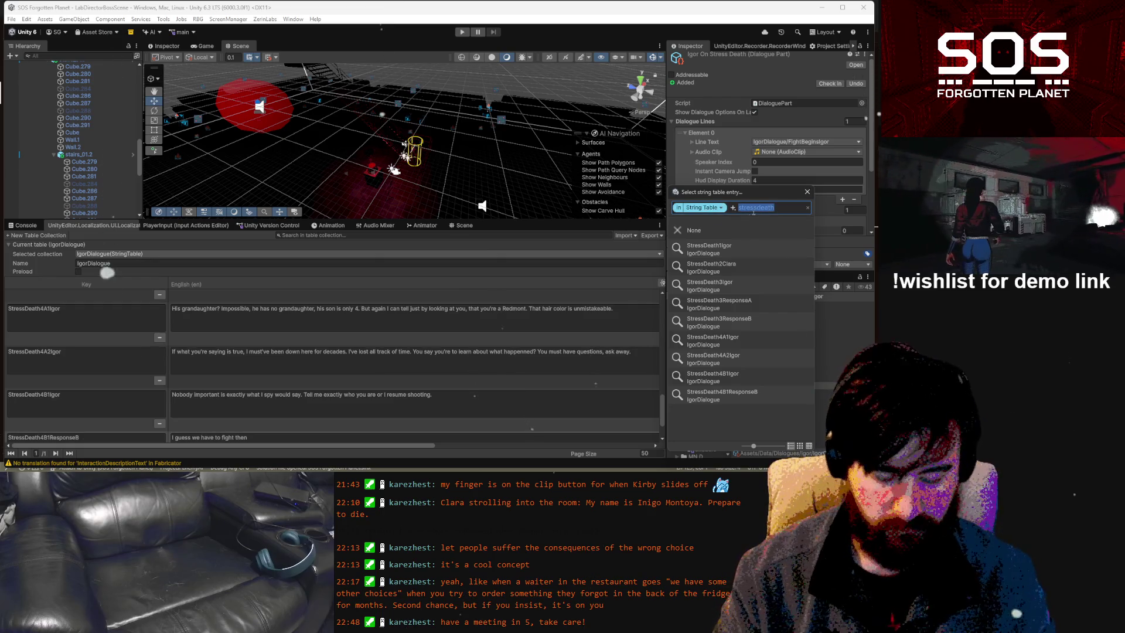
left_click(736, 247)
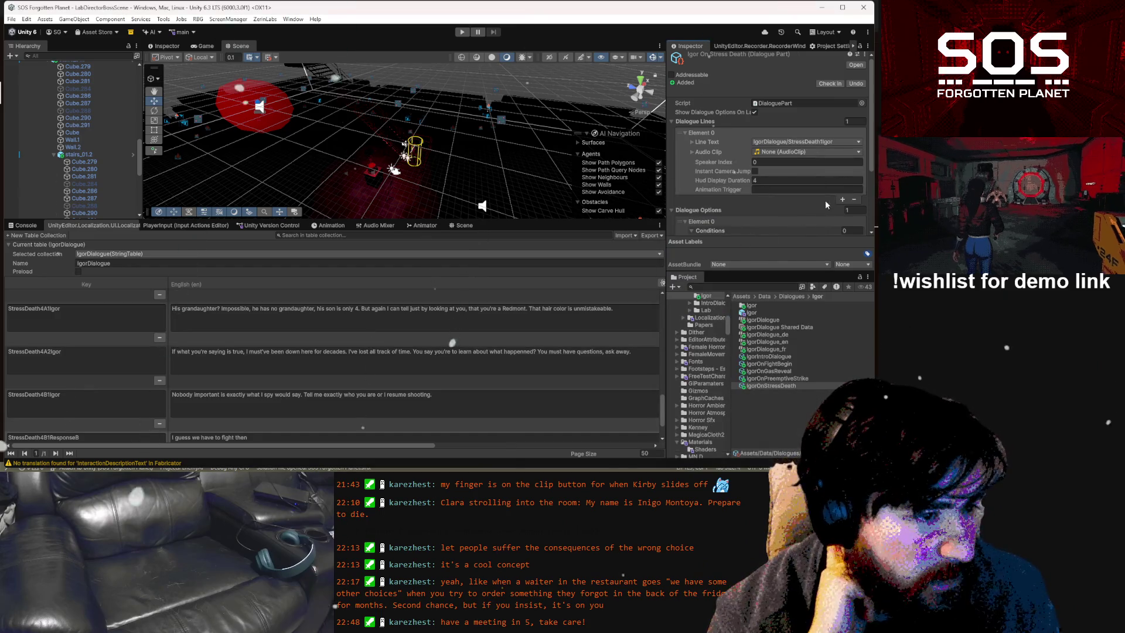
left_click(842, 199)
left_click(797, 208)
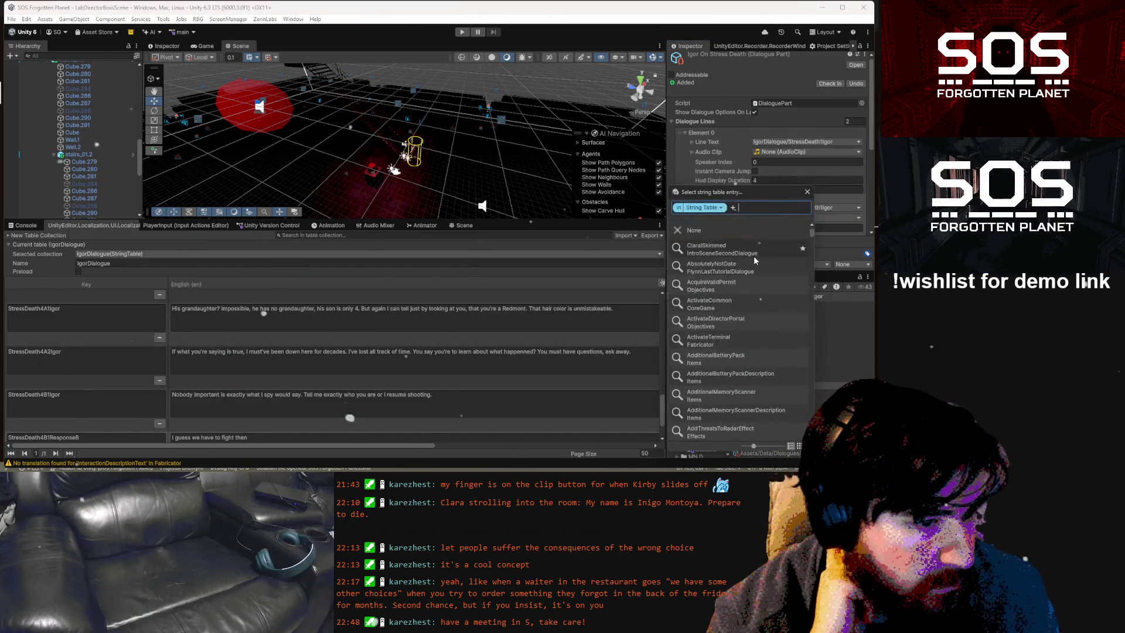
type("StressDeath2")
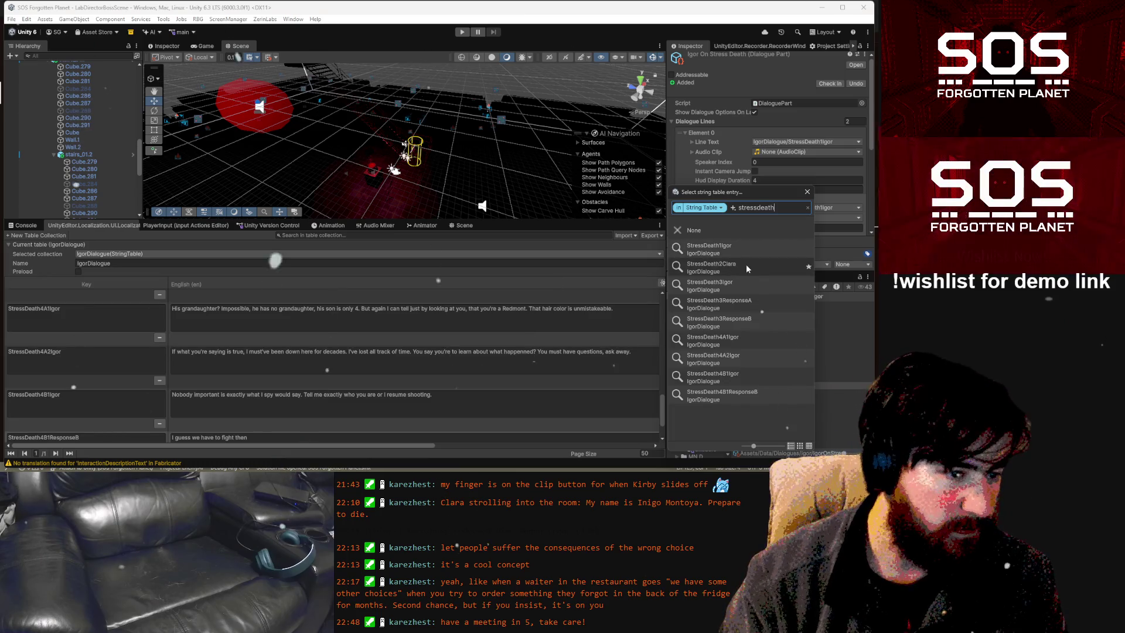
left_click(747, 265)
Add a third line set to StressDeath3Igor, and add a second dialogue option
scroll(803, 218, "down", 3)
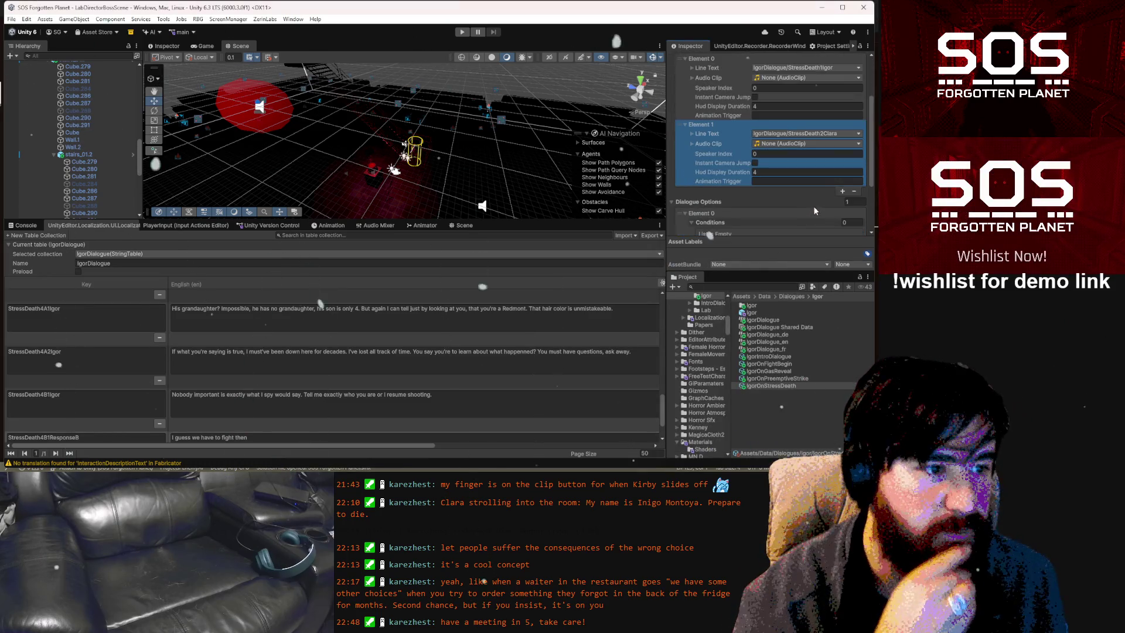
left_click(842, 191)
scroll(837, 191, "down", 3)
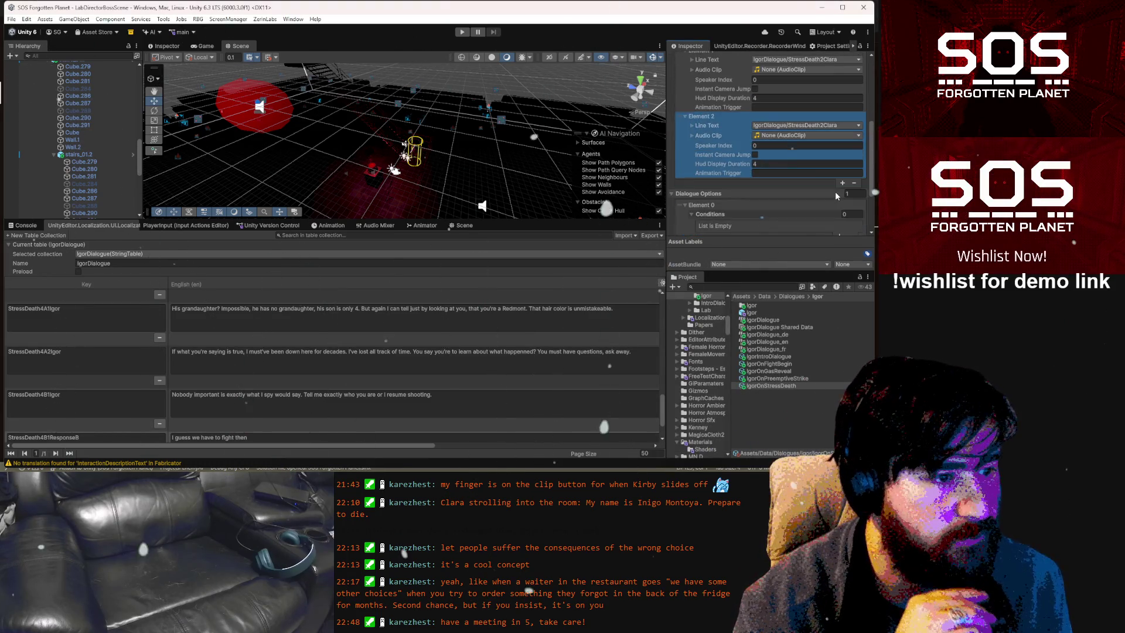
left_click(823, 125)
left_click(720, 210)
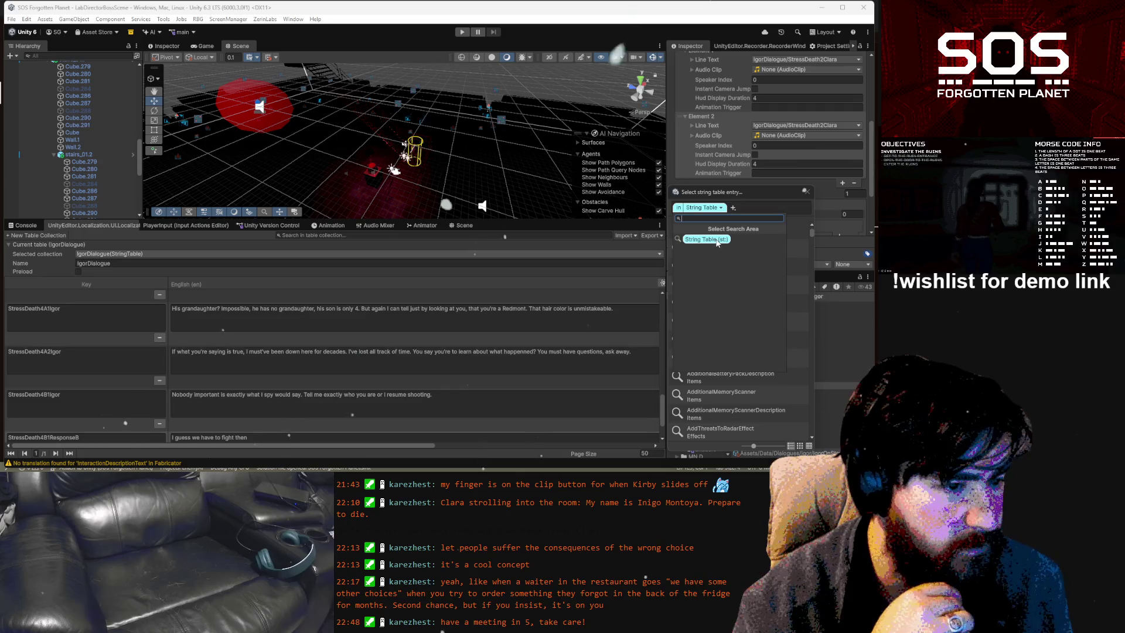
left_click(724, 241)
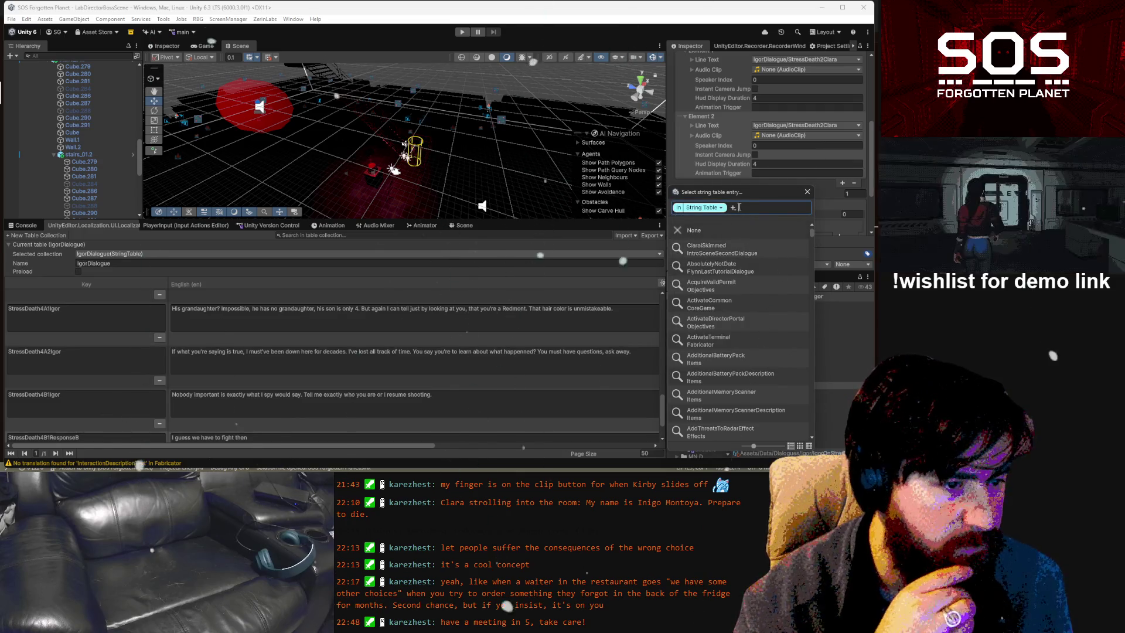
type("stressdeath")
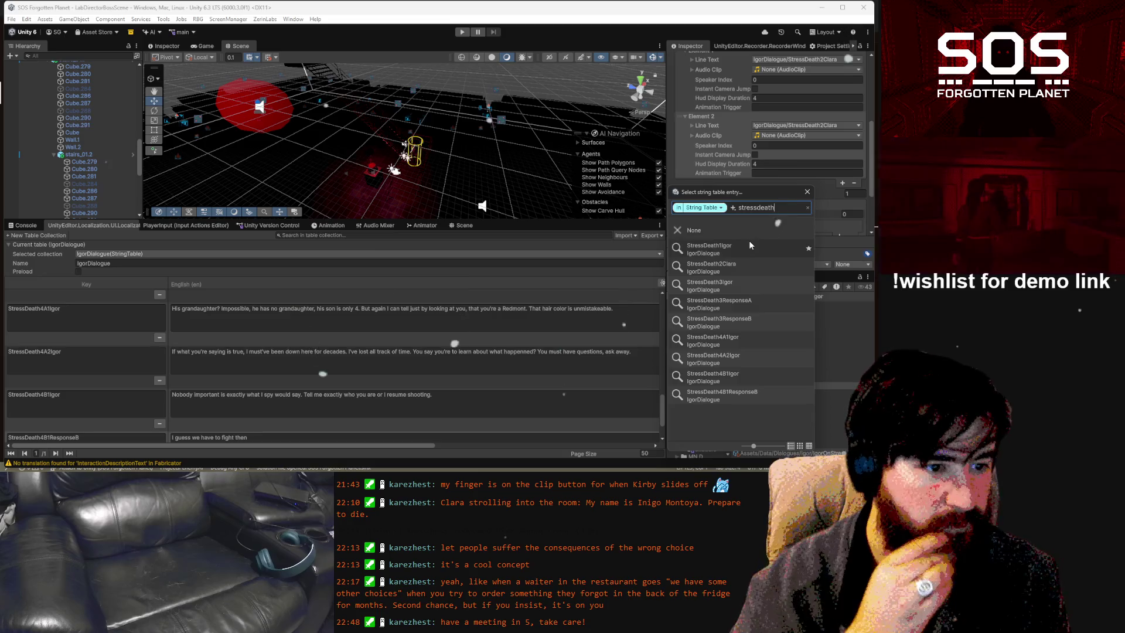
left_click(756, 285)
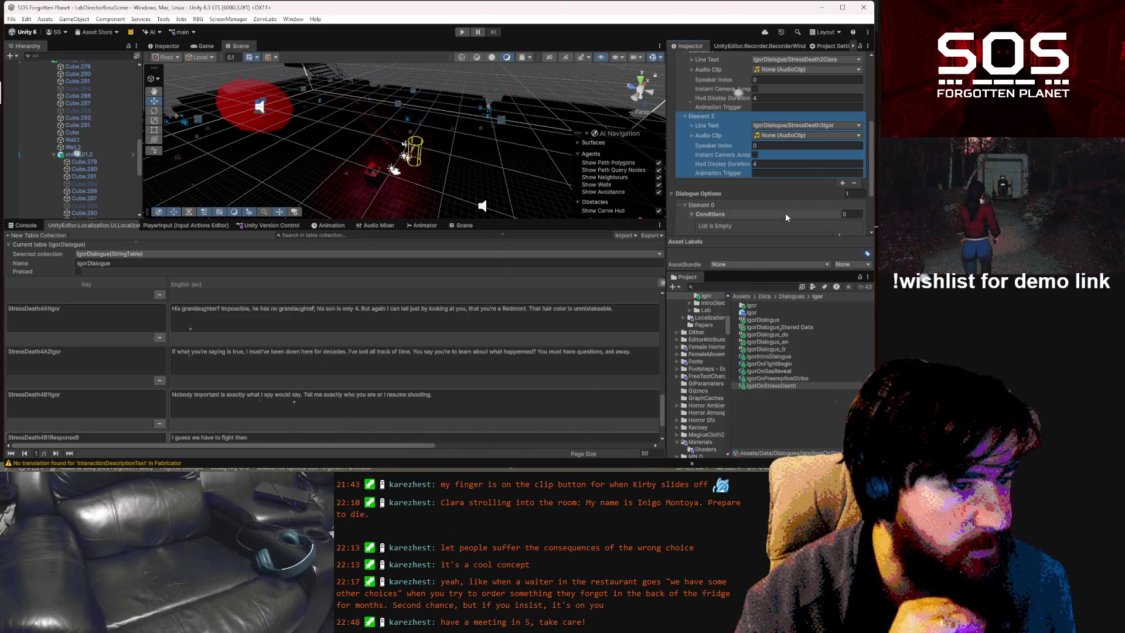
scroll(785, 212, "down", 2)
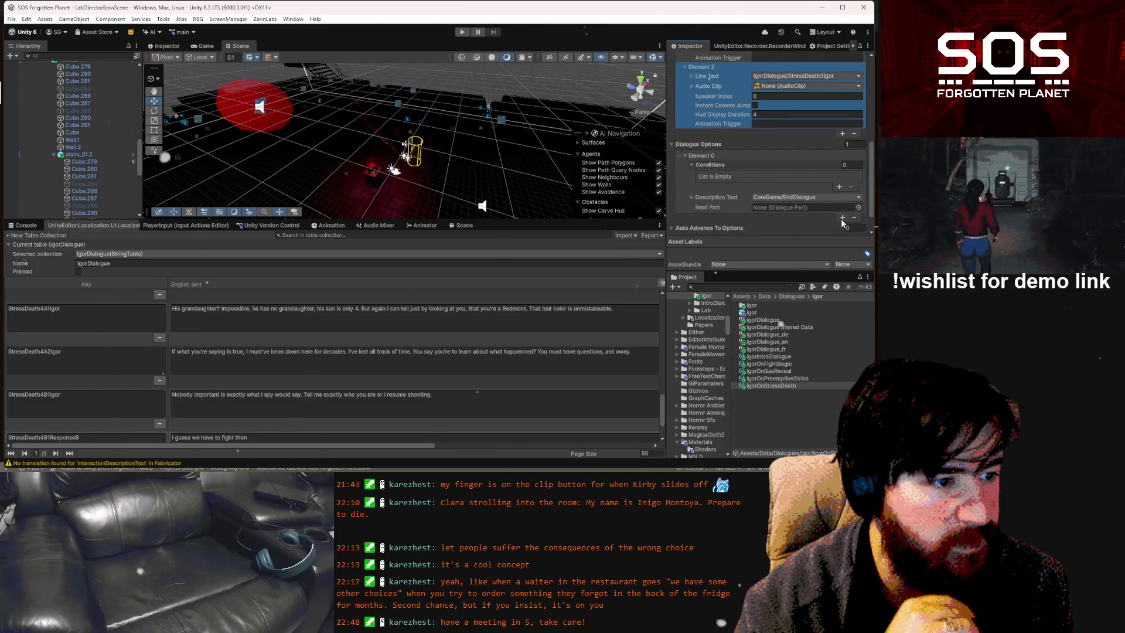
left_click(842, 218)
Set the two dialogue options' description texts to StressDeath3ResponseA and StressDeath3ResponseB
scroll(804, 205, "down", 3)
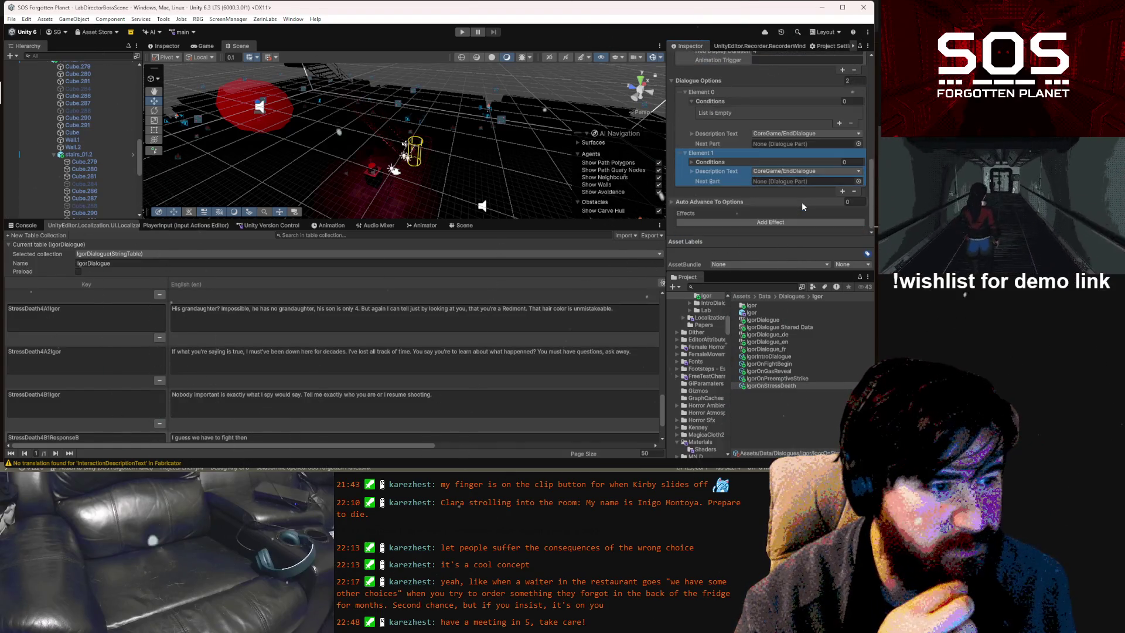
left_click(809, 134)
type("stressdeath")
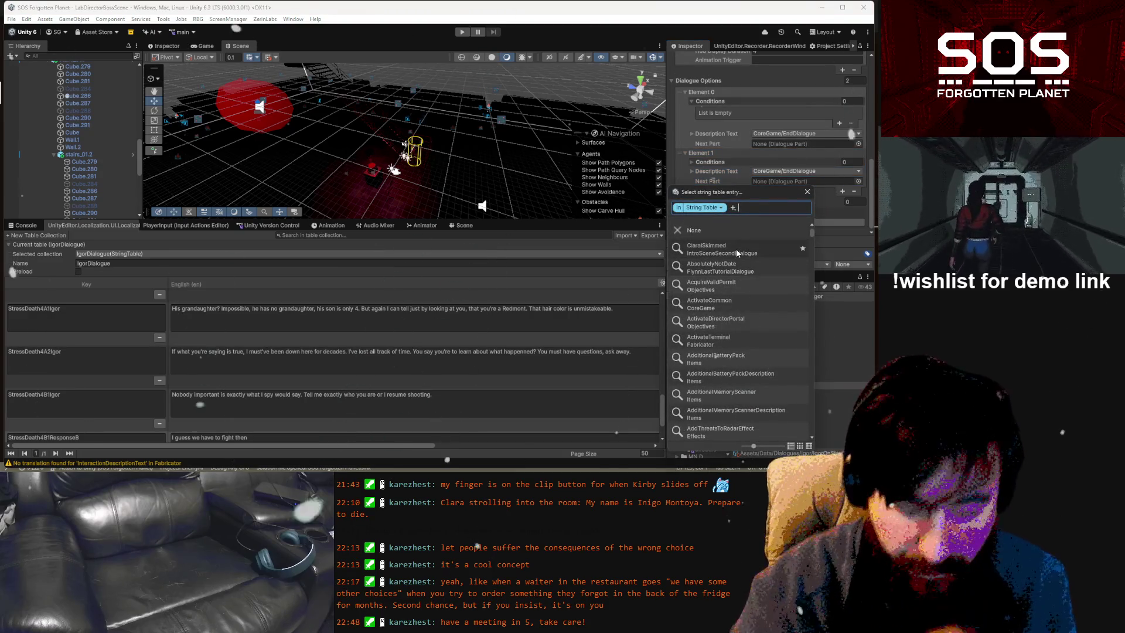
left_click(743, 302)
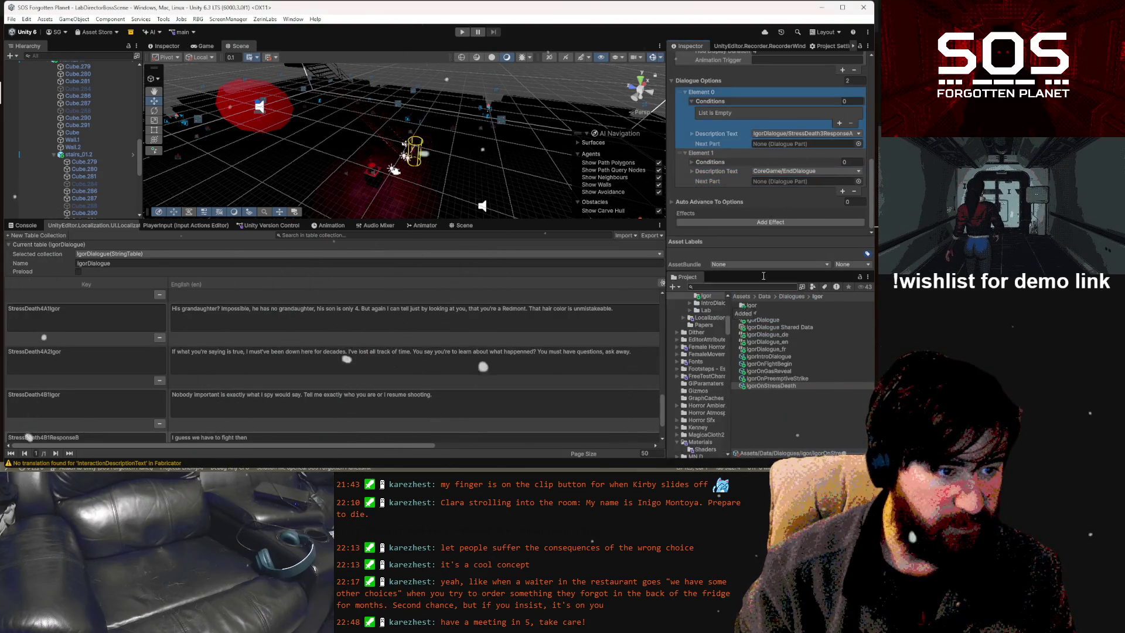
left_click(792, 171)
type("stressdeath")
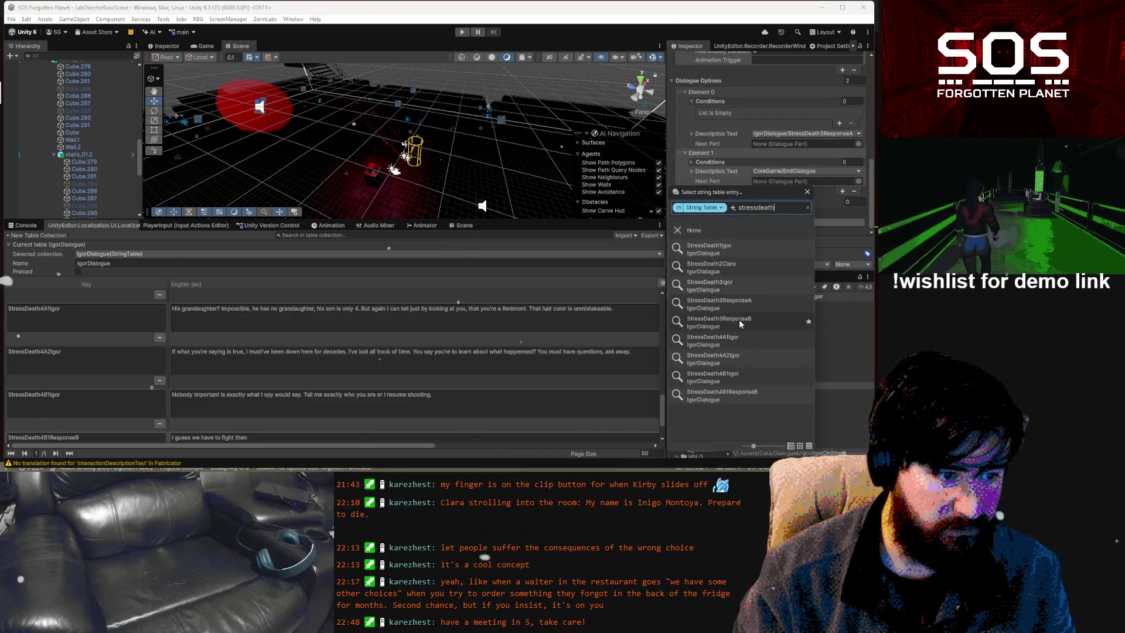
left_click(739, 319)
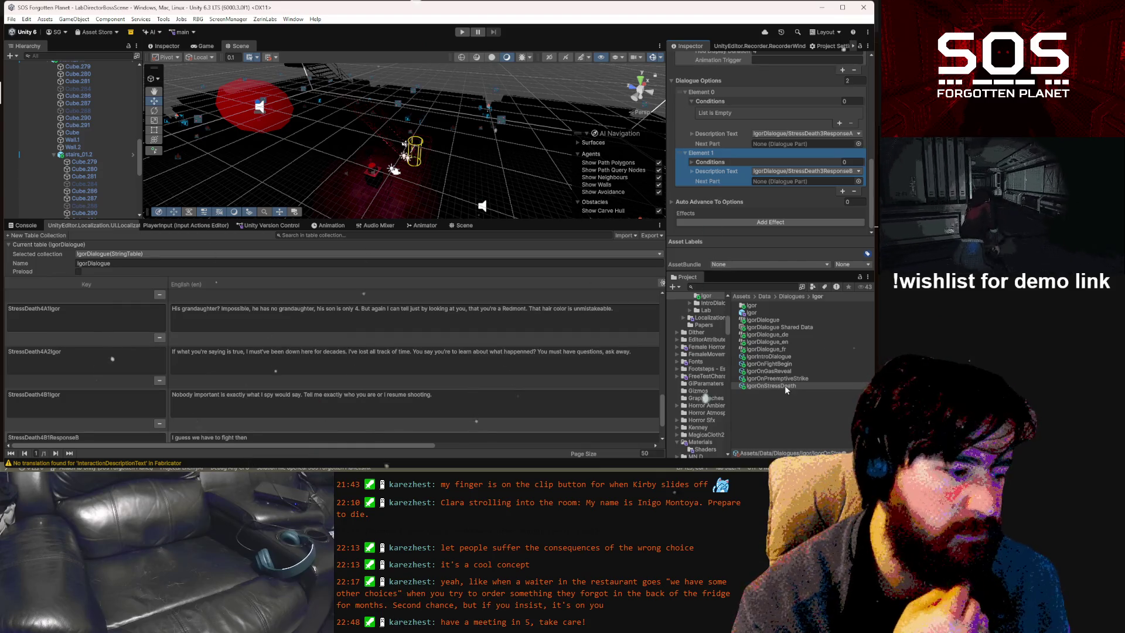
scroll(268, 387, "down", 2)
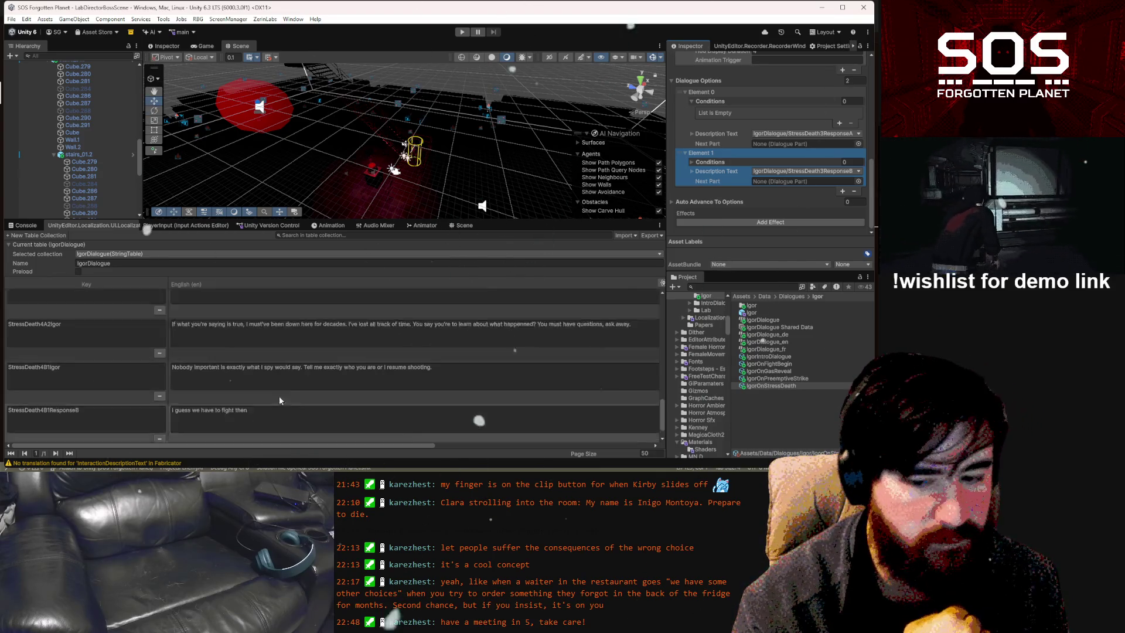
Duplicate IgorOnStressDeath into IgorOnStressDeathA and IgorOnStressDeathA 1, selecting the second copy
left_click(268, 387)
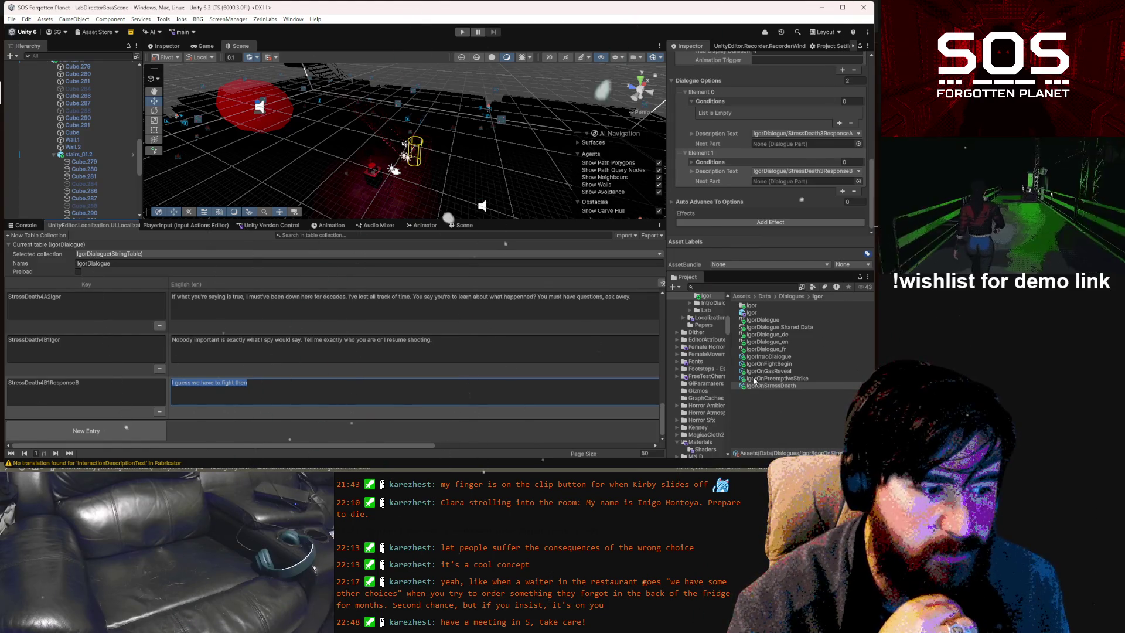
left_click(813, 385)
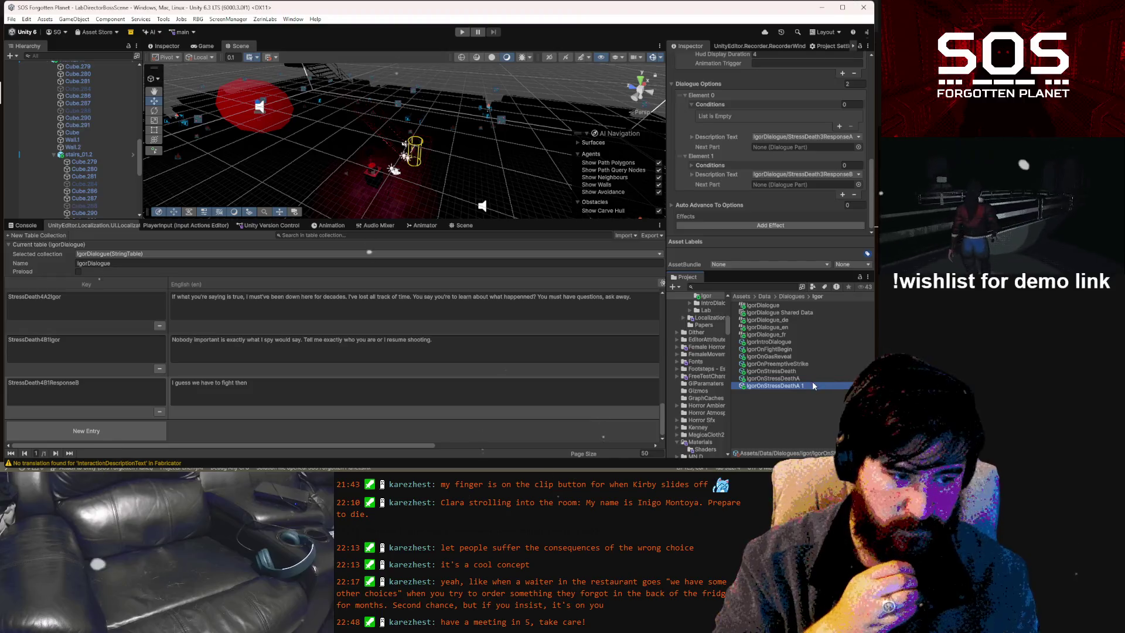
Rename the second copy to IgorOnStressDeathB
key("F2")
key("End")
key("BackSpace")
key("BackSpace")
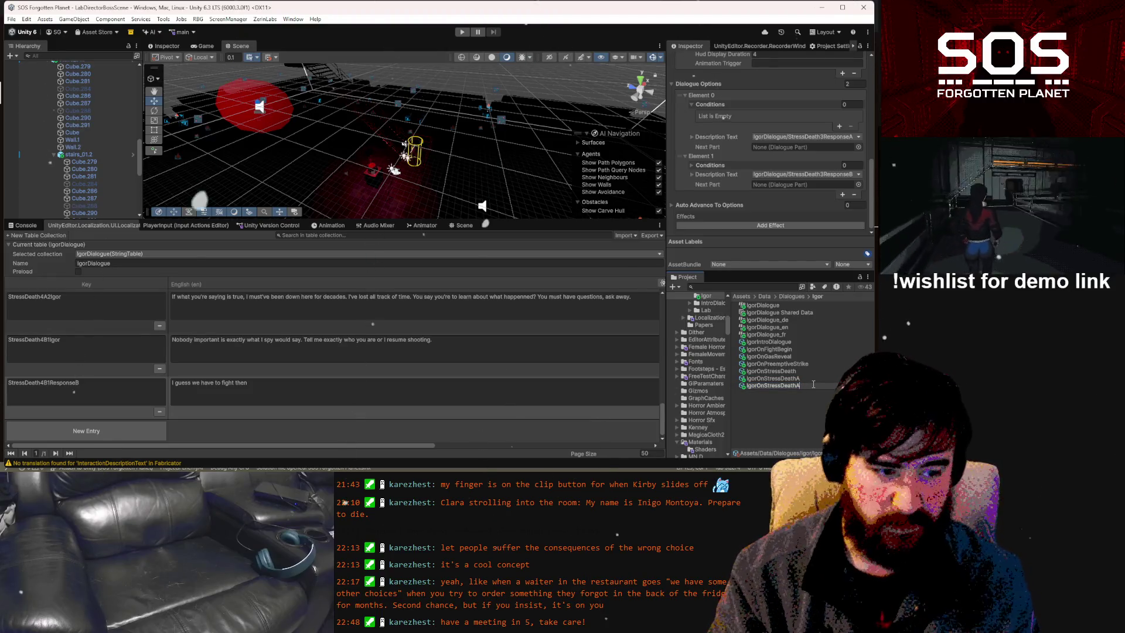
key("BackSpace")
type("B")
key("Return")
In IgorOnStressDeath, set the second line's Speaker Index to -1
scroll(793, 185, "up", 3)
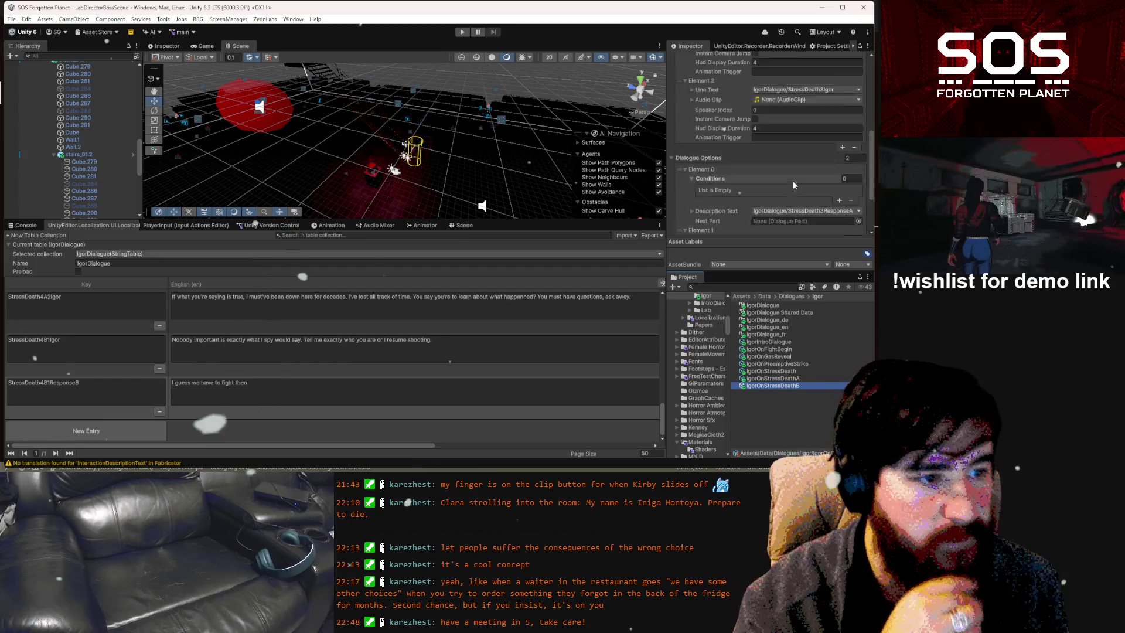
scroll(794, 184, "up", 5)
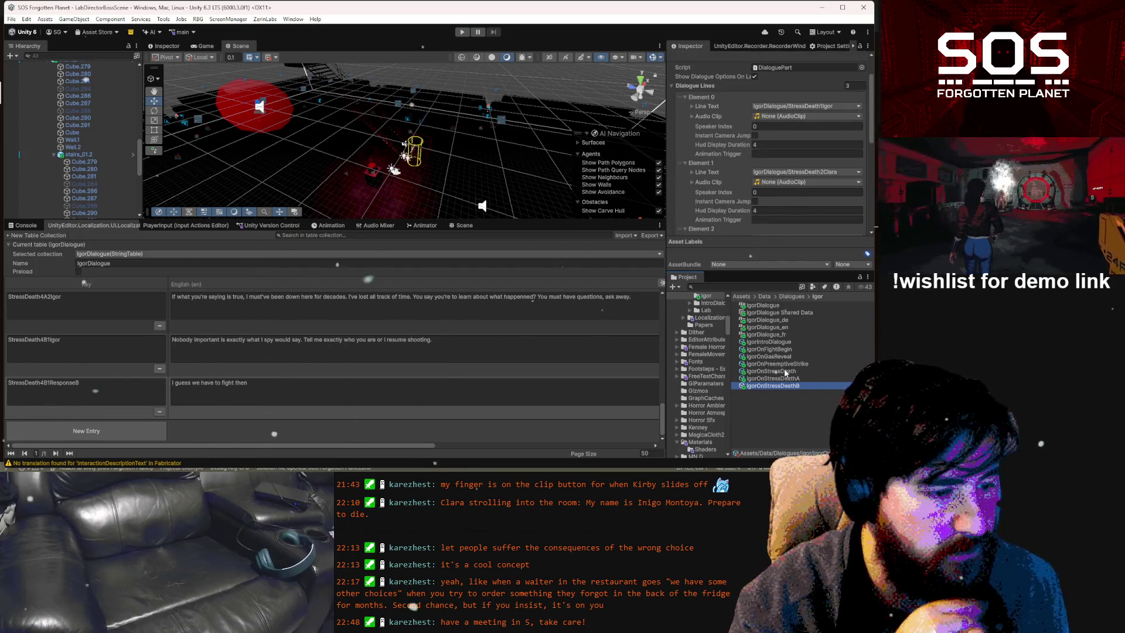
key("Up")
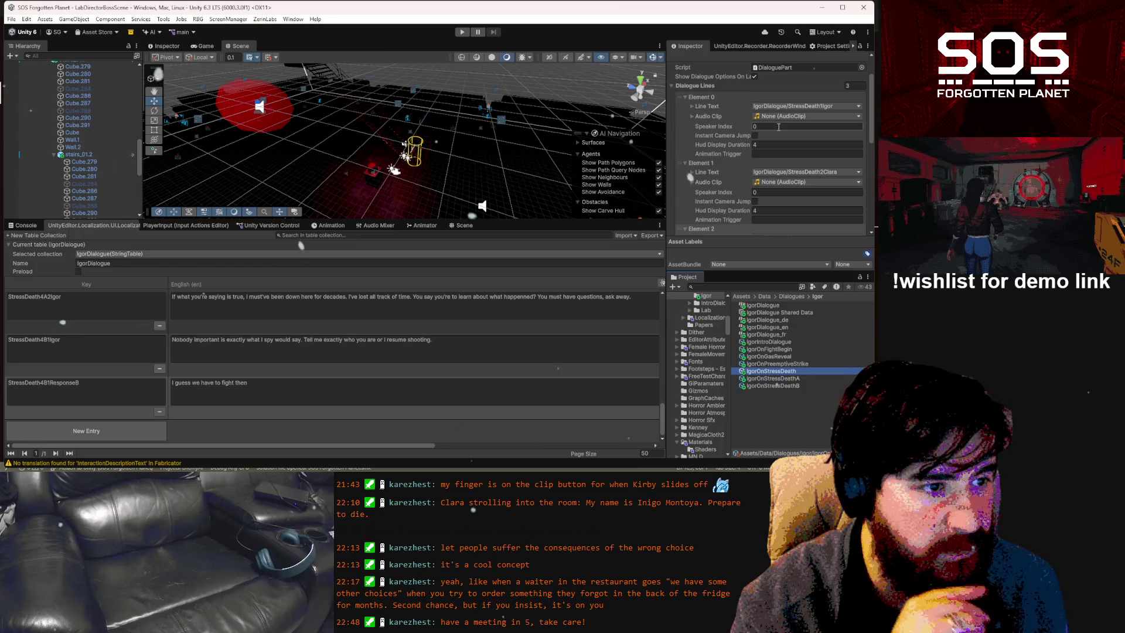
left_click(773, 193)
type("-1")
scroll(776, 198, "down", 3)
left_click(778, 184)
scroll(778, 185, "down", 2)
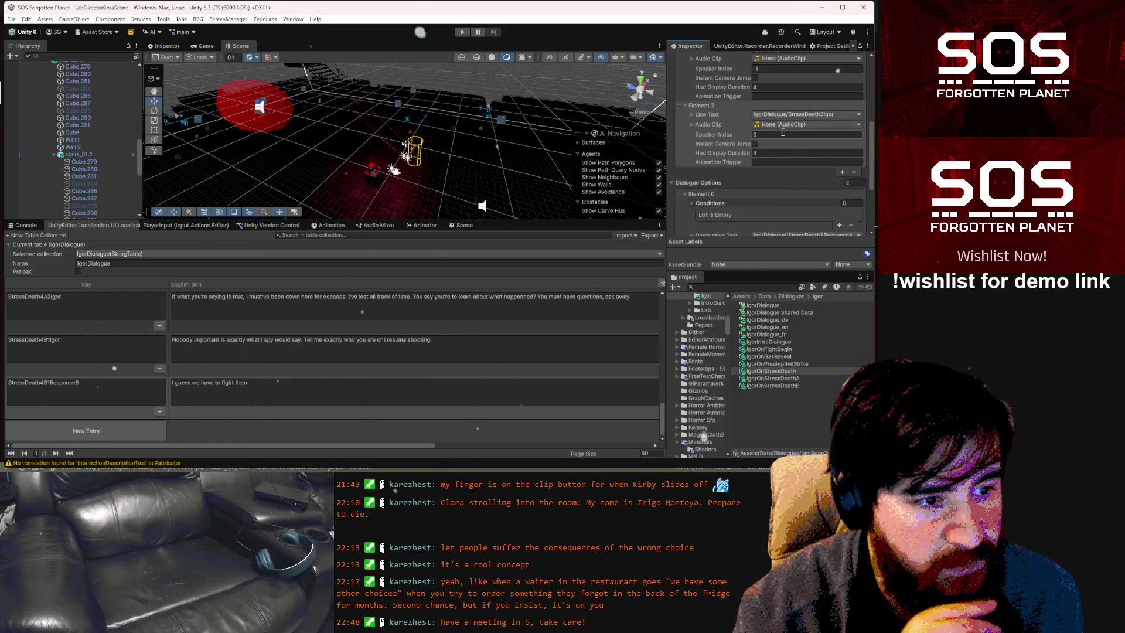
scroll(785, 134, "up", 5)
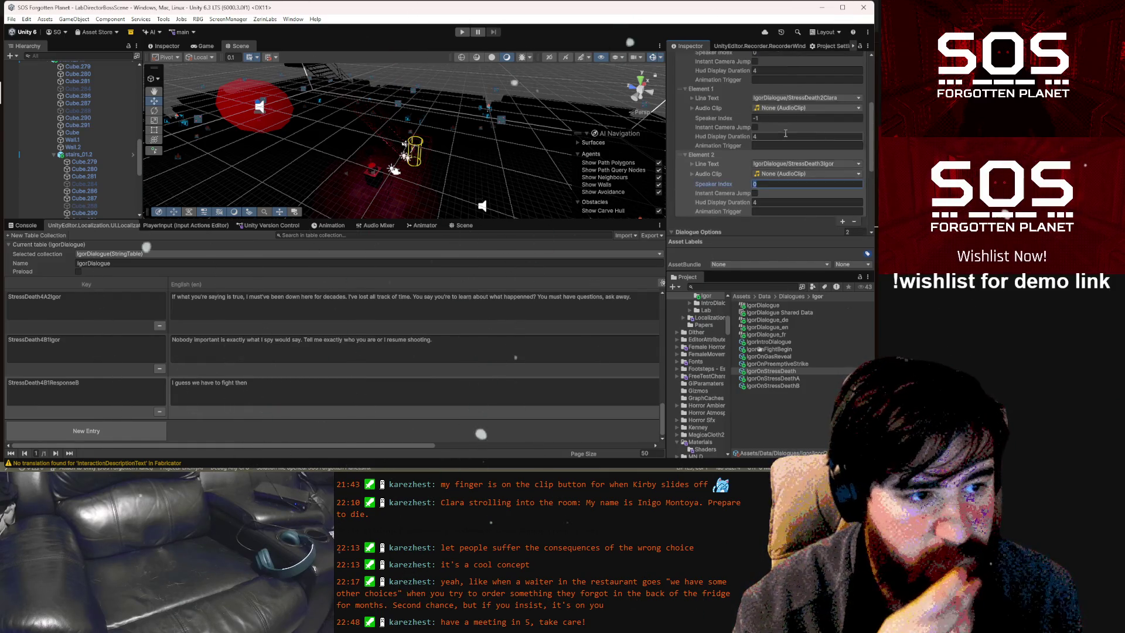
scroll(784, 132, "down", 2)
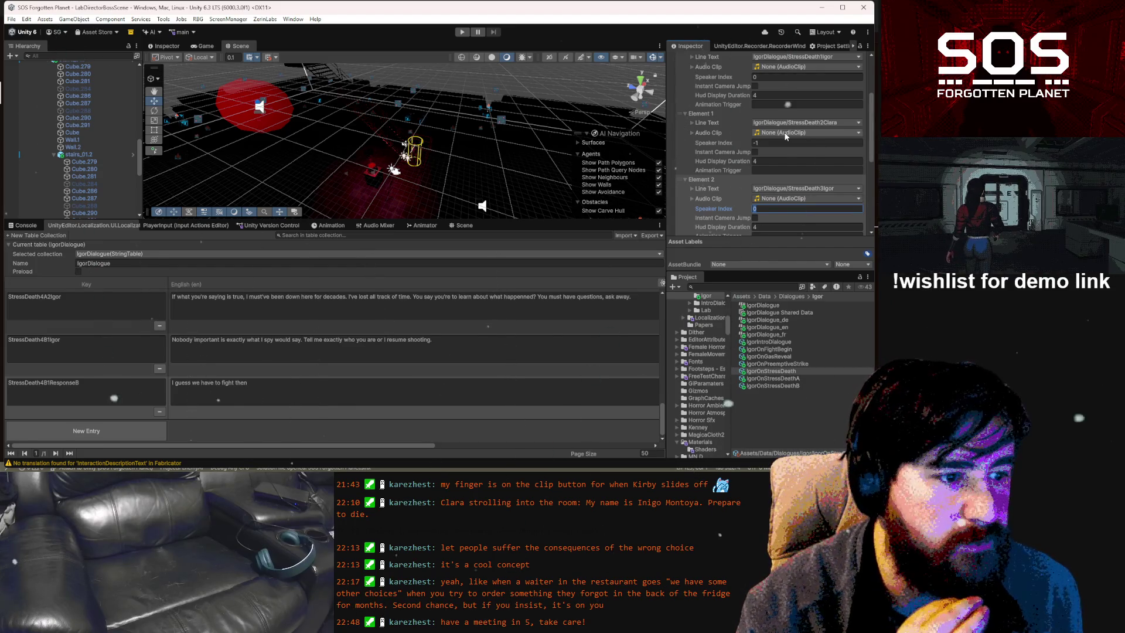
scroll(789, 210, "down", 2)
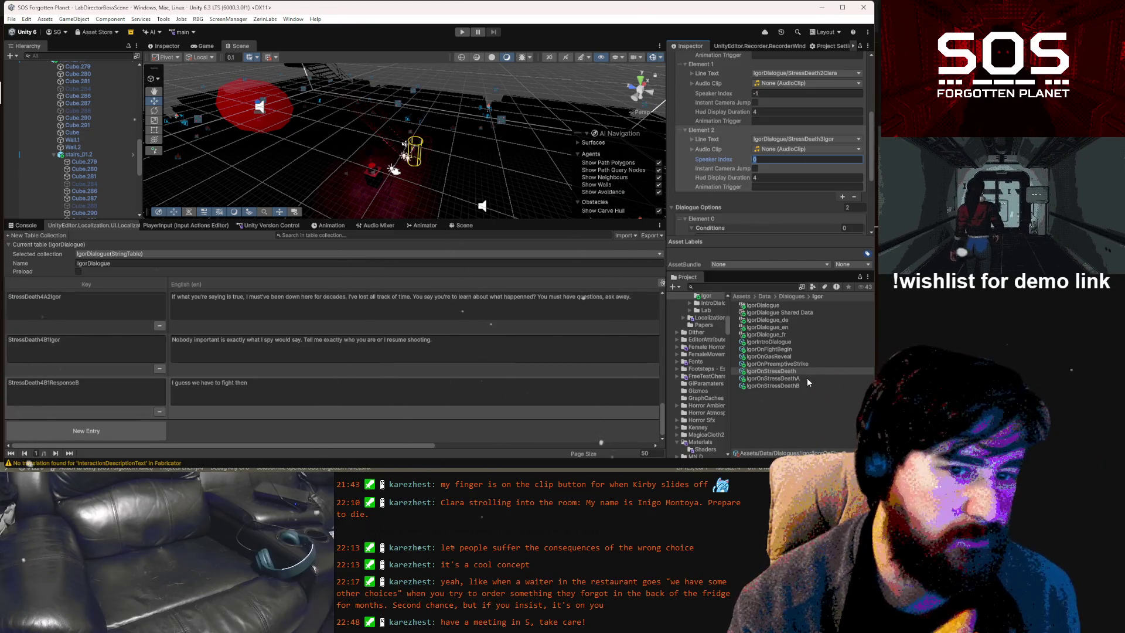
Set IgorOnStressDeathA's lines to StressDeath4A1Igor and StressDeath4A2Igor, deleting the third line
left_click(806, 378)
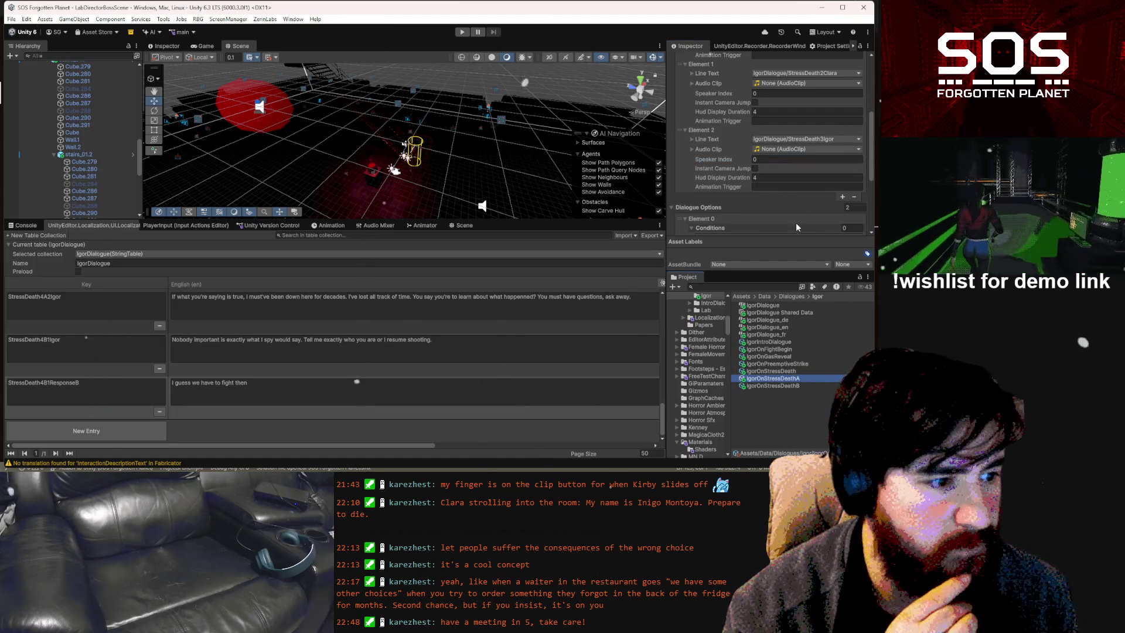
scroll(794, 217, "up", 5)
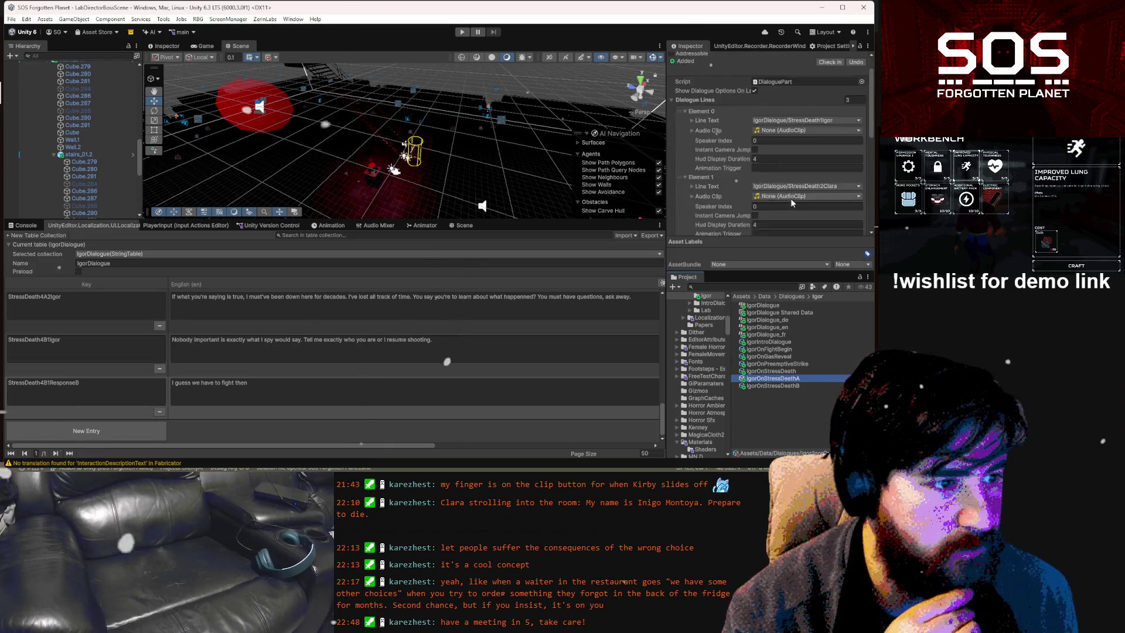
scroll(789, 198, "down", 1)
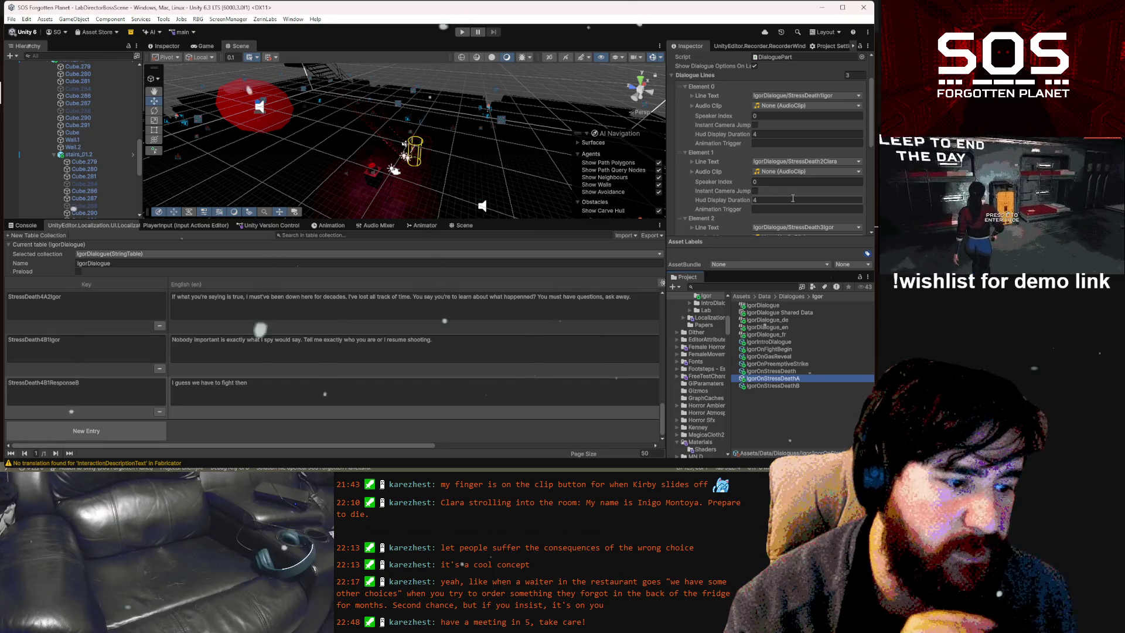
left_click(786, 95)
type("stressdeath")
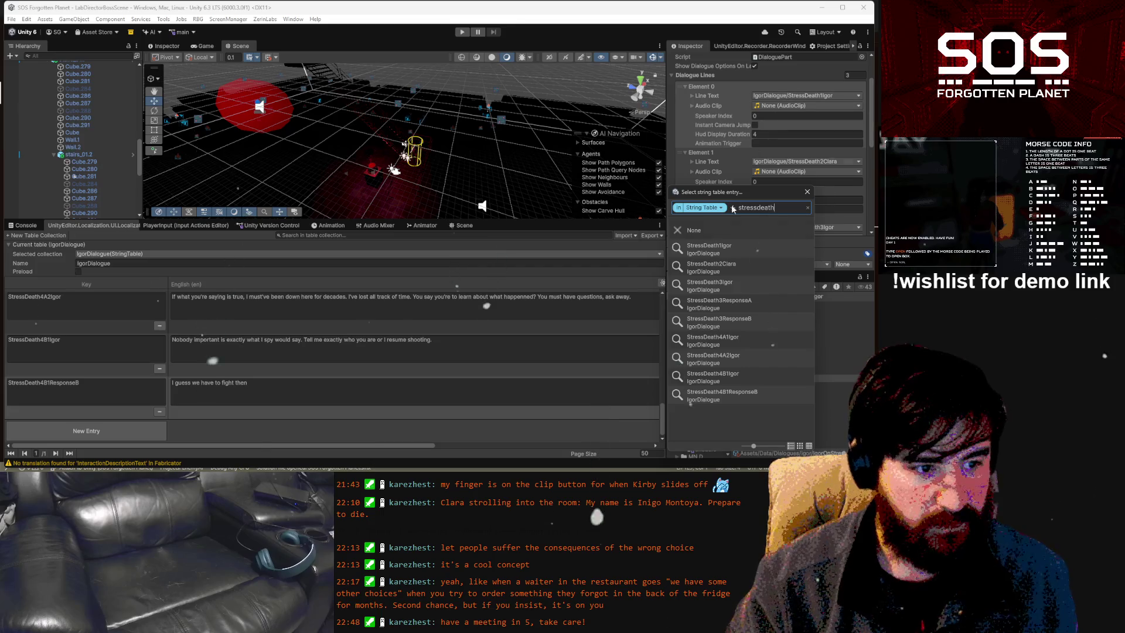
left_click(760, 340)
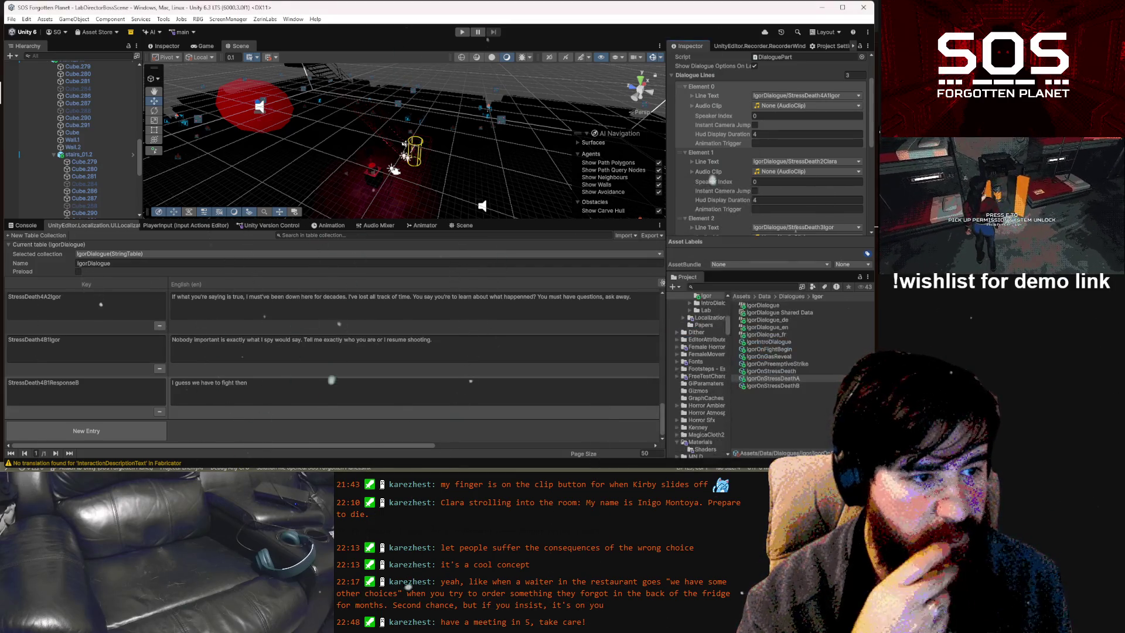
left_click(828, 160)
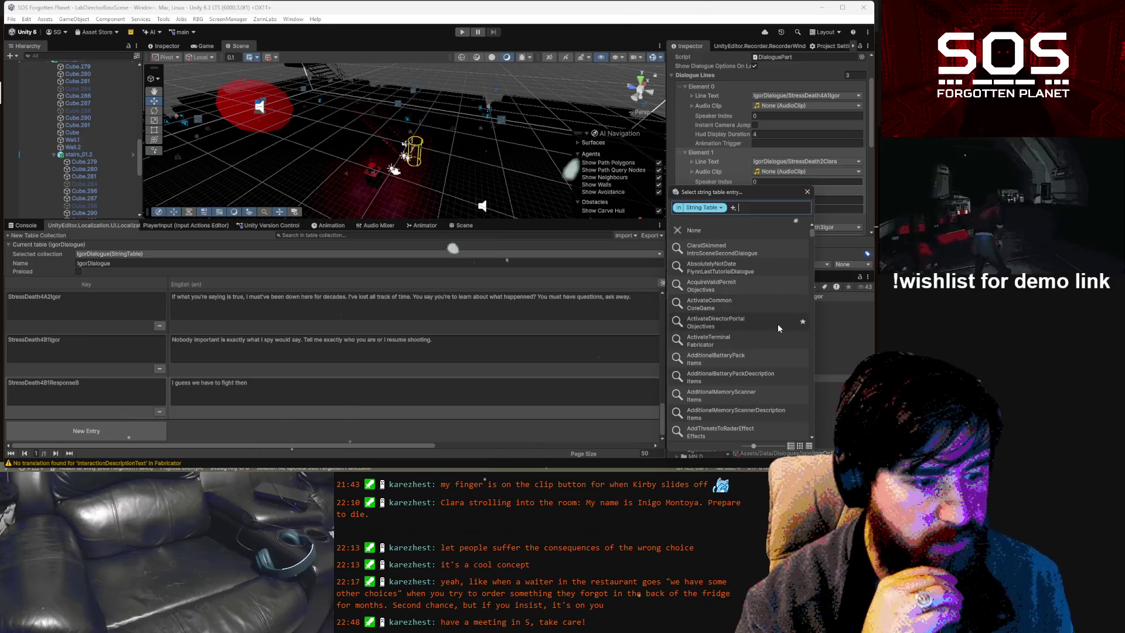
type("stressdeath")
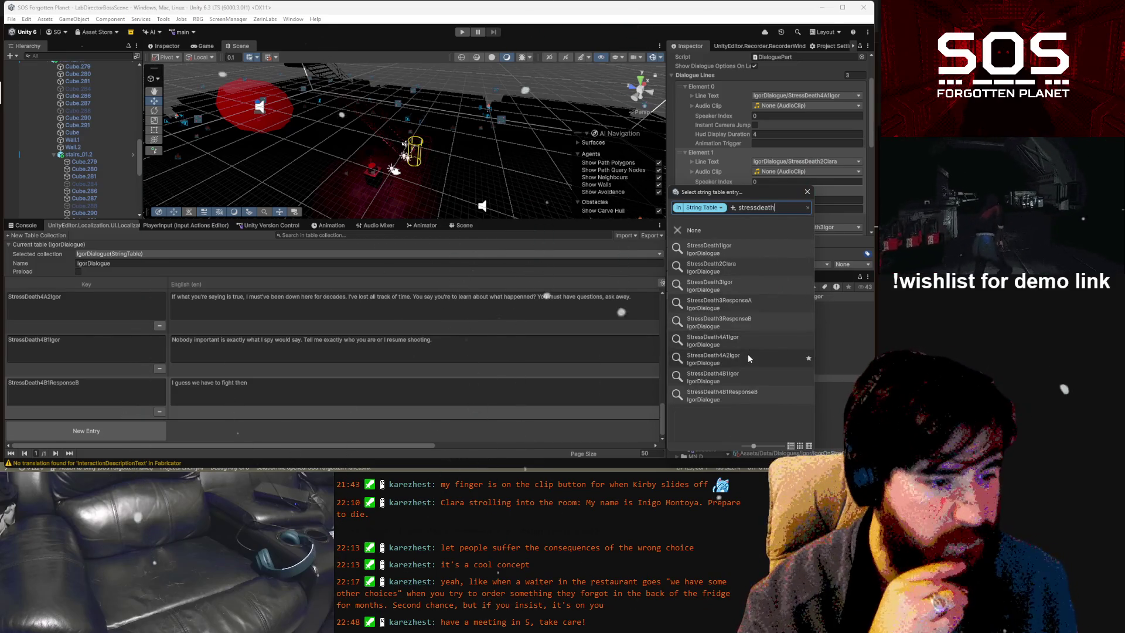
left_click(747, 355)
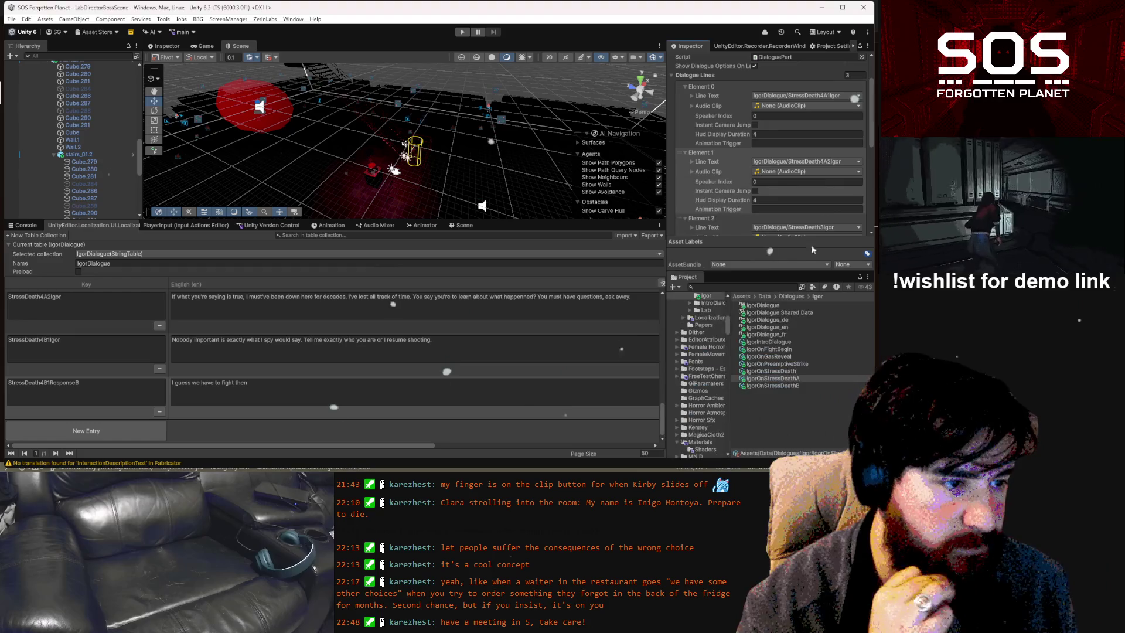
scroll(820, 202, "down", 2)
left_click(767, 170)
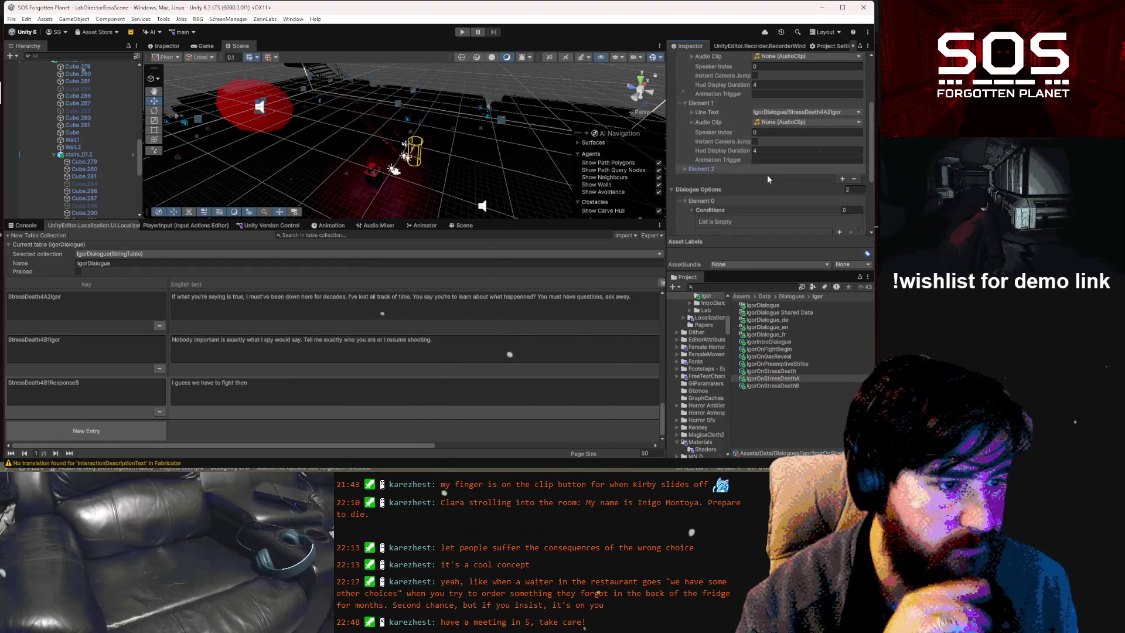
left_click(853, 179)
Add one entry to IgorOnStressDeathA's Auto Advance To Options list
scroll(843, 152, "down", 3)
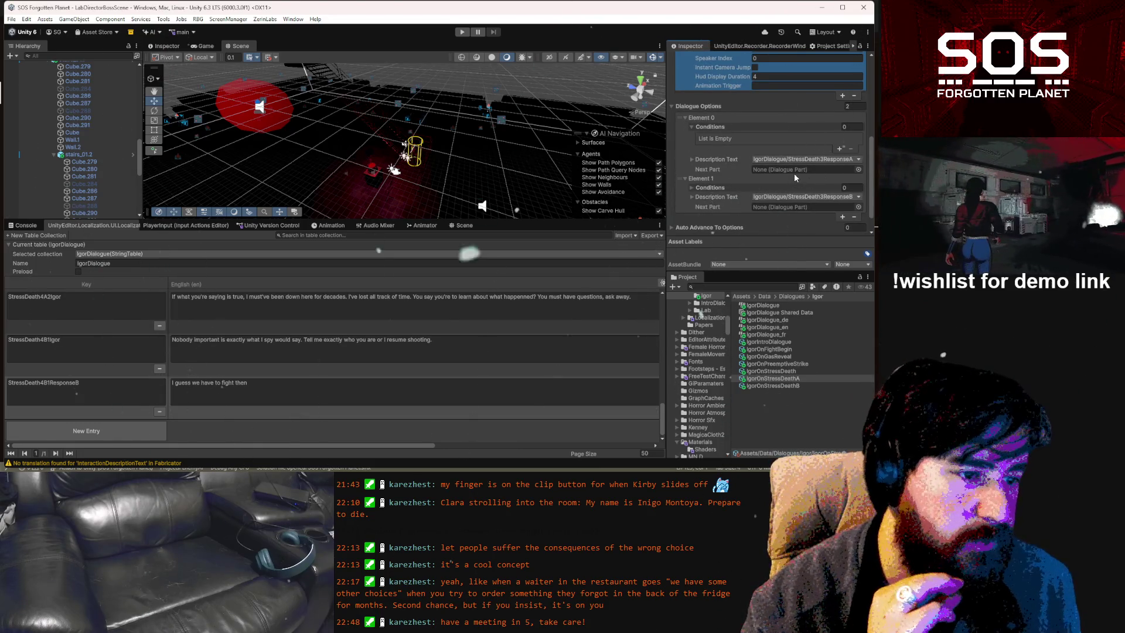
scroll(793, 174, "down", 1)
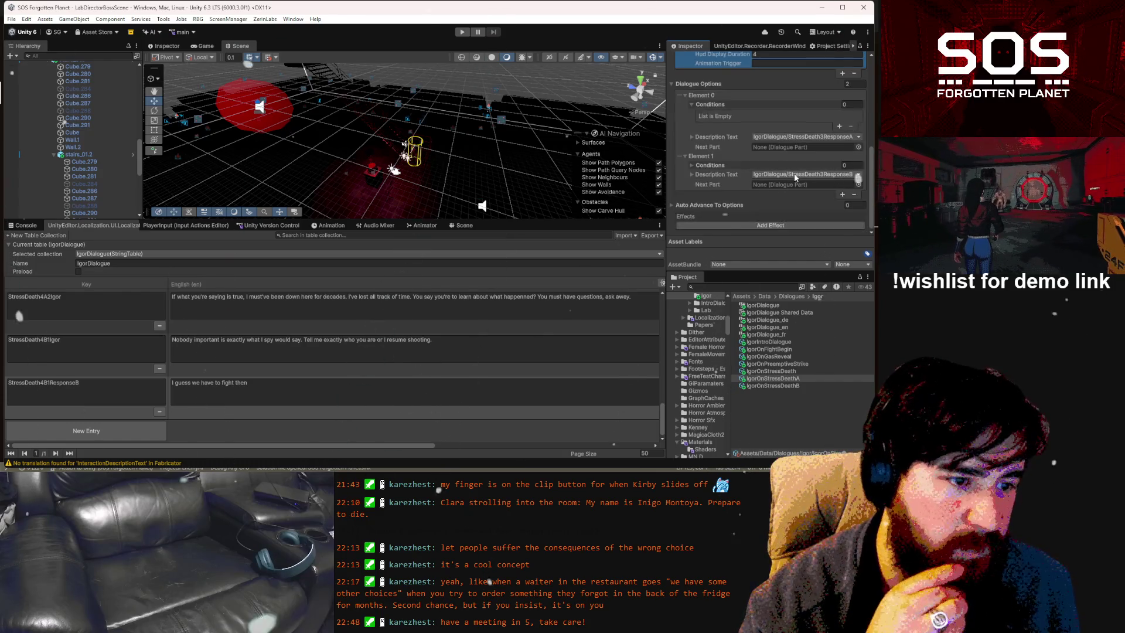
left_click(673, 203)
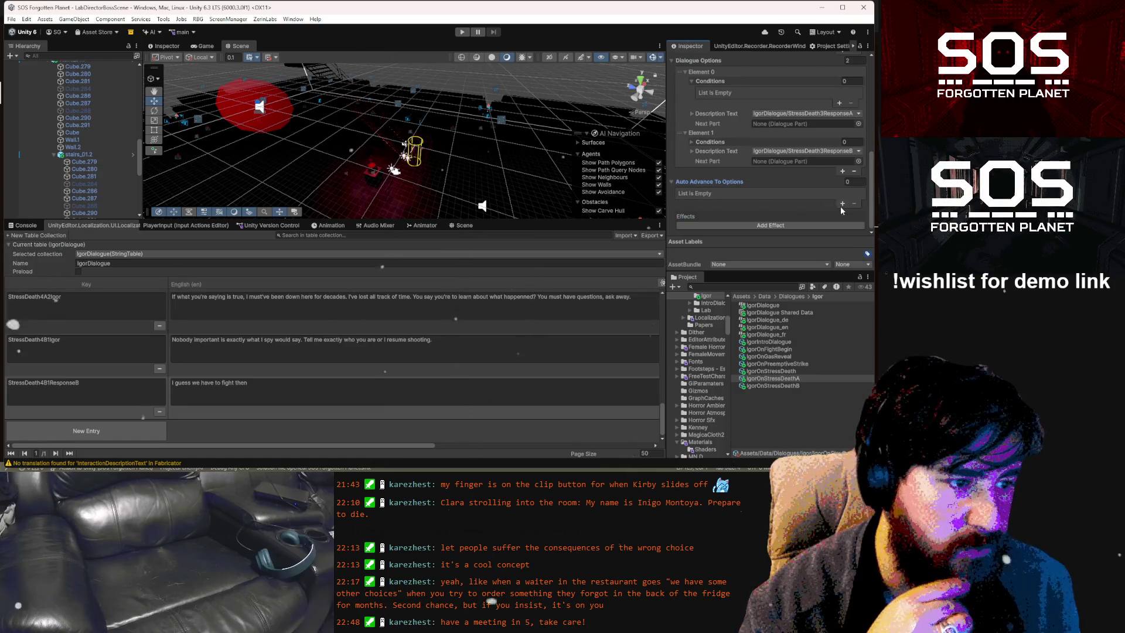
left_click(841, 204)
left_click(685, 194)
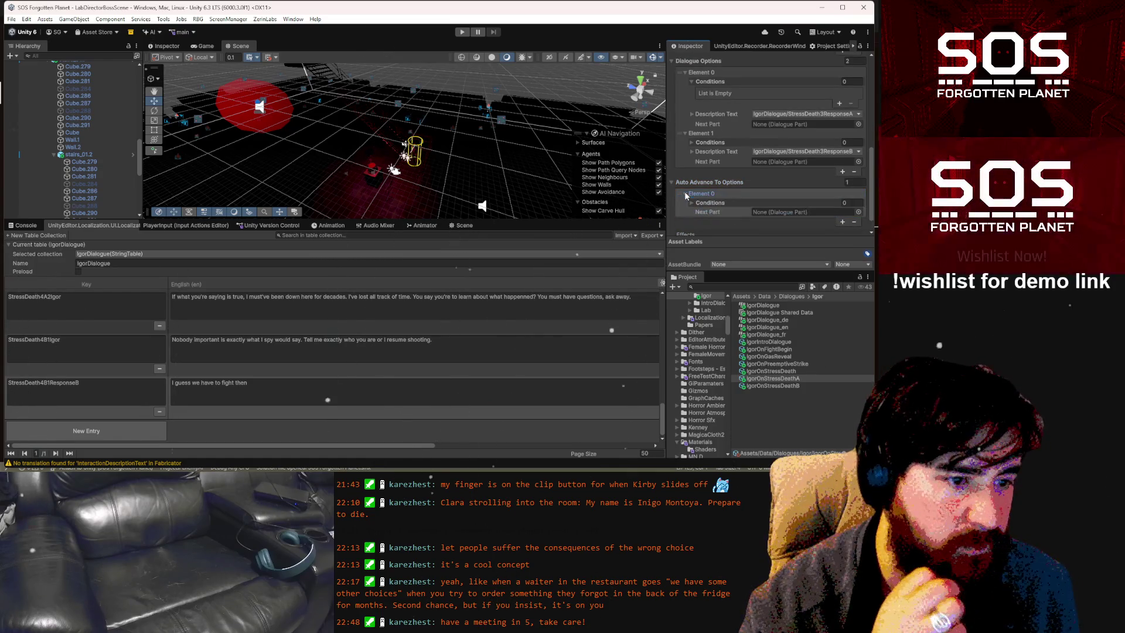
Remove both dialogue options from IgorOnStressDeathA
scroll(713, 188, "up", 3)
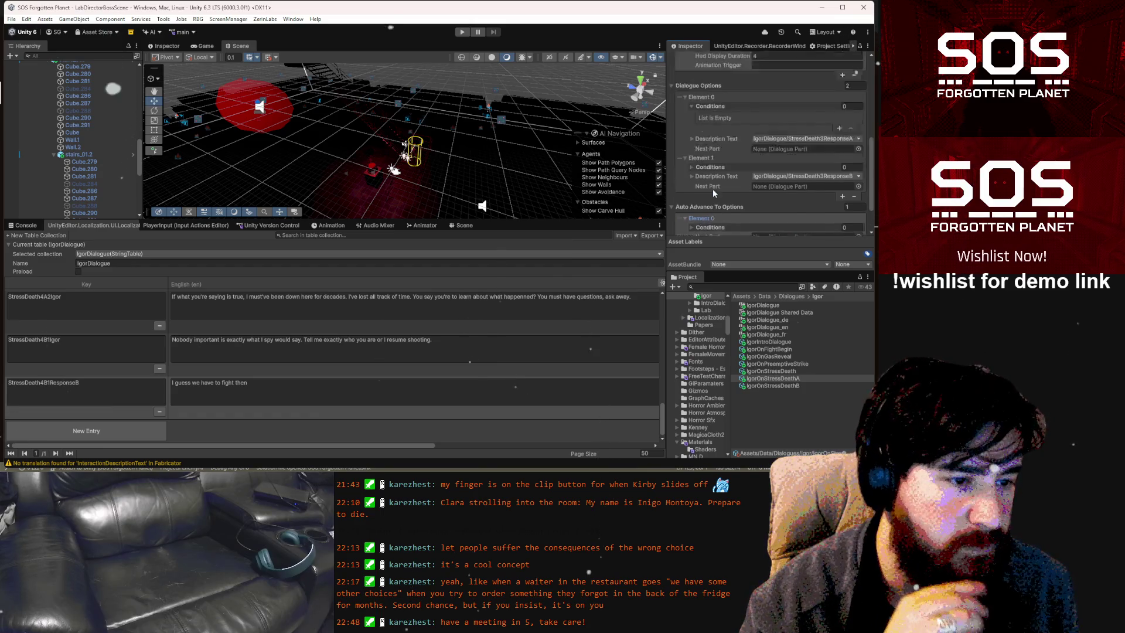
left_click(724, 122)
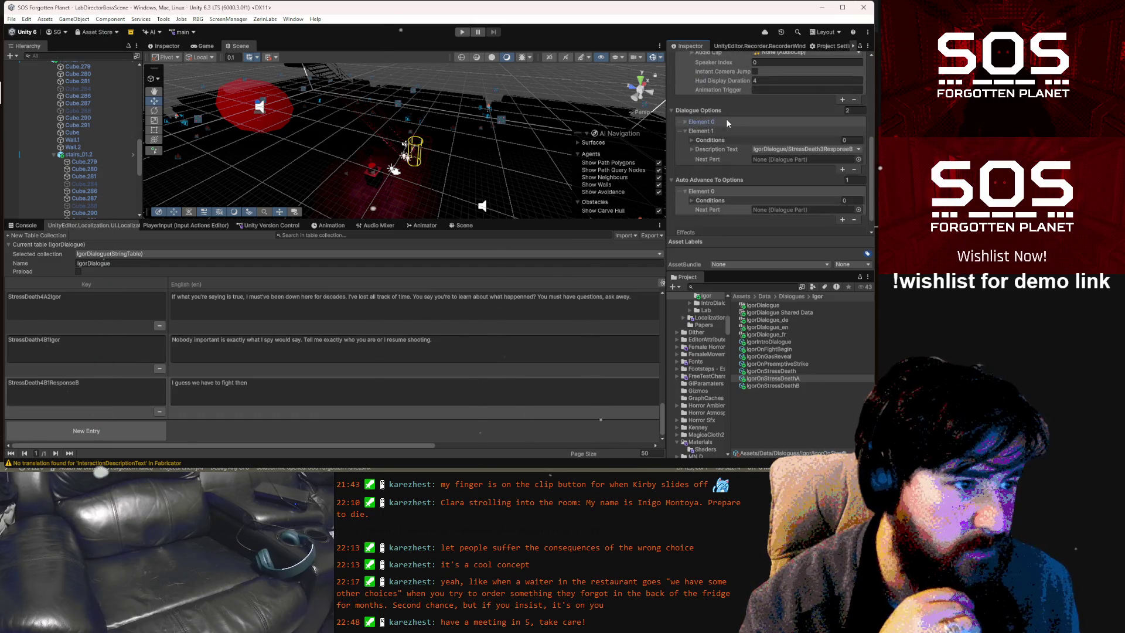
left_click(854, 168)
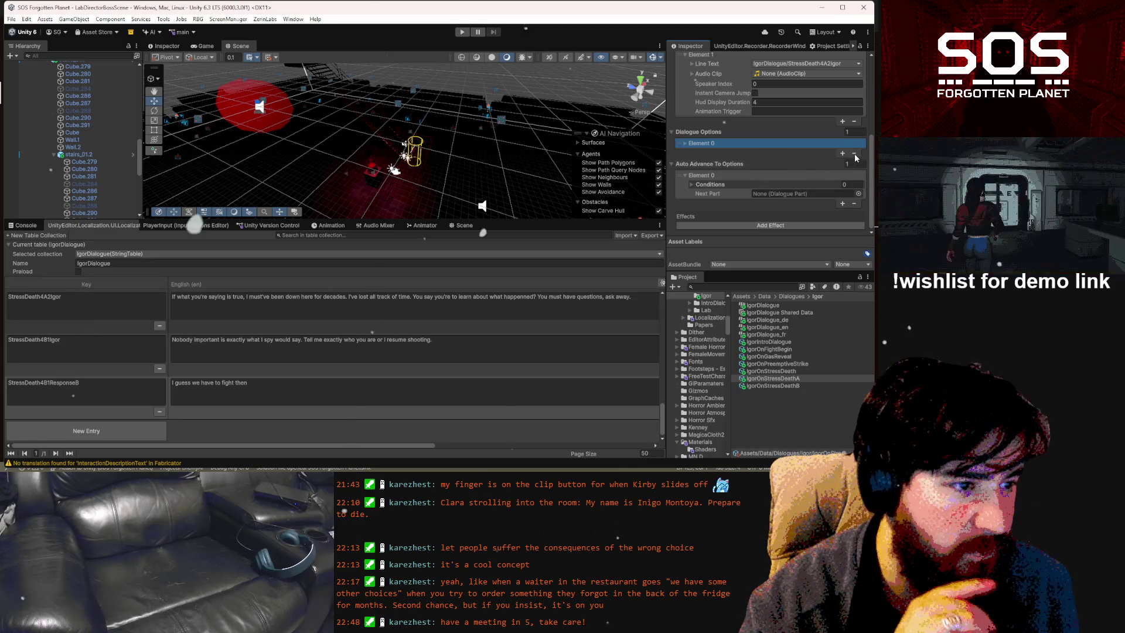
left_click(854, 153)
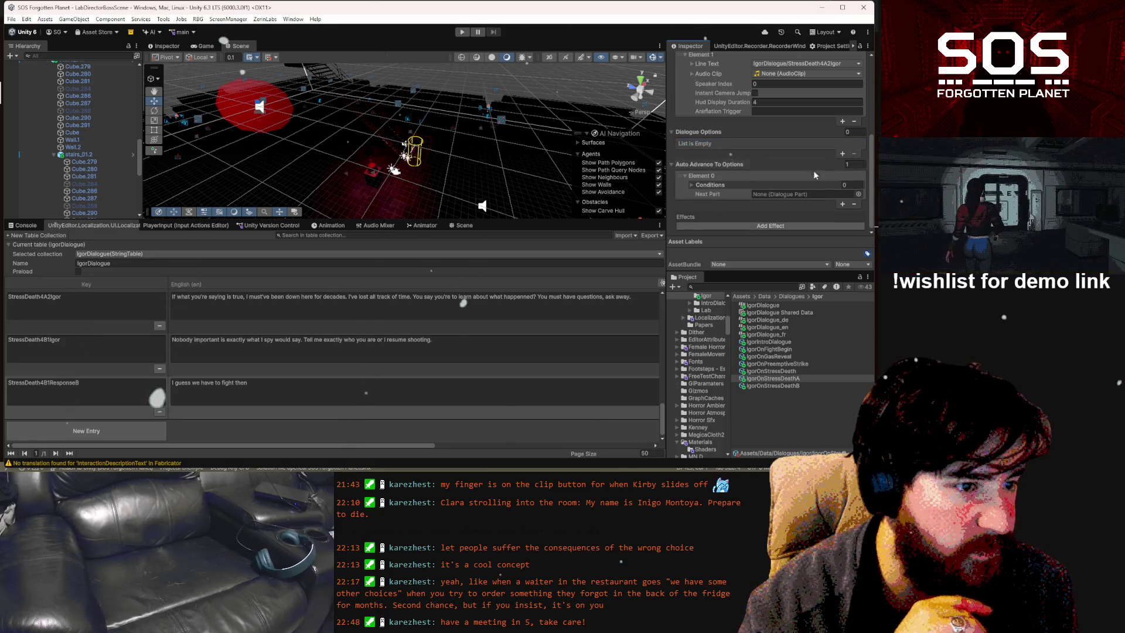
Duplicate IgorOnStressDeathA and rename the copy IgorOnStressDeathQuestionsRoot
left_click(785, 381)
key("ctrl+d")
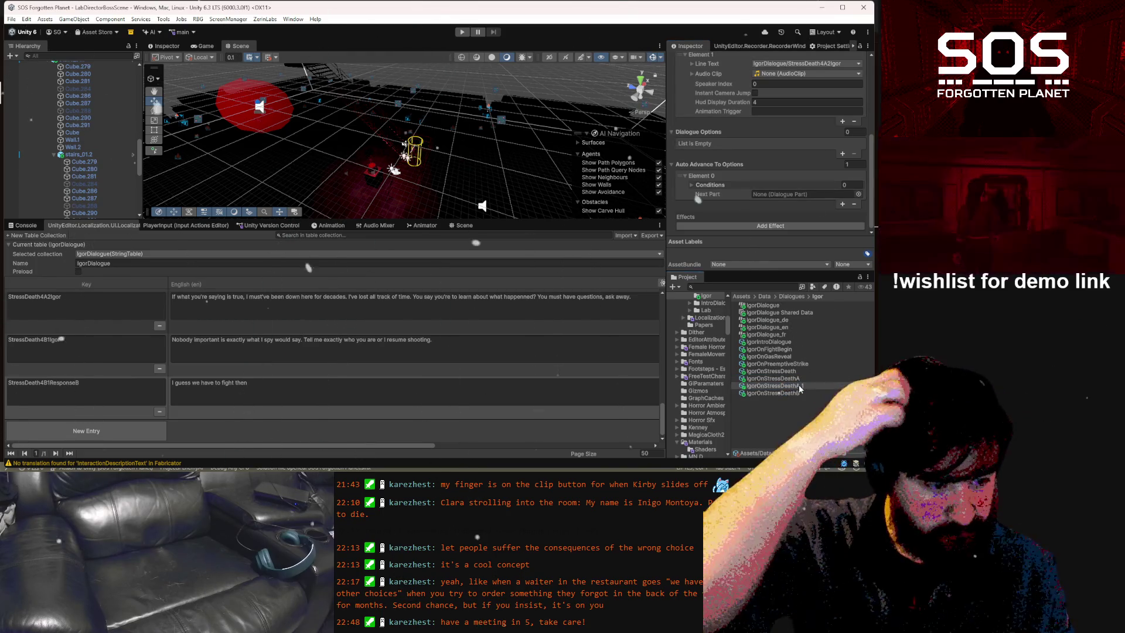
left_click(810, 384)
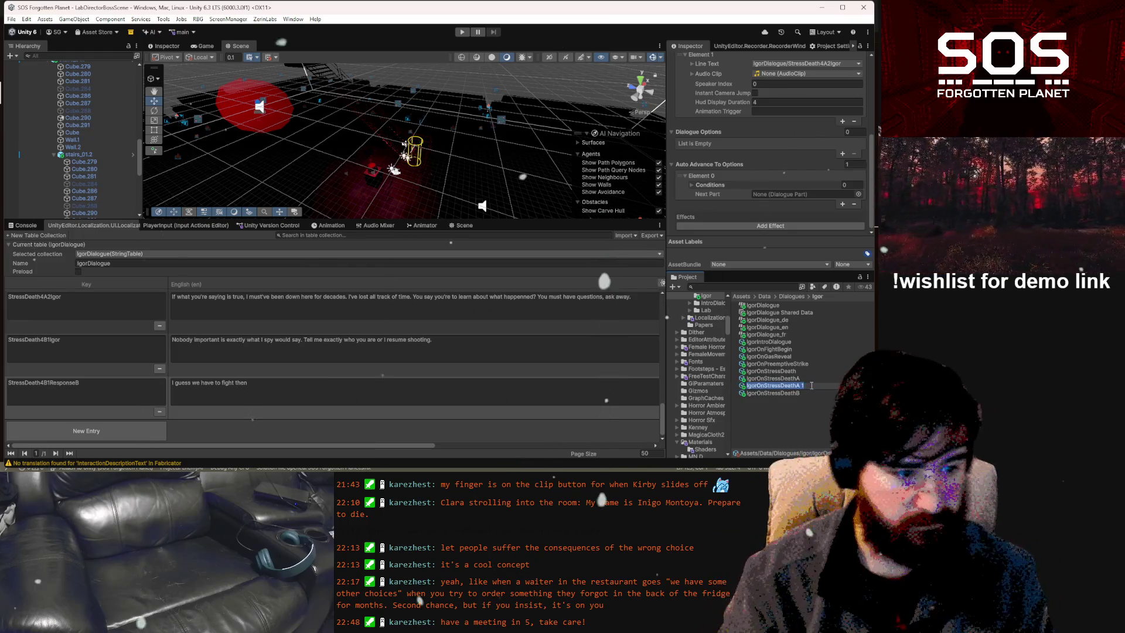
key("BackSpace")
key("Return")
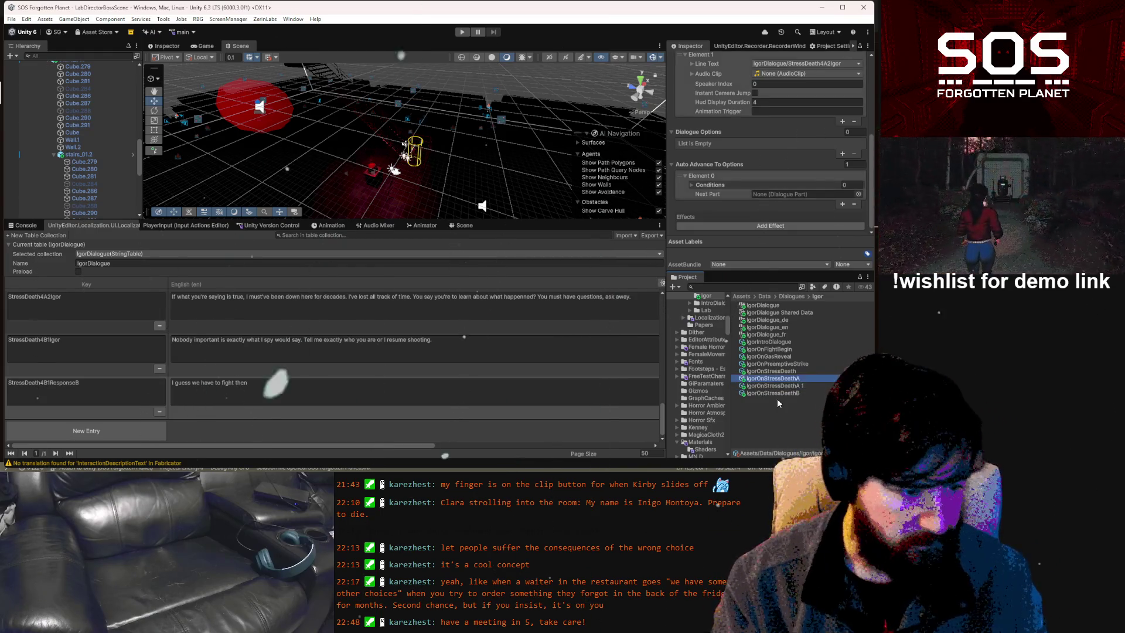
left_click(812, 385)
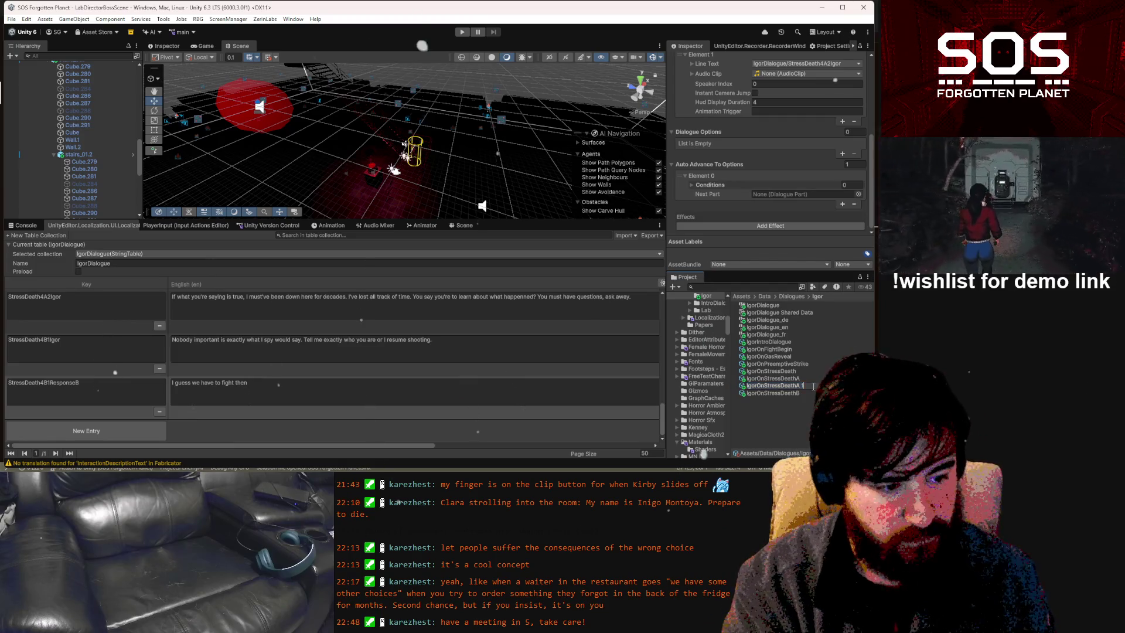
key("BackSpace")
key("BackSpace")
key("BackSpace")
type("Que")
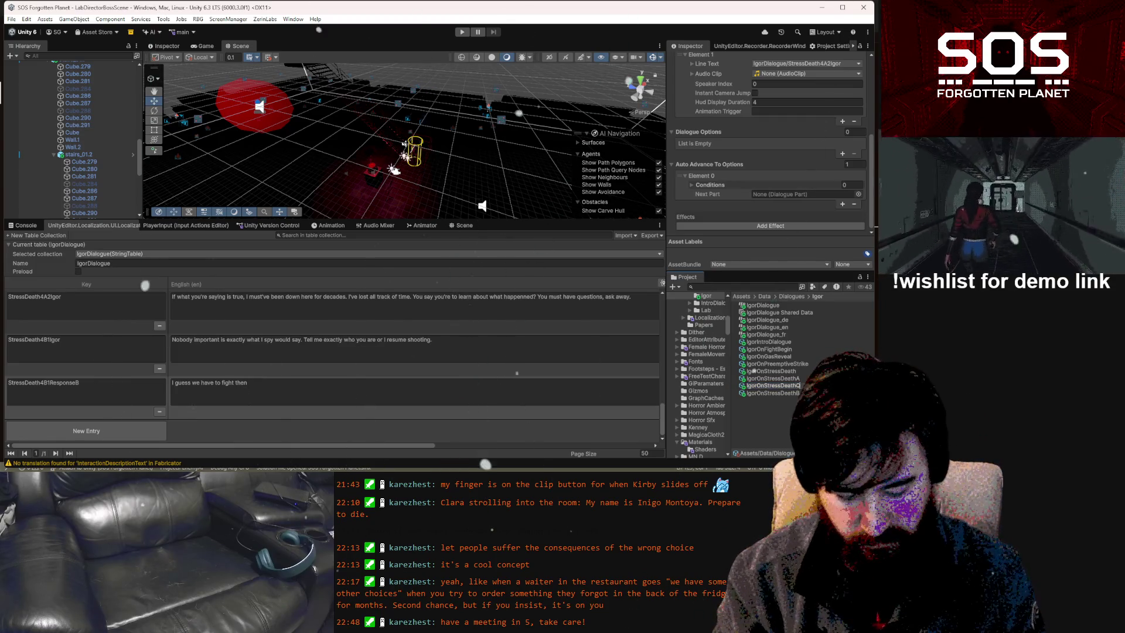
key("Return")
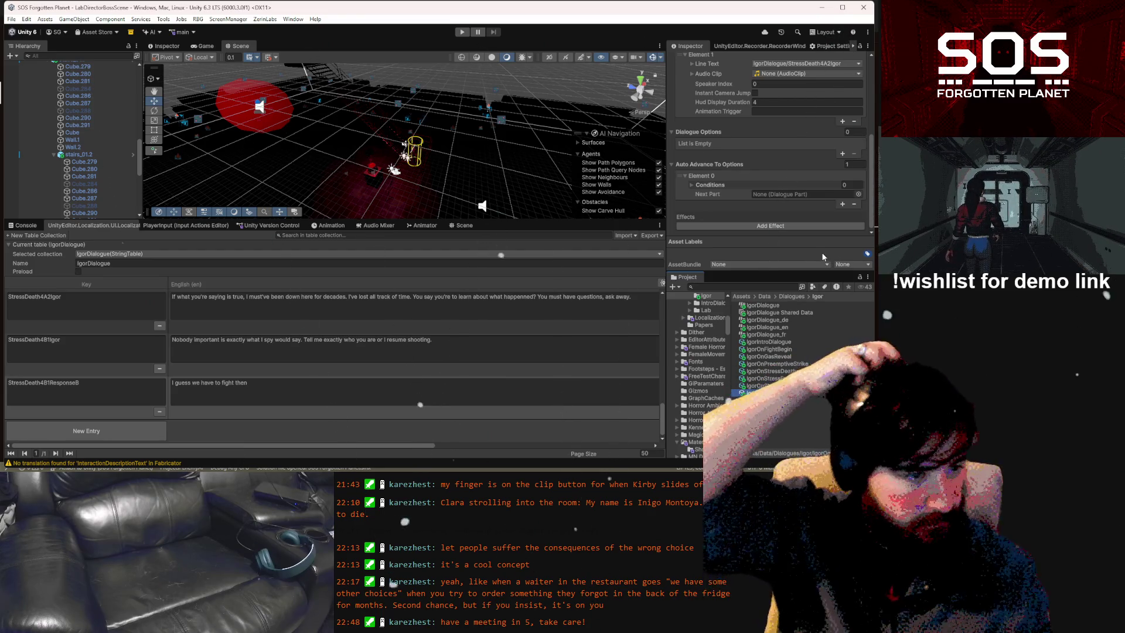
Set IgorOnStressDeathA's auto-advance Next Part to the newly copied part
left_click_drag(807, 397, 785, 191)
scroll(785, 191, "up", 1)
left_click(692, 213)
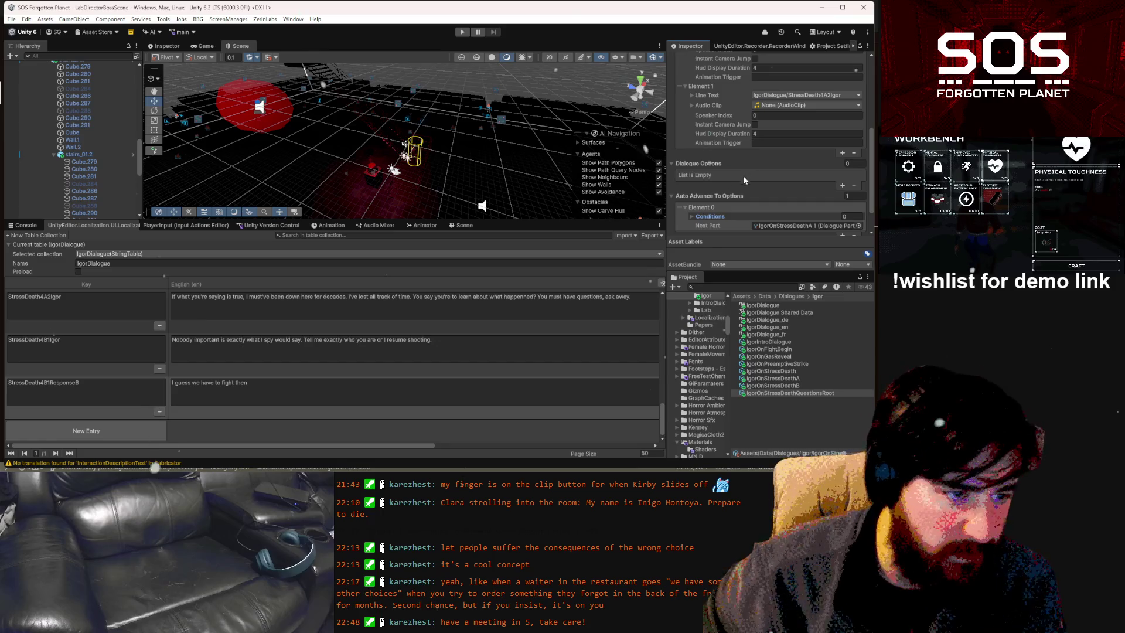
scroll(809, 201, "down", 1)
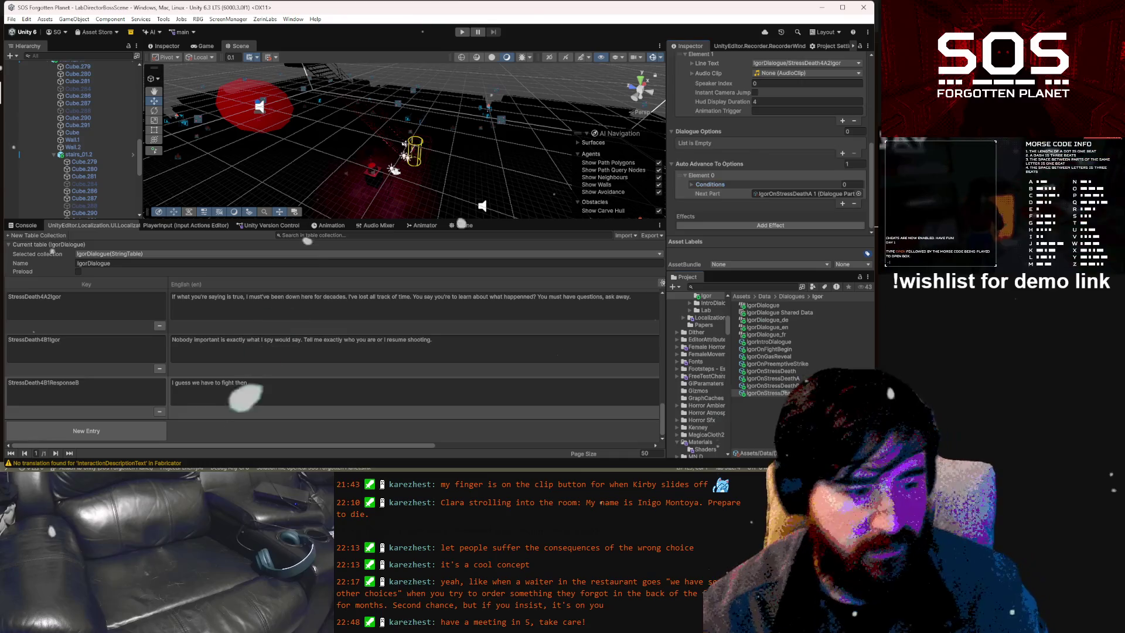
Point IgorOnStressDeath's first option to IgorOnStressDeathA and second option to IgorOnStressDeathB
left_click(801, 387)
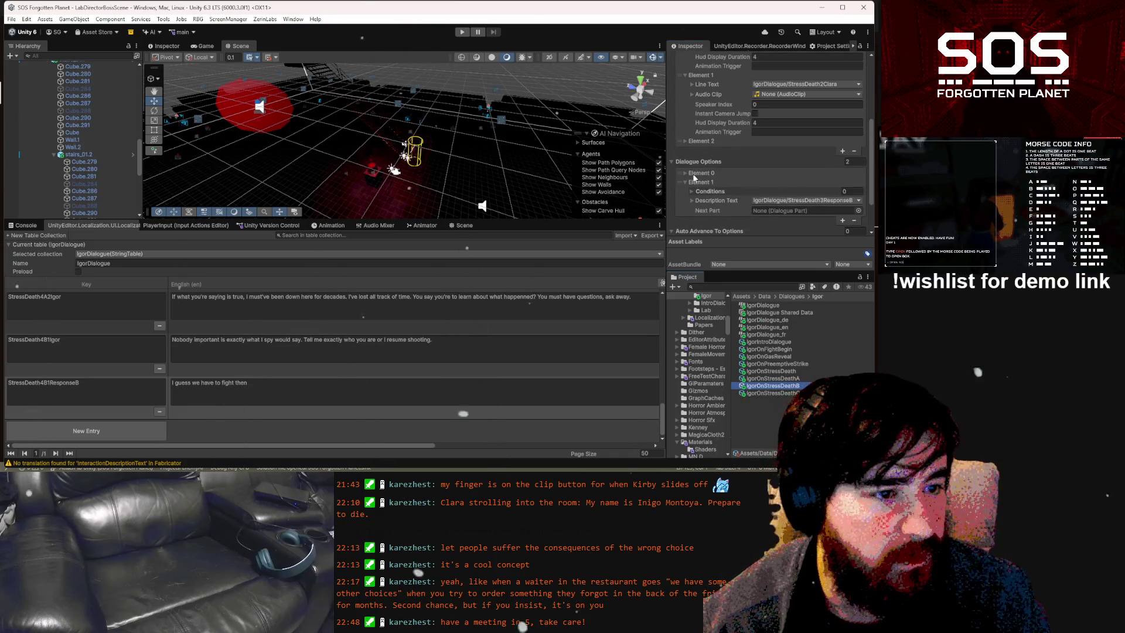
left_click(703, 174)
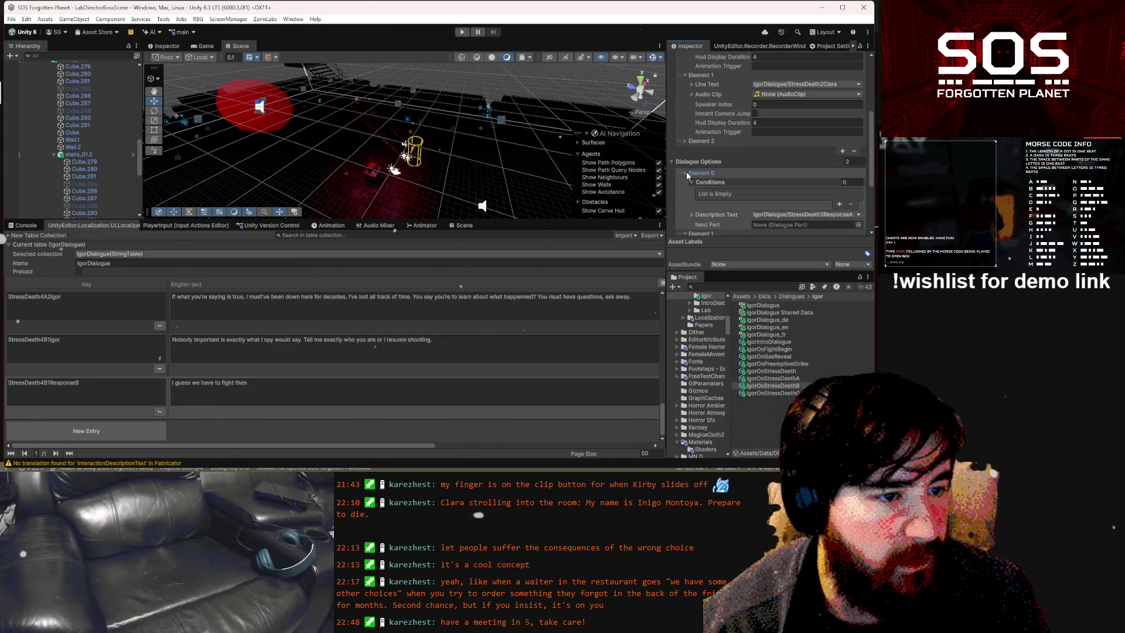
left_click(789, 369)
scroll(831, 174, "down", 3)
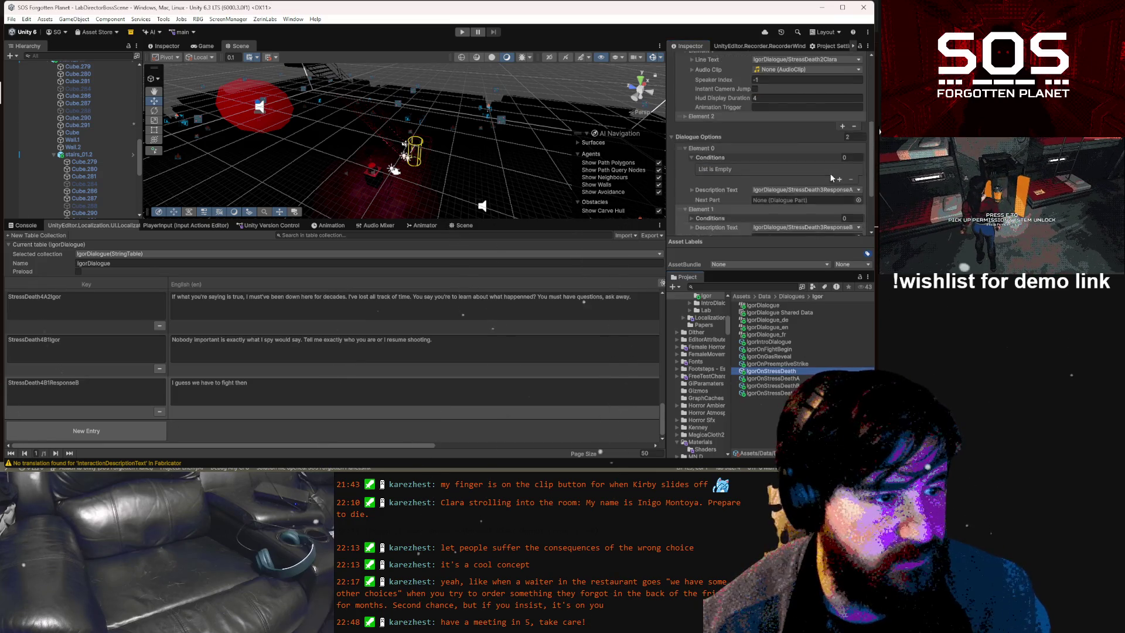
left_click_drag(767, 377, 803, 123)
scroll(800, 176, "down", 1)
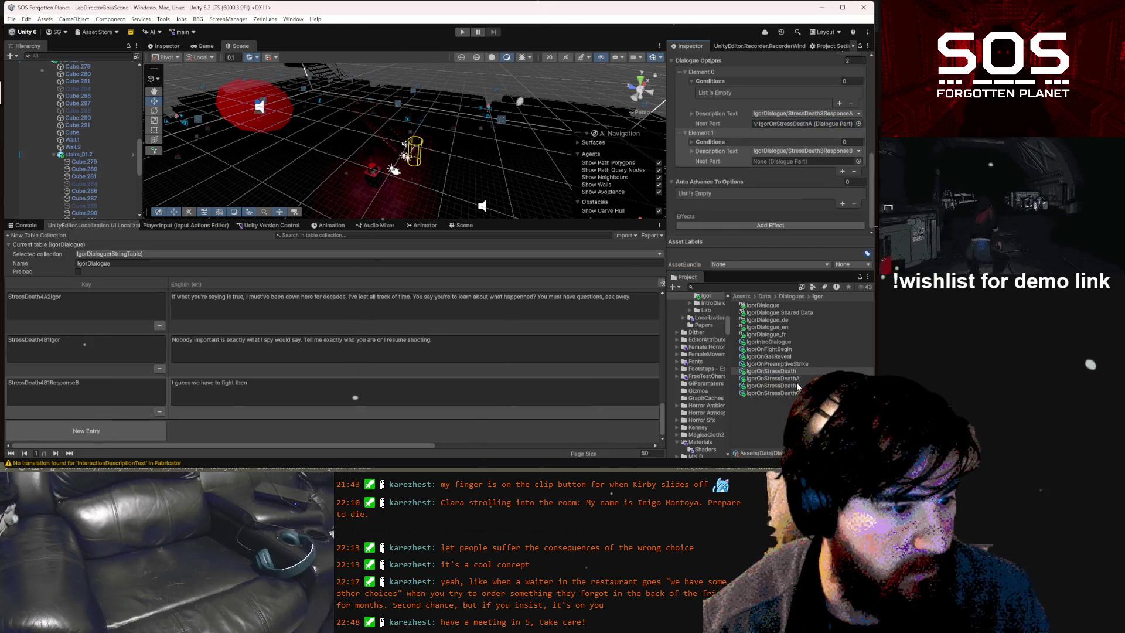
left_click_drag(772, 386, 799, 161)
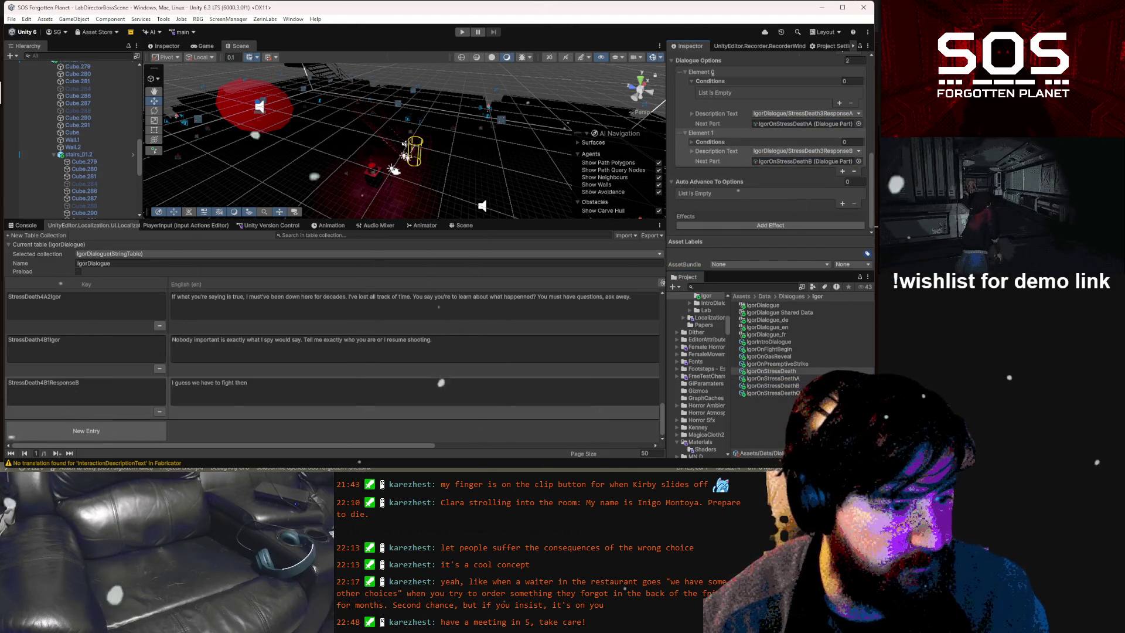
left_click(772, 385)
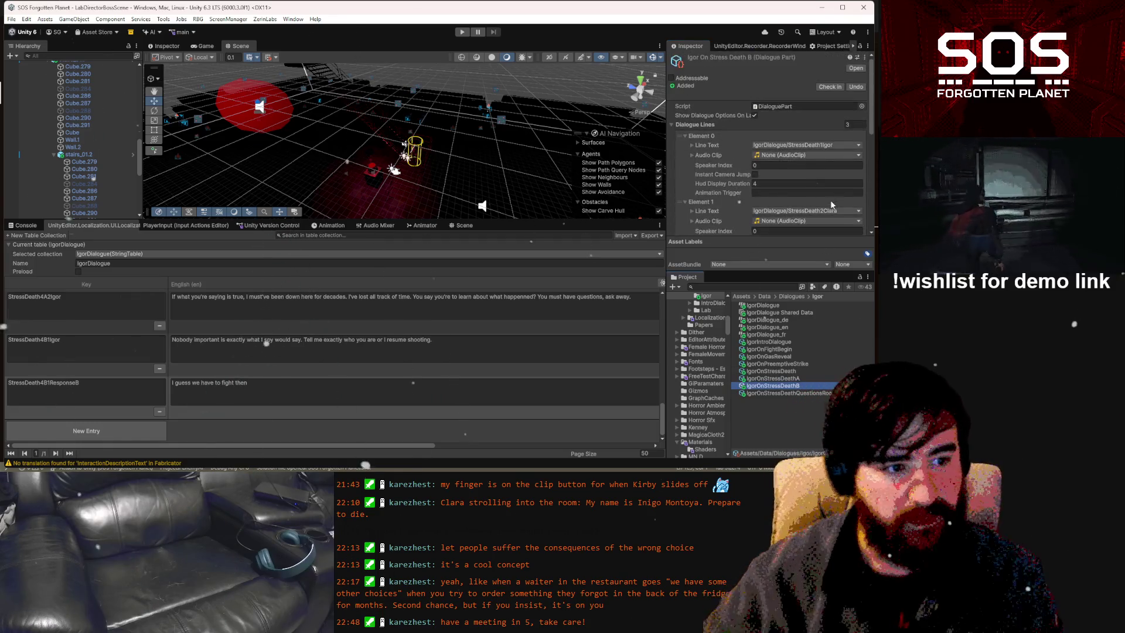
Set IgorOnStressDeathB's first line to StressDeath4B1ResponseB and delete the other two lines
left_click(838, 145)
type("stressdeath")
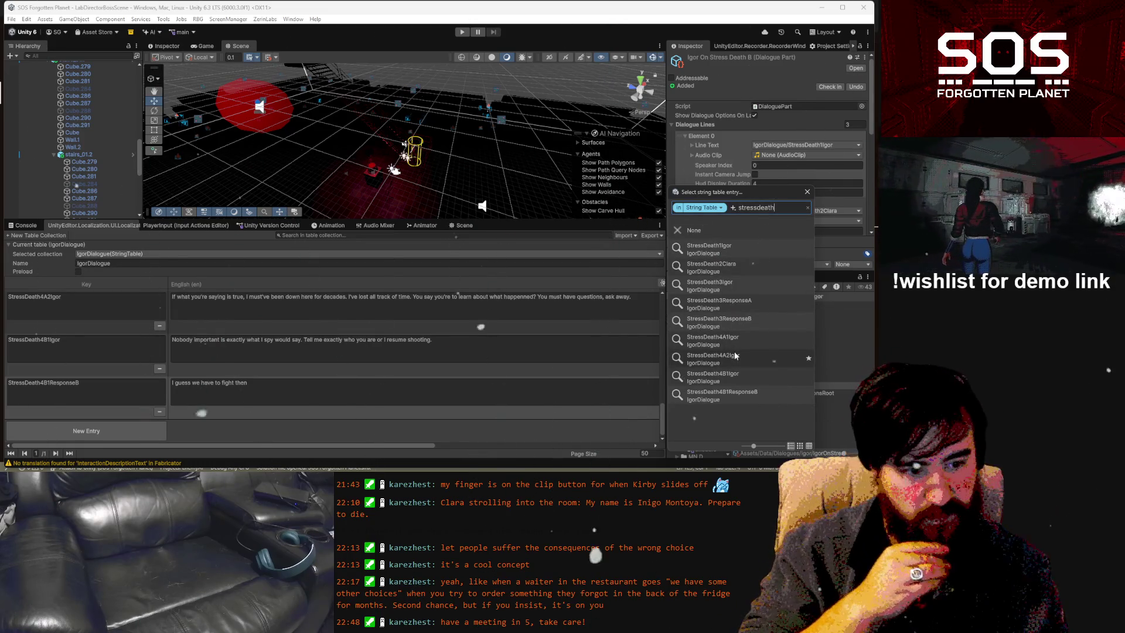
left_click(744, 393)
scroll(739, 203, "down", 3)
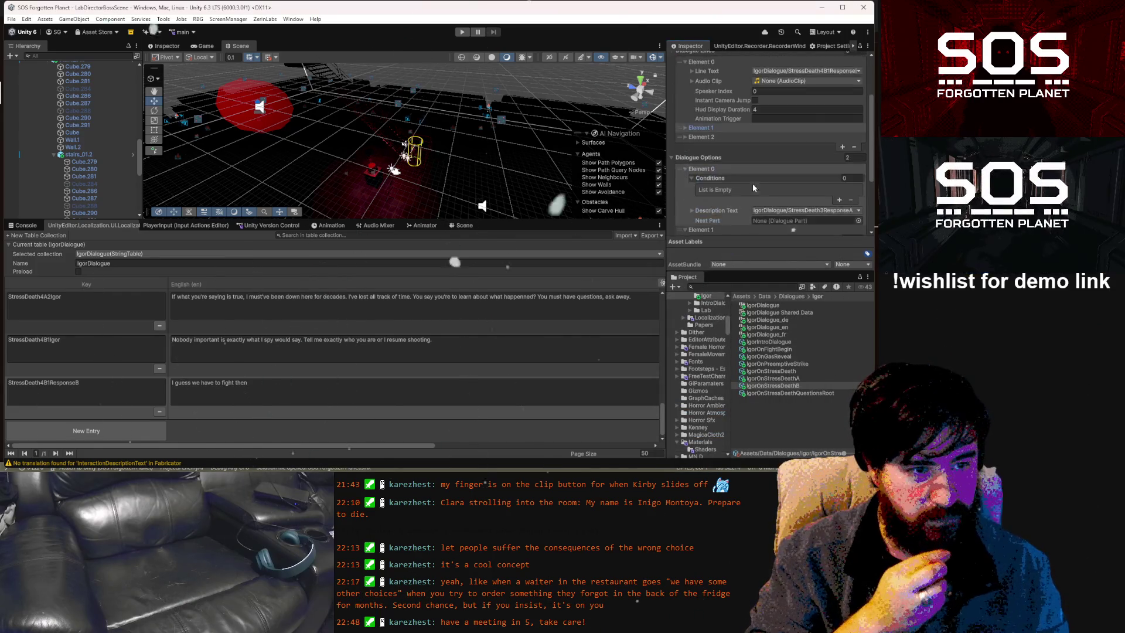
left_click(854, 147)
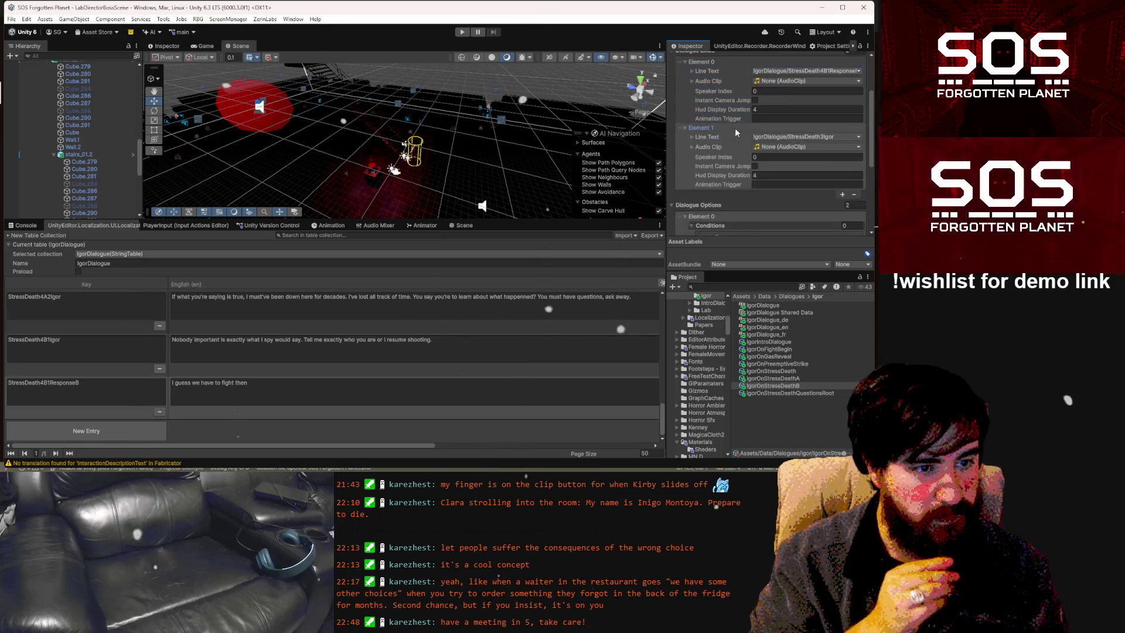
left_click(854, 137)
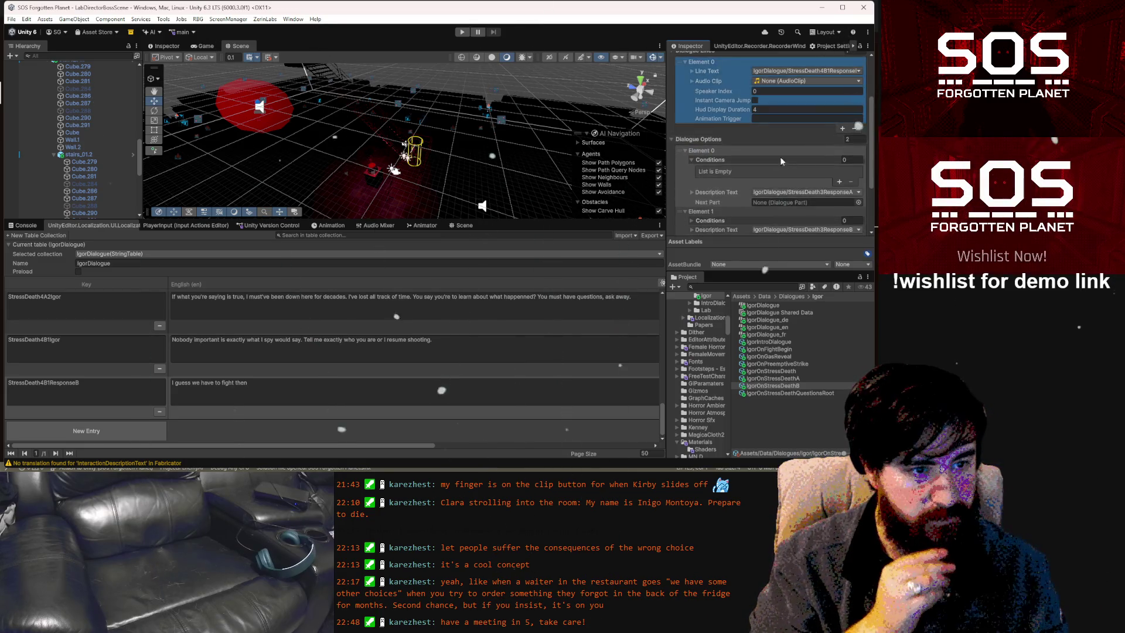
scroll(738, 164, "up", 2)
scroll(728, 166, "down", 2)
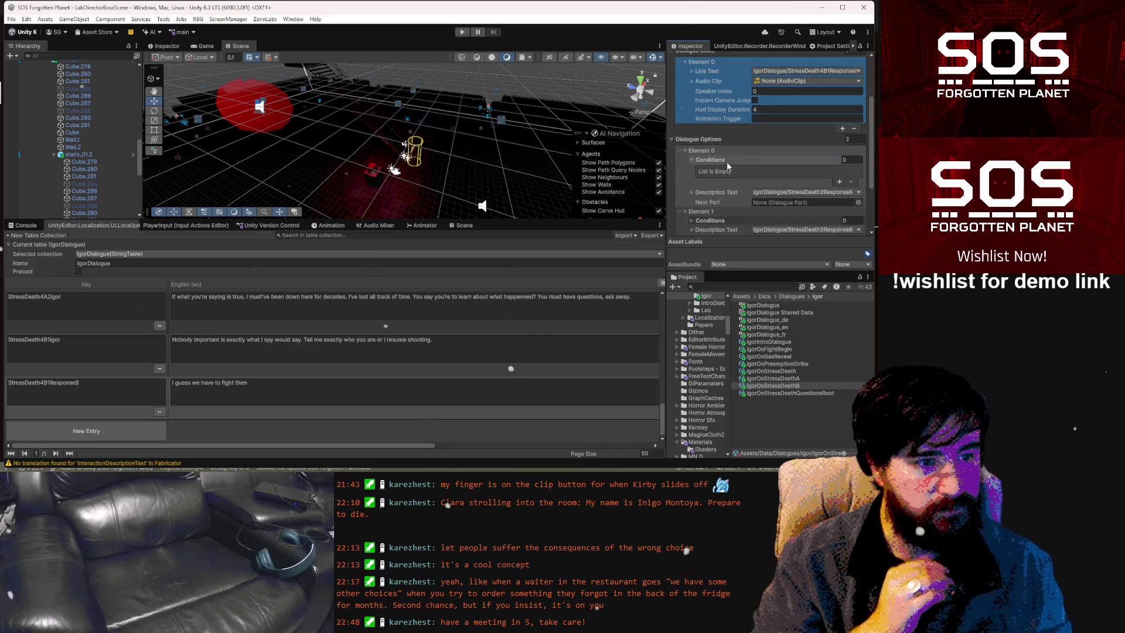
scroll(726, 161, "down", 1)
scroll(726, 162, "down", 1)
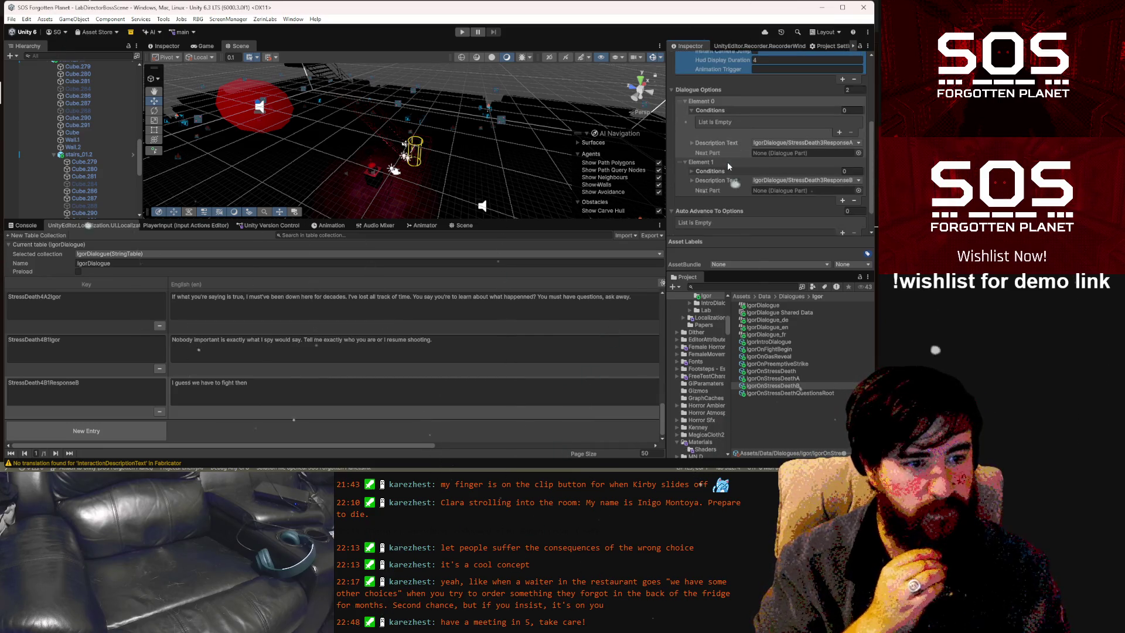
Give the second dialogue option the StressDeath4B1ResponseB text and drag a Project asset into the options
left_click(796, 143)
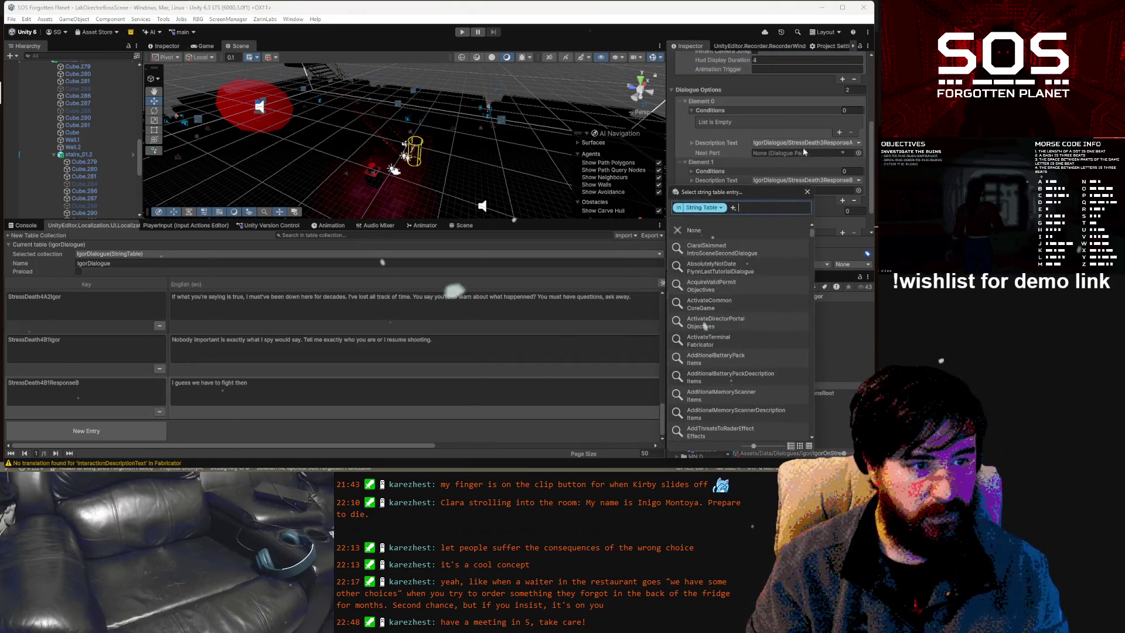
key("Escape")
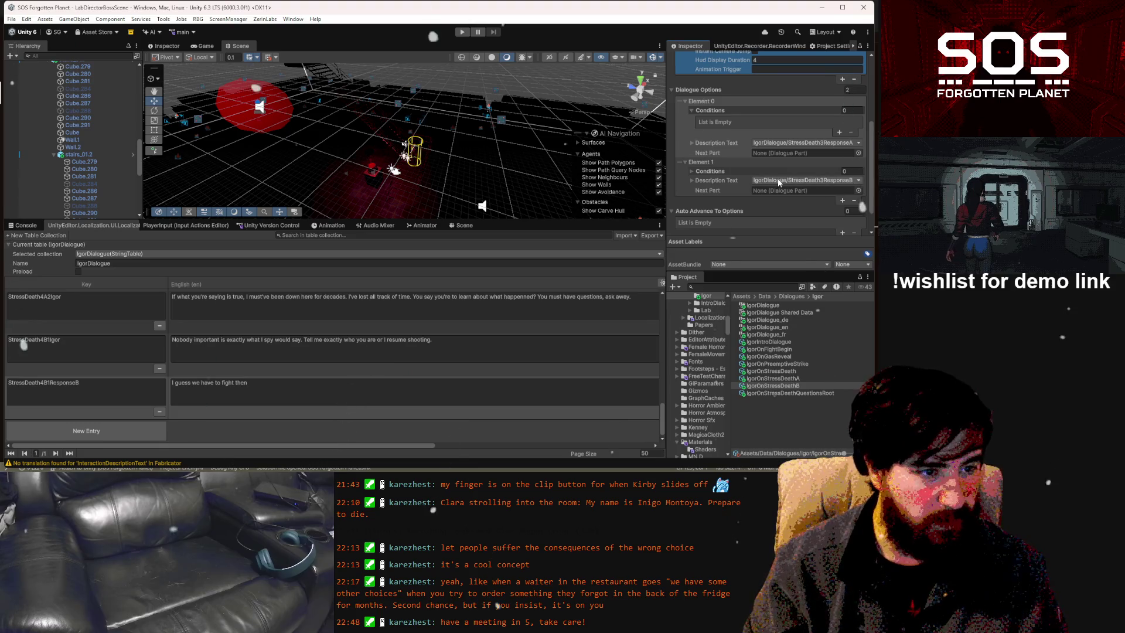
left_click(778, 180)
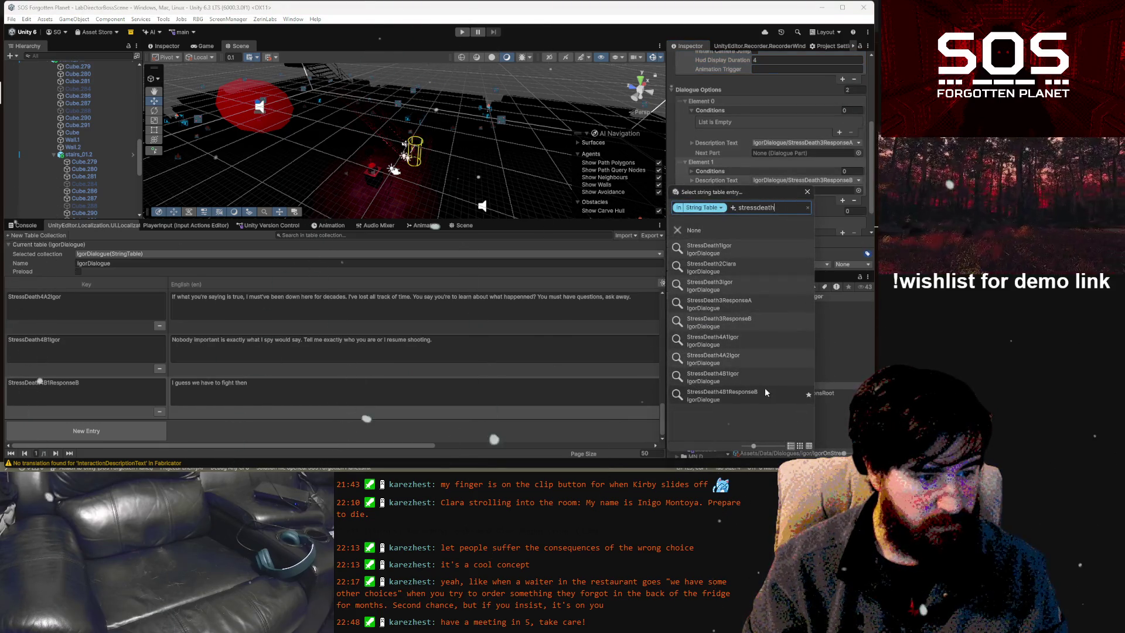
left_click(765, 389)
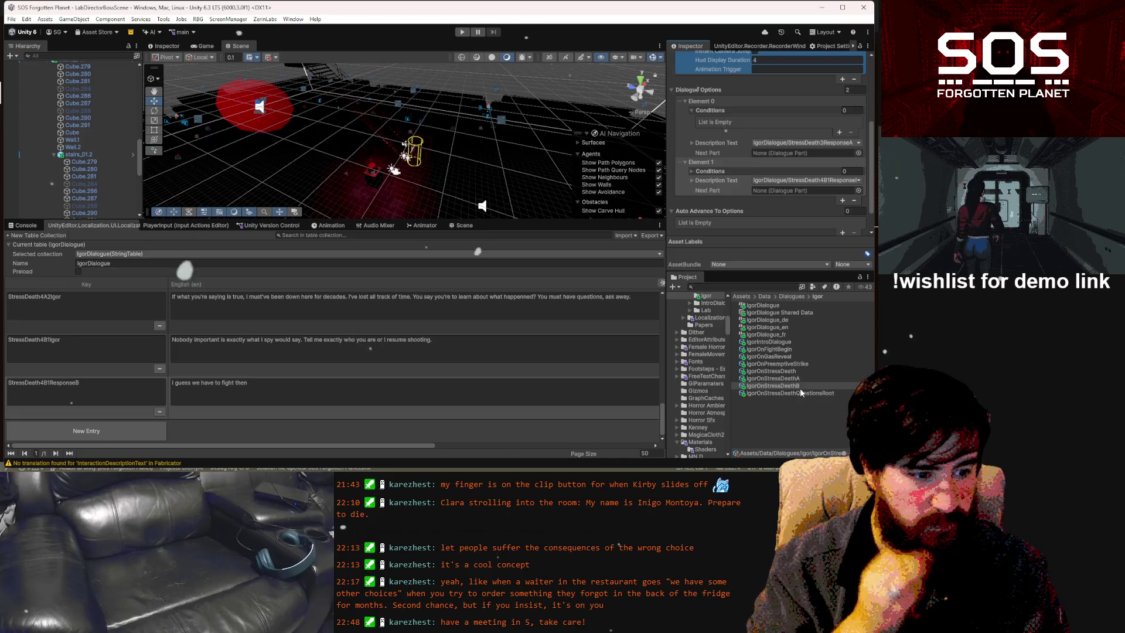
left_click_drag(798, 386, 805, 123)
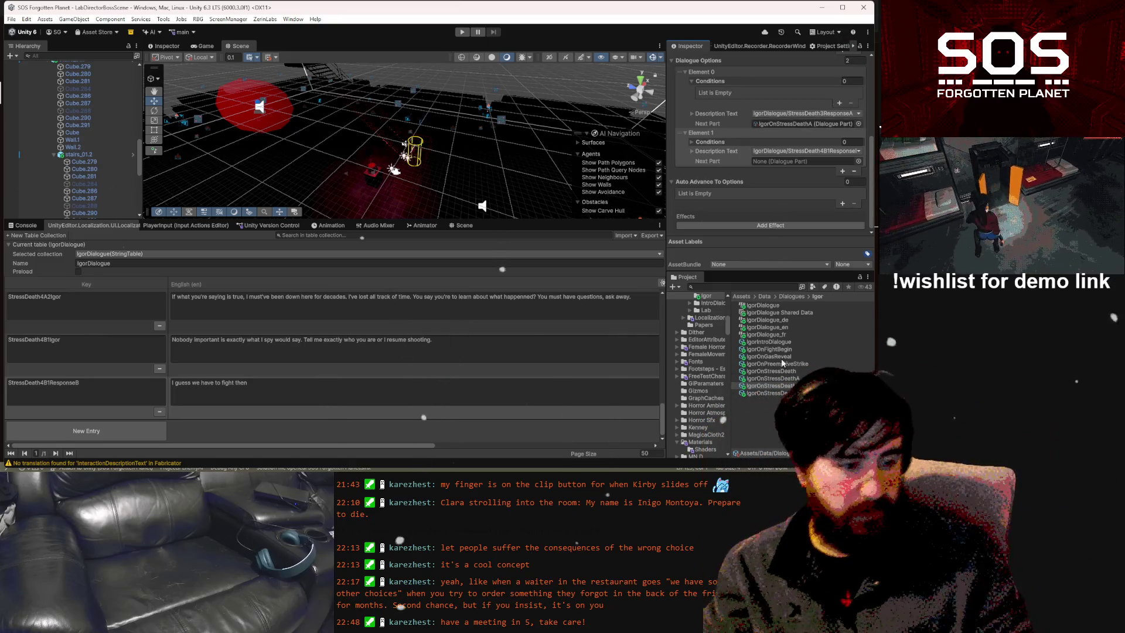
left_click(762, 392)
scroll(820, 167, "up", 3)
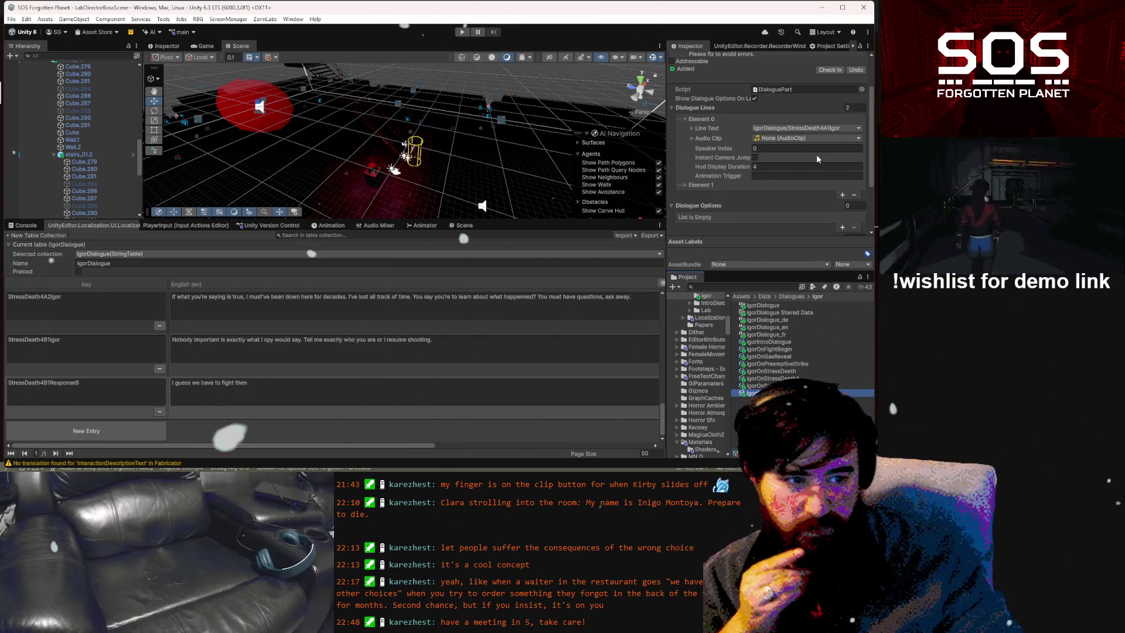
Delete IgorOnStressDeathQuestionsRoot's two dialogue lines and its single auto-advance entry
left_click(855, 195)
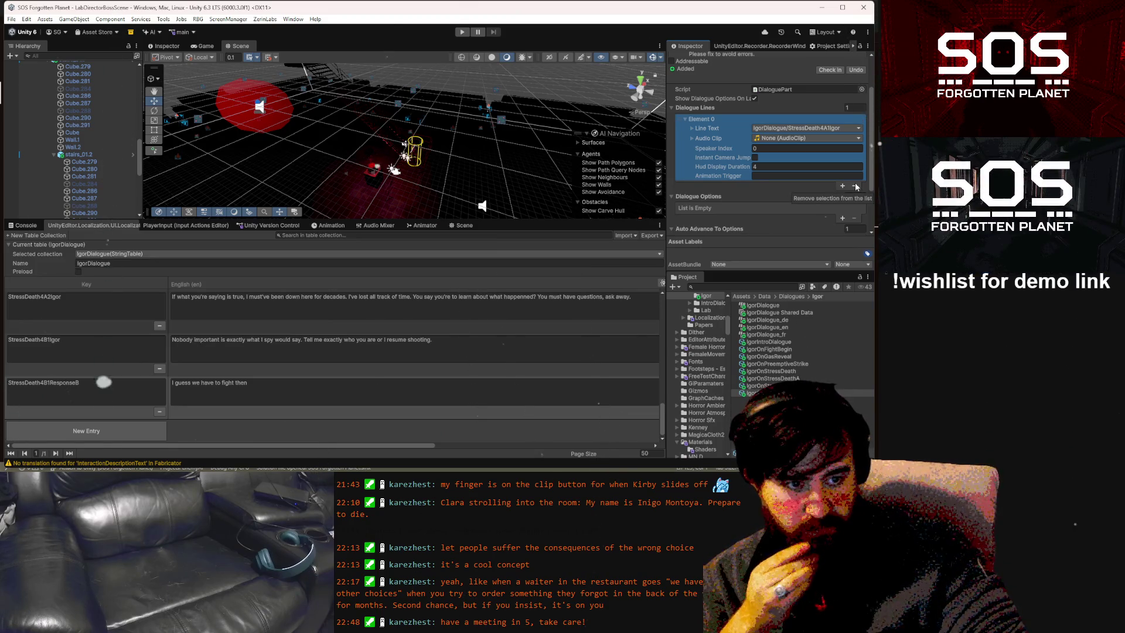
left_click(854, 186)
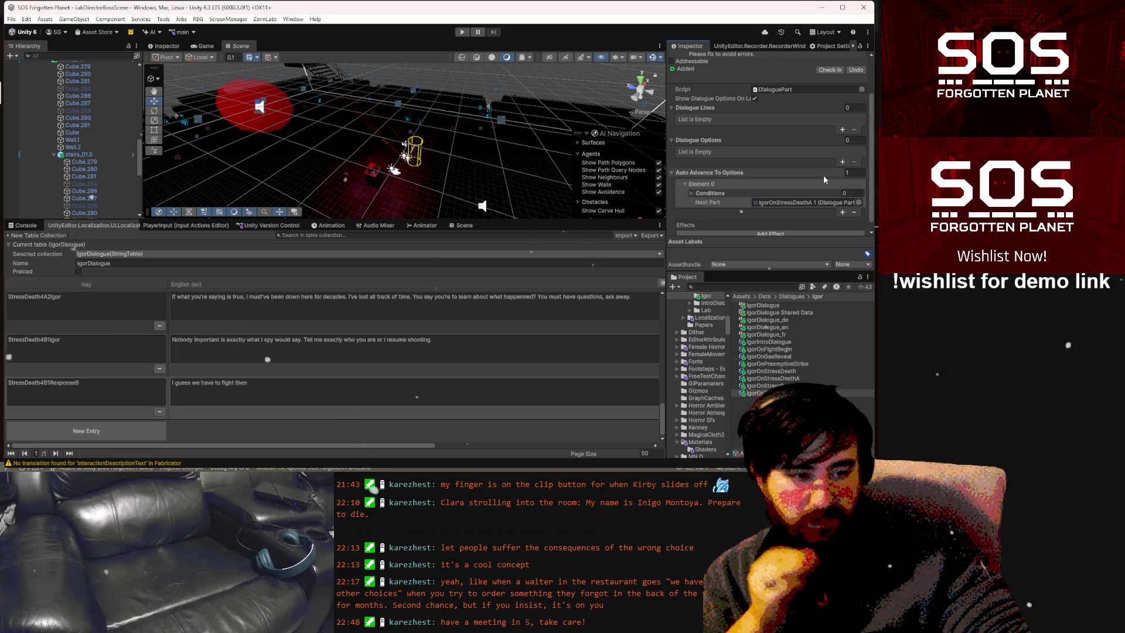
left_click(700, 187)
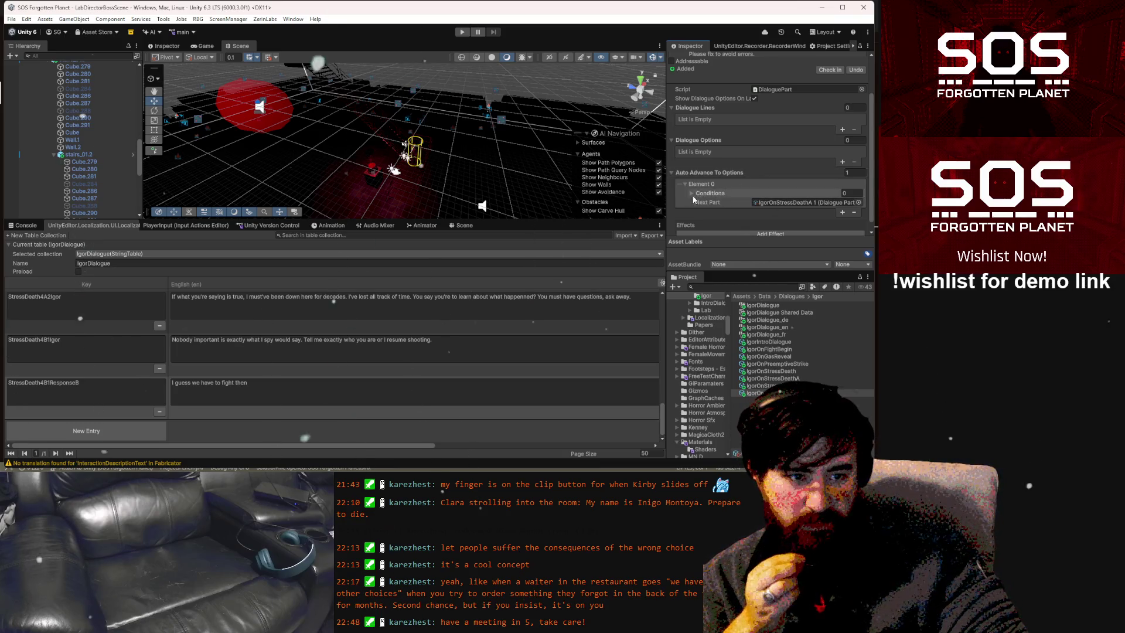
left_click(854, 213)
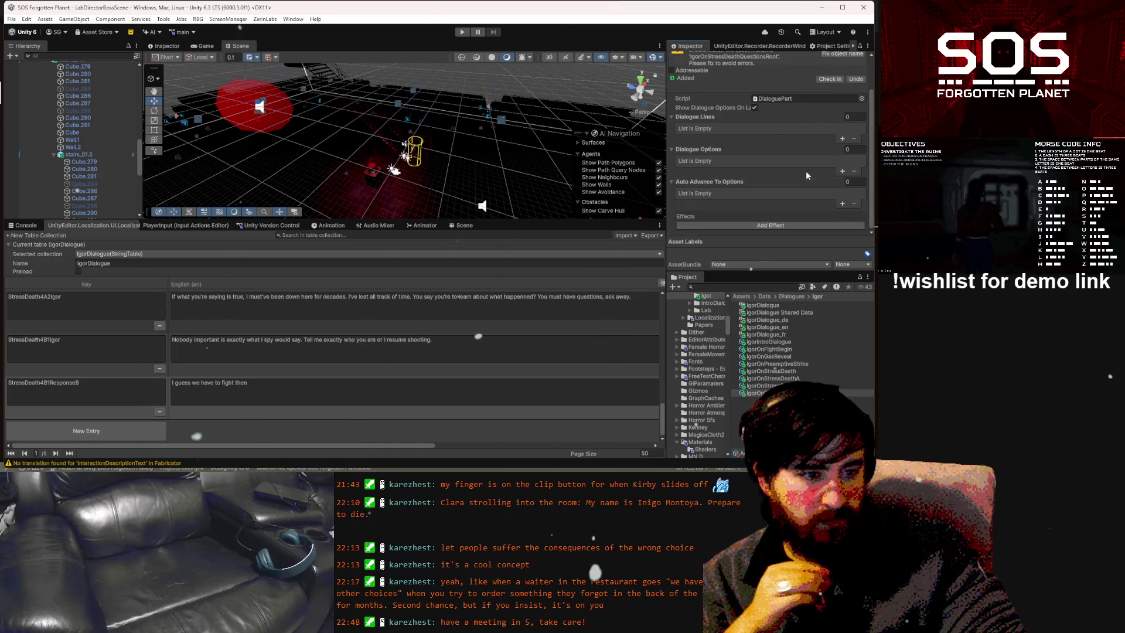
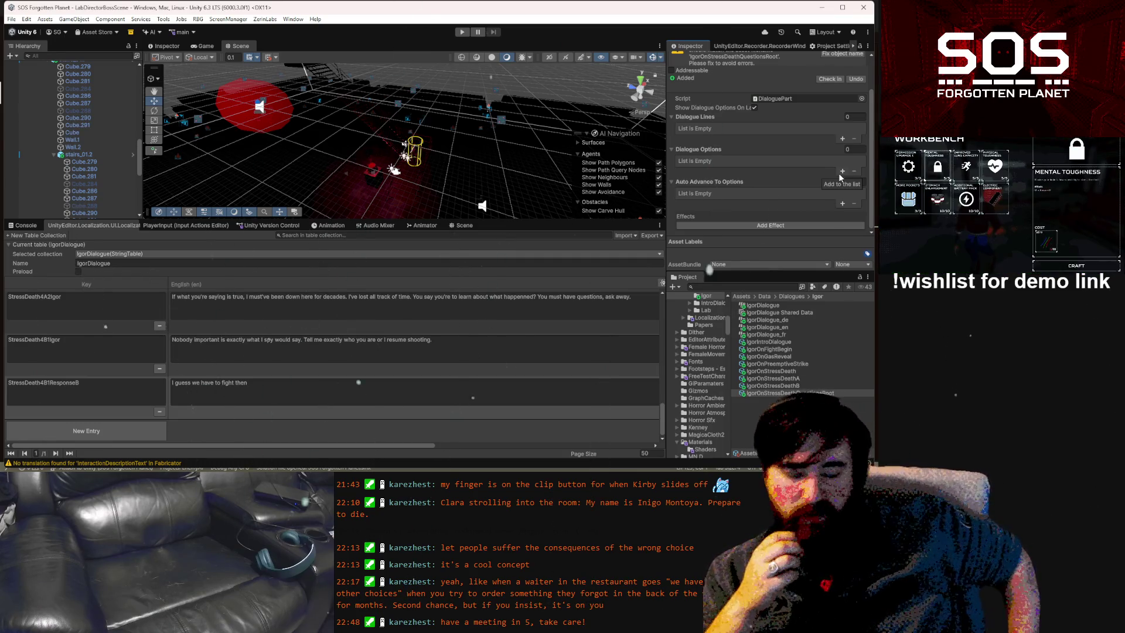
End StressDeath4A2Igor's English line with 'I've lost all track of time and now I've become a traitor myself.'
scroll(576, 332, "up", 2)
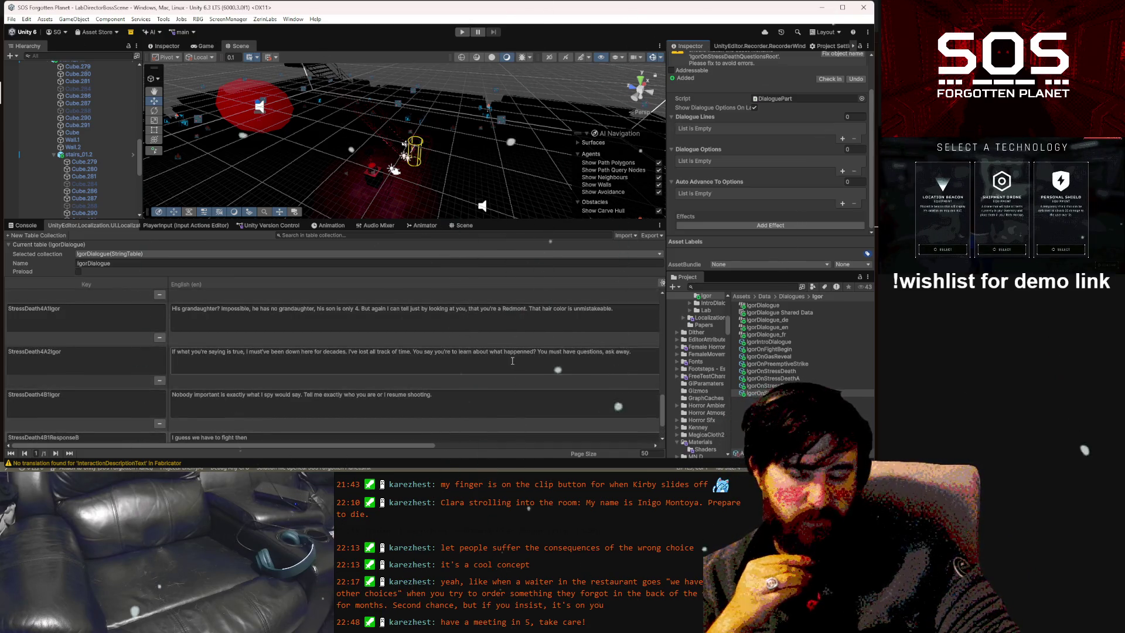
left_click(415, 351)
left_click(414, 351)
left_click_drag(413, 352, 633, 351)
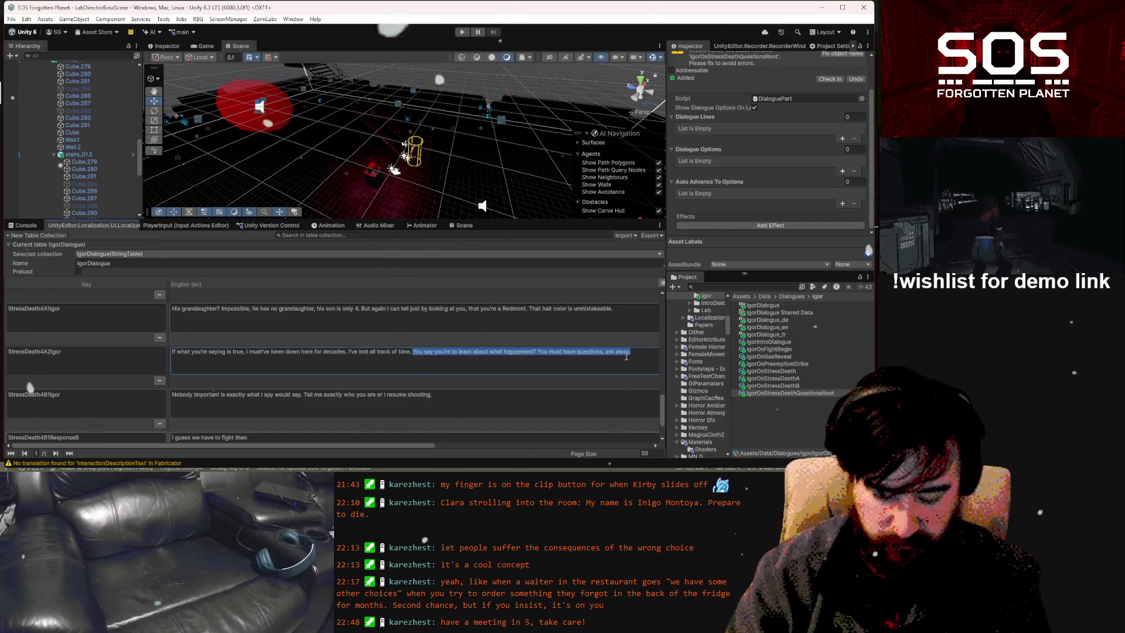
key("BackSpace")
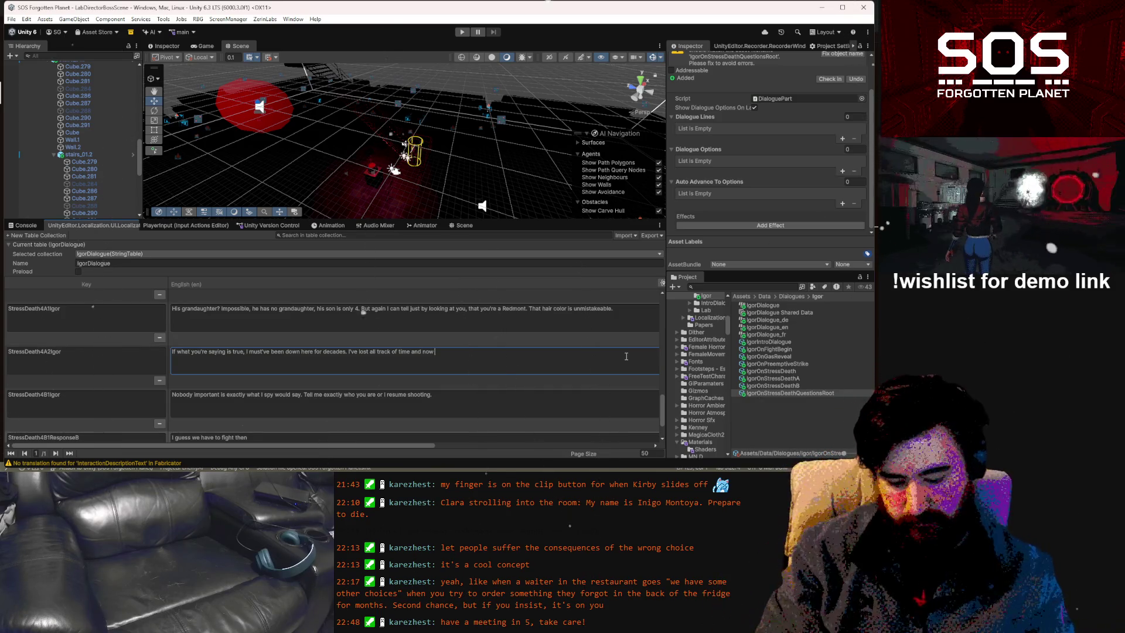
type("I")
type("ve co")
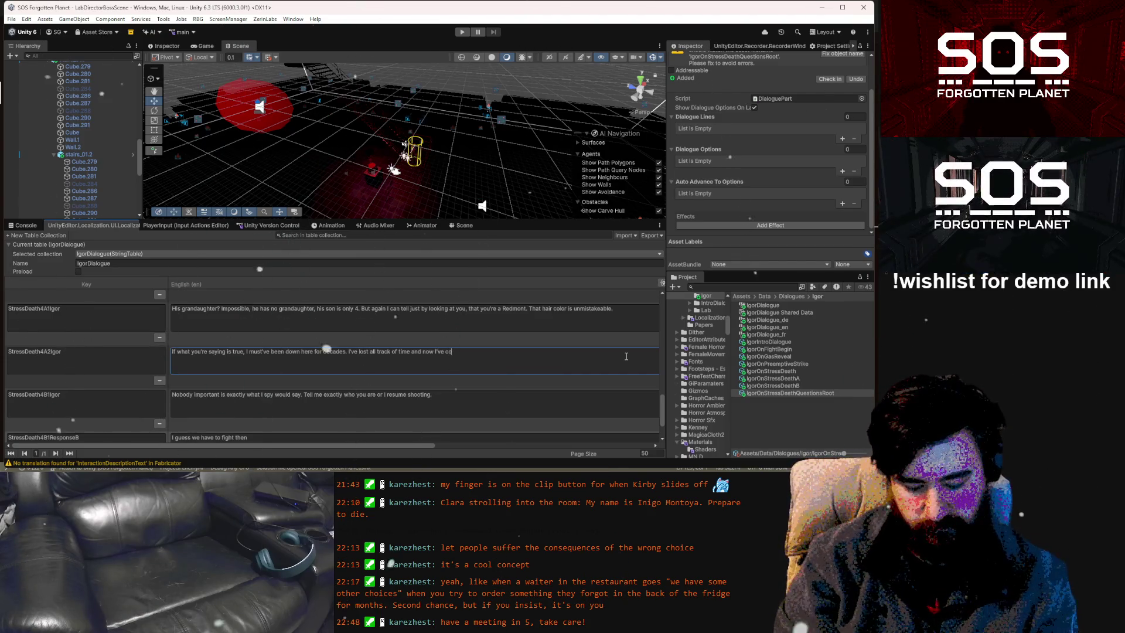
key("BackSpace")
key("BackSpace")
type("be")
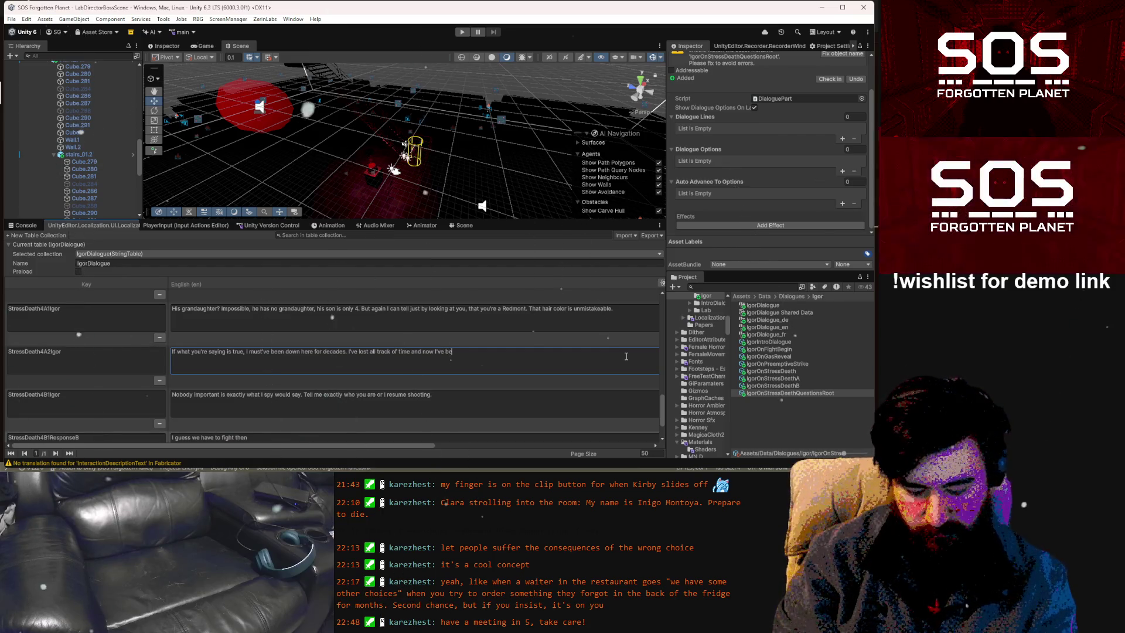
type("come a tra")
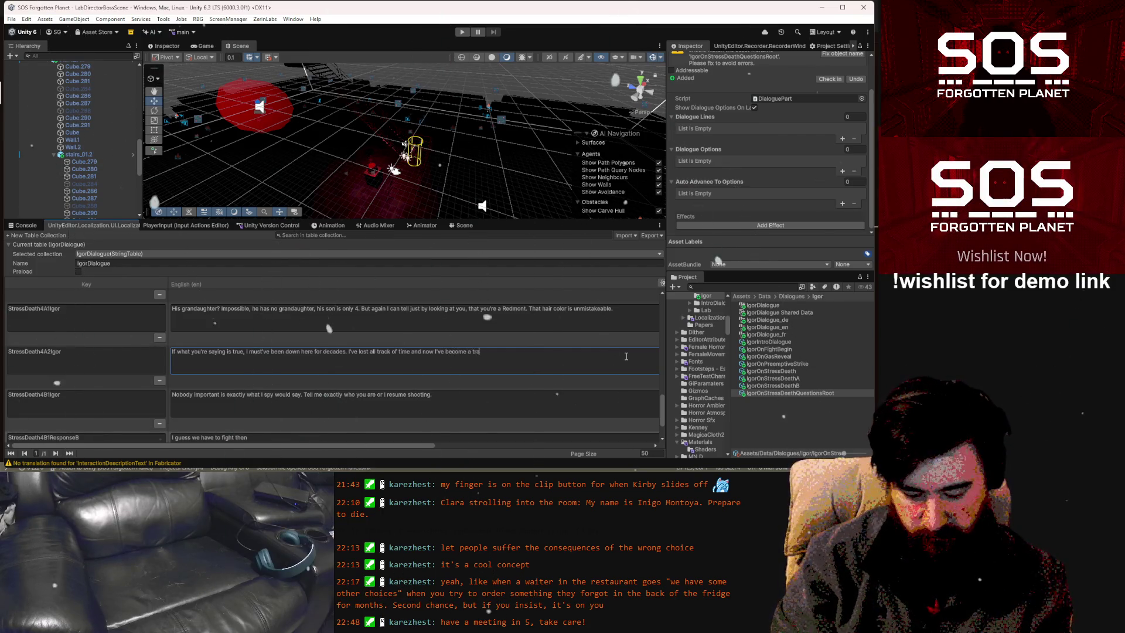
type("itor m")
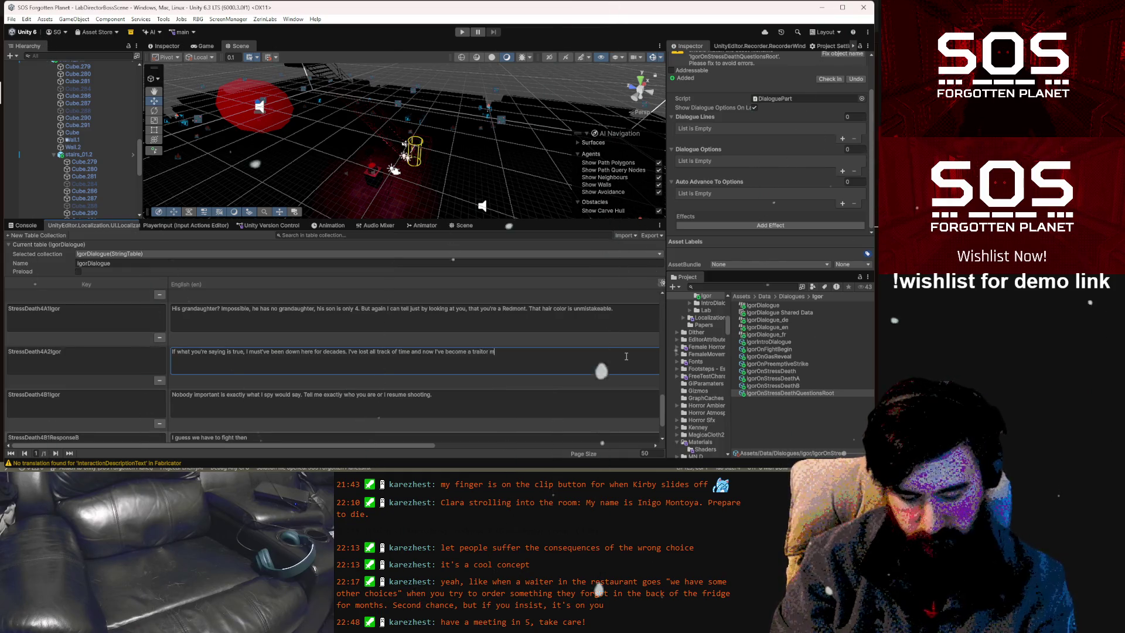
key("BackSpace")
key("BackSpace")
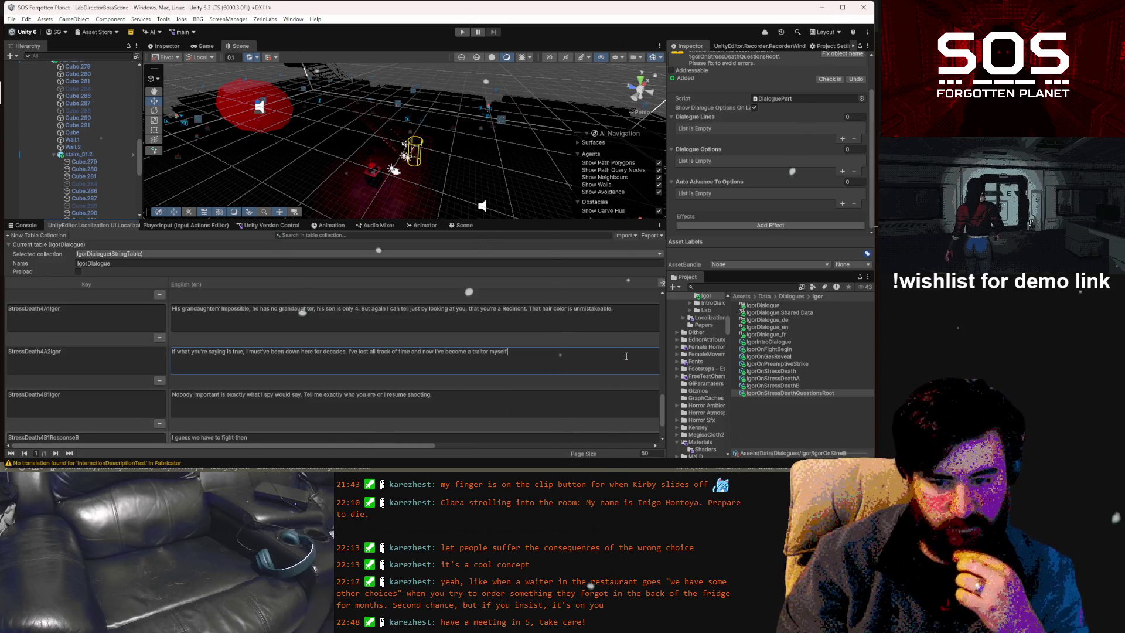
scroll(143, 375, "down", 3)
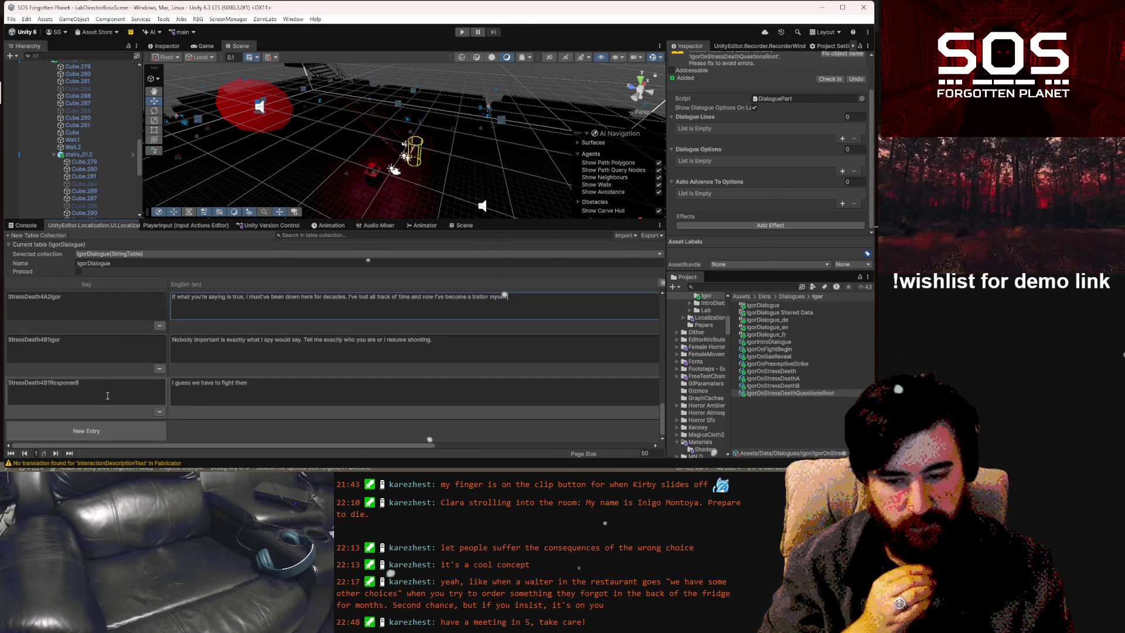
Insert a new entry below StressDeath4A2Igor and paste StressDeath4A3Igor as its key
left_click(132, 427)
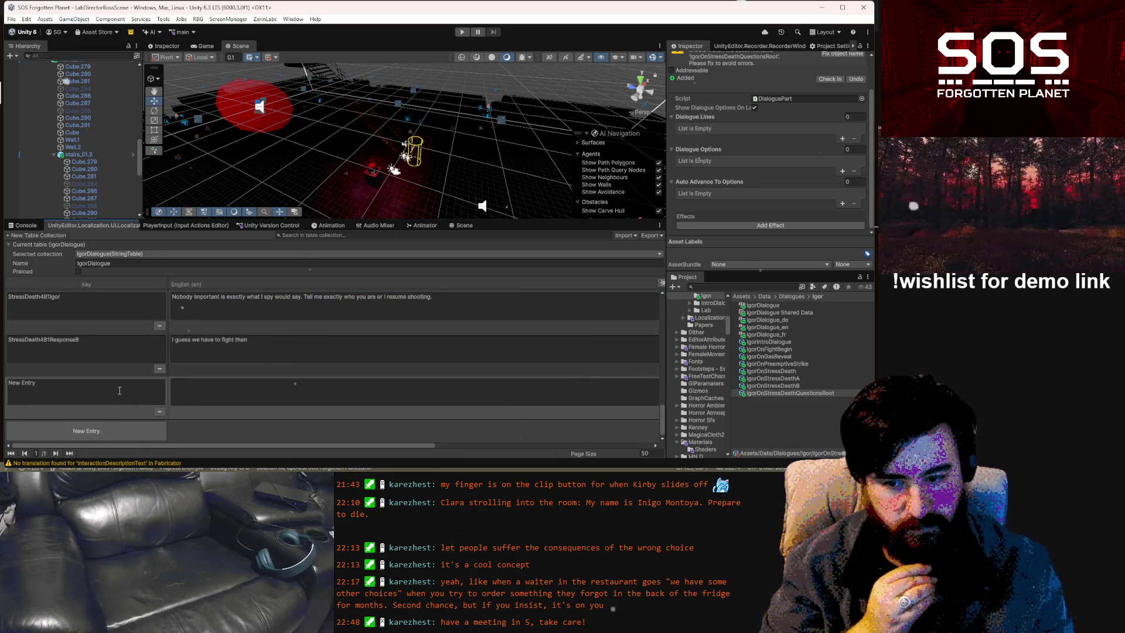
mouse_move(47, 410)
left_mouse_down()
mouse_move(63, 377)
mouse_move(63, 392)
mouse_move(94, 363)
mouse_move(95, 311)
mouse_move(113, 311)
mouse_move(124, 342)
left_mouse_up()
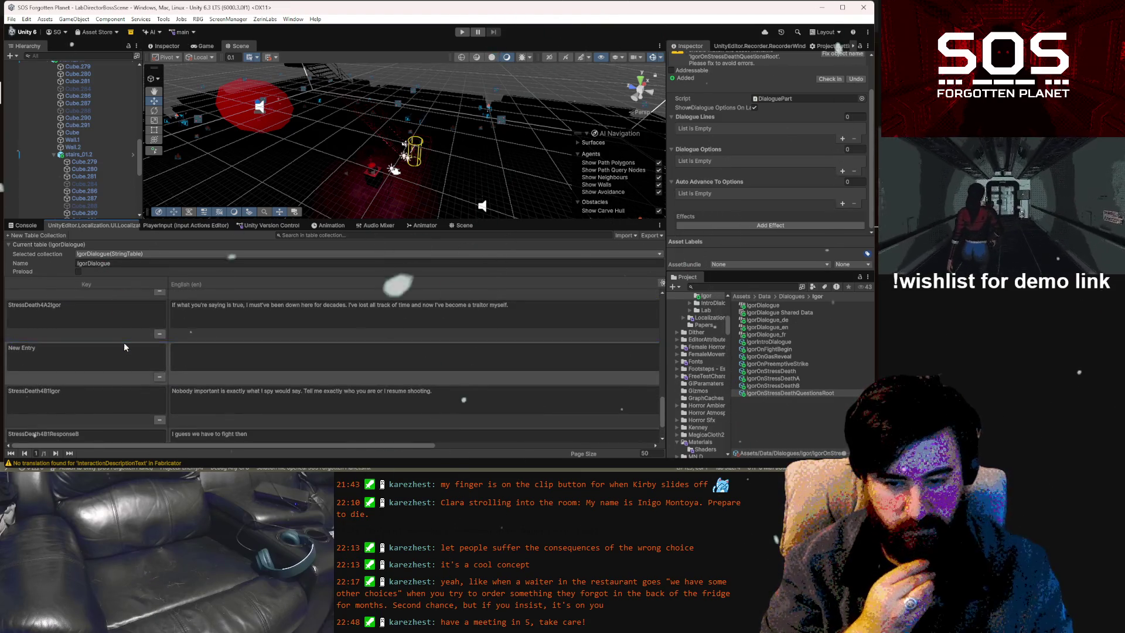
left_click(137, 360)
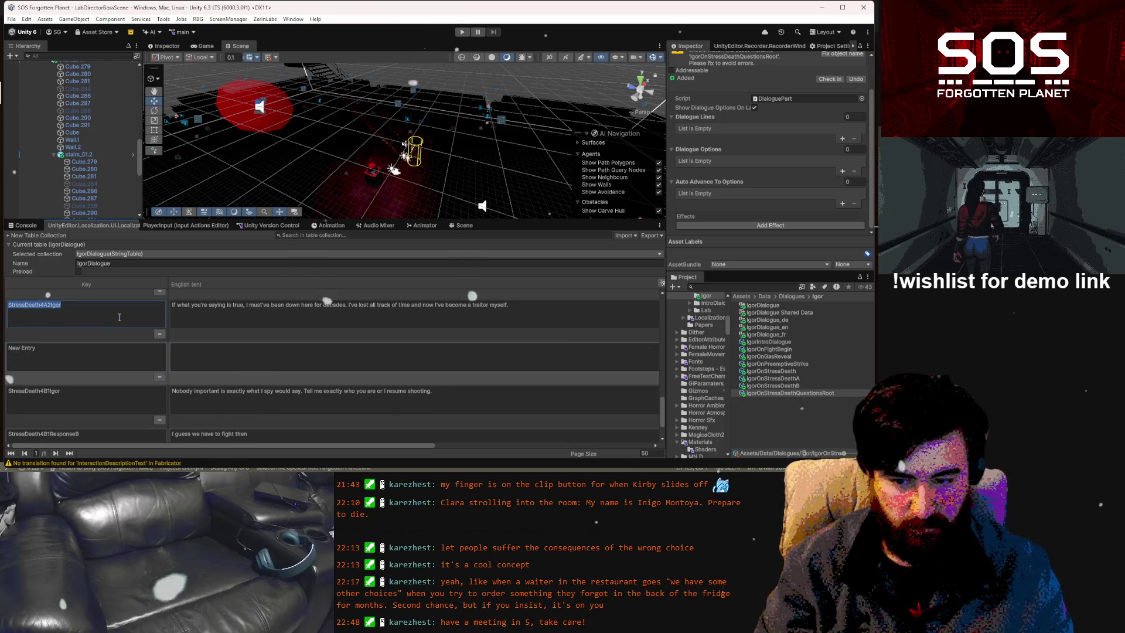
type("StressDeath4A2Igor")
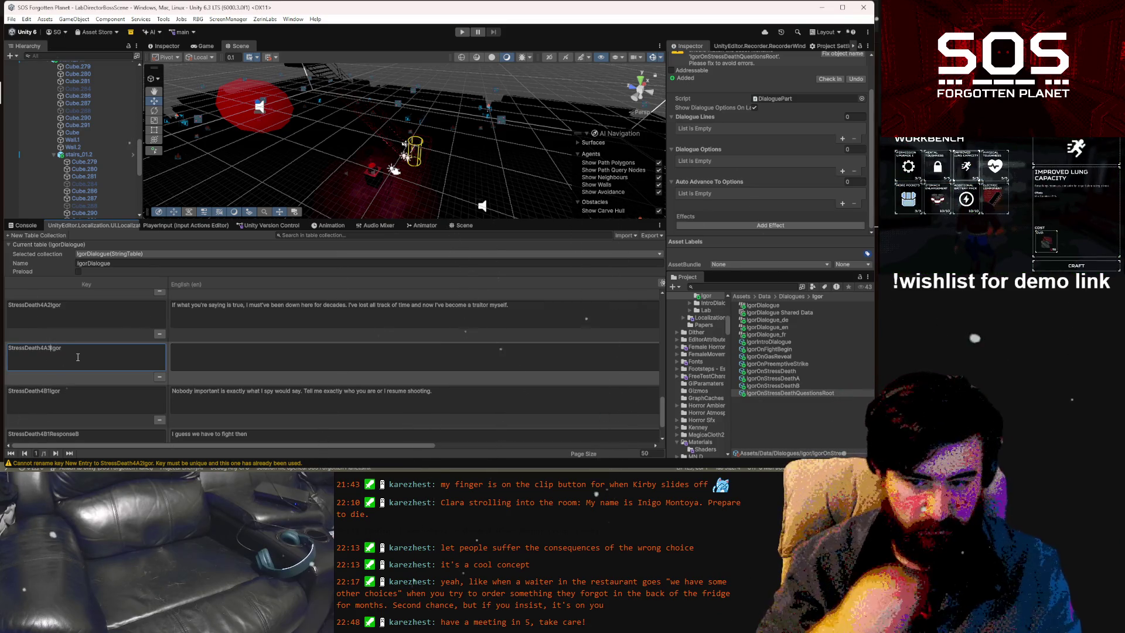
left_click(232, 362)
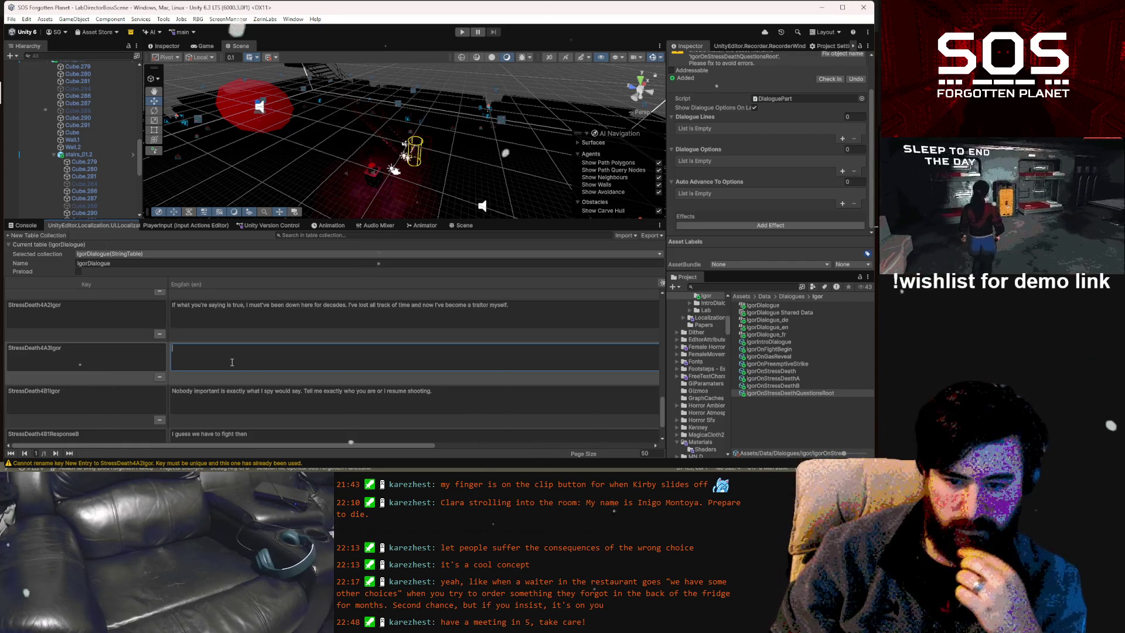
Type 'I mercilessly attacked my lord's granddaughter, even when she didn't fight back.' as StressDeath4A3Igor's English line
type("I attacked ")
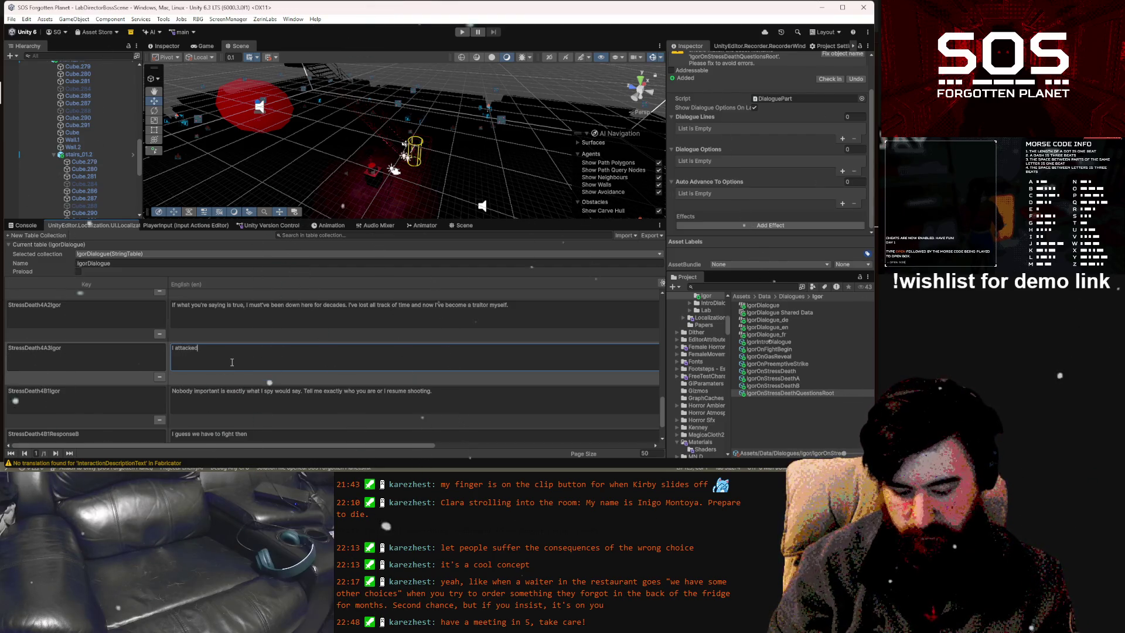
type("my lord's ")
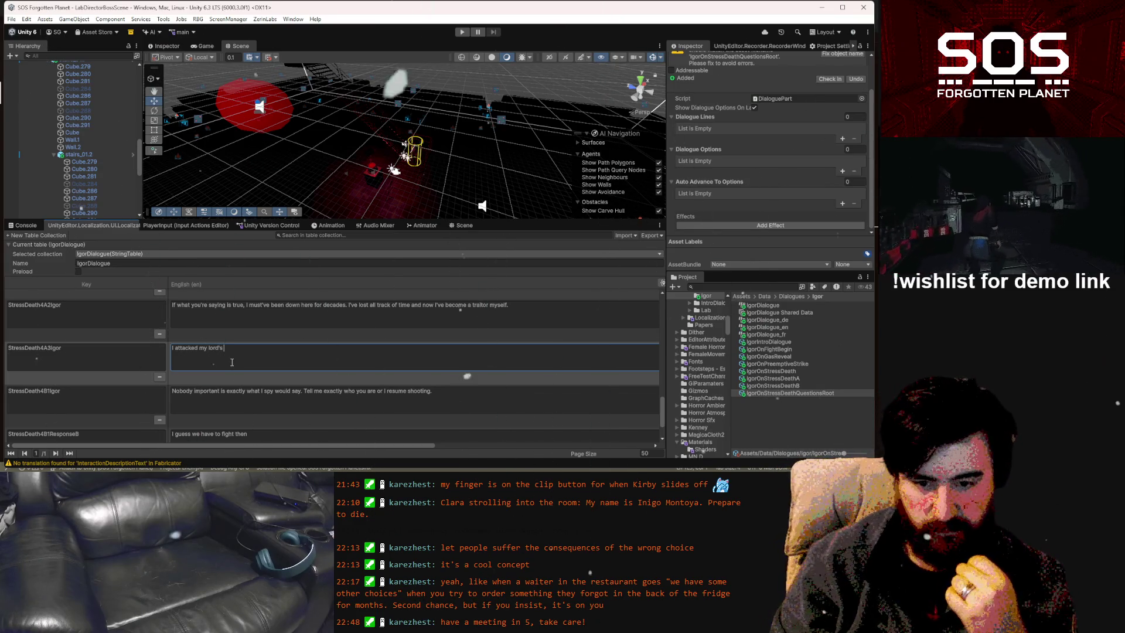
type("grand")
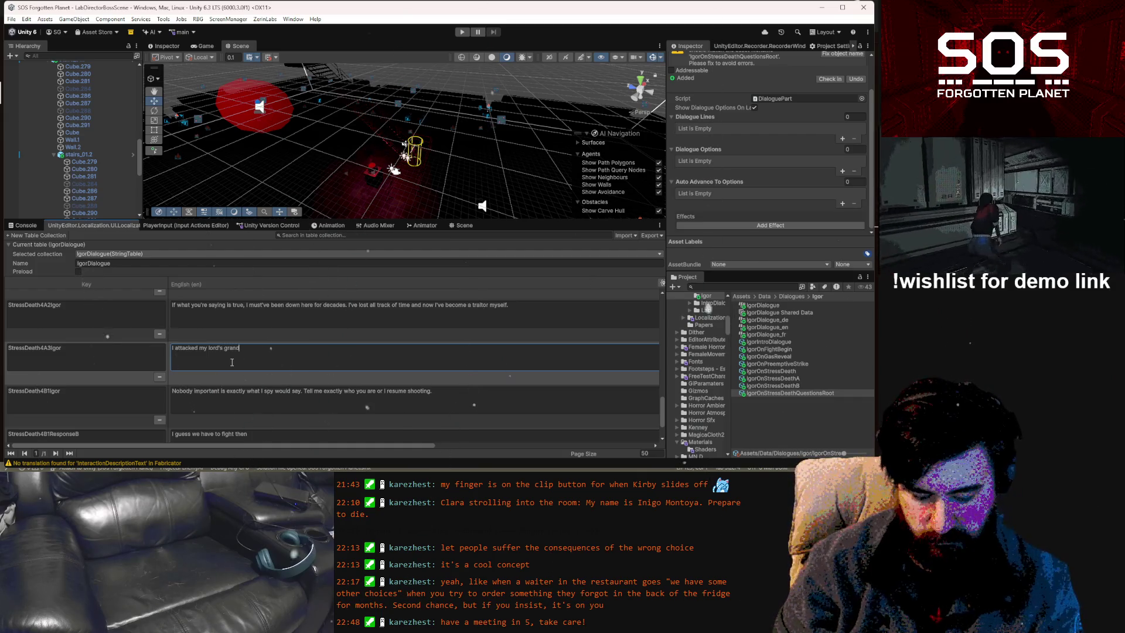
type("dau")
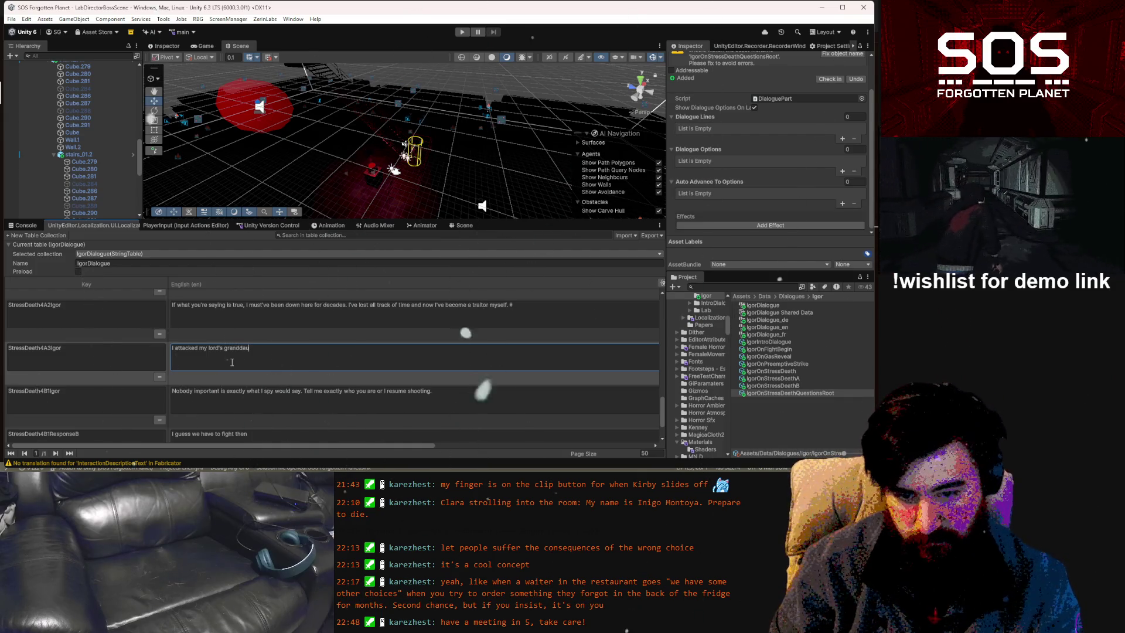
type("gt")
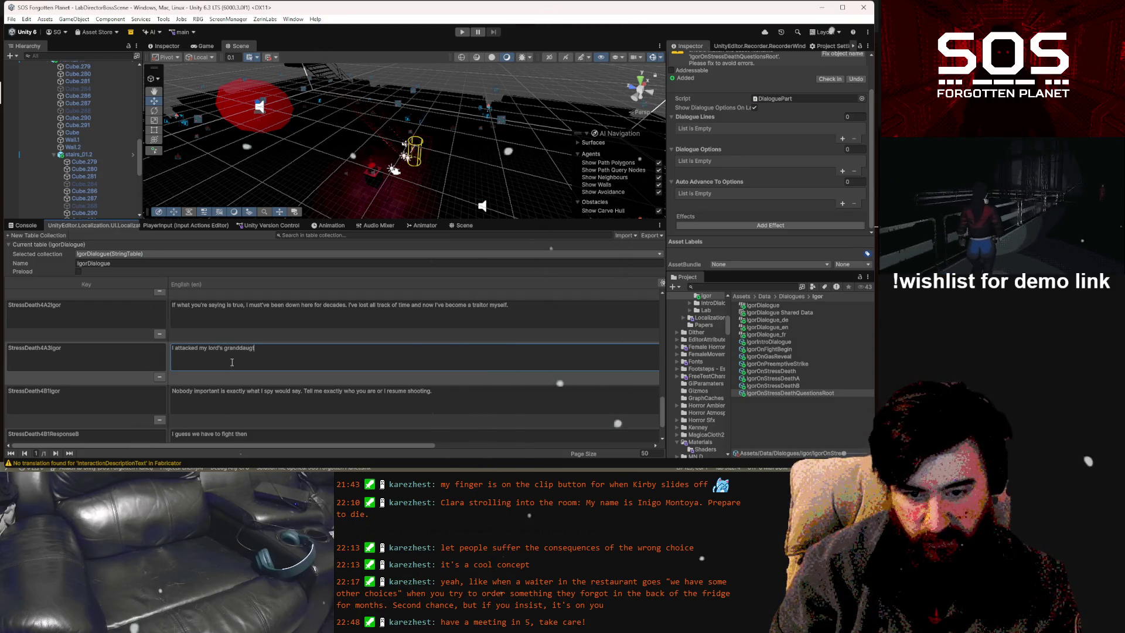
type("her mer")
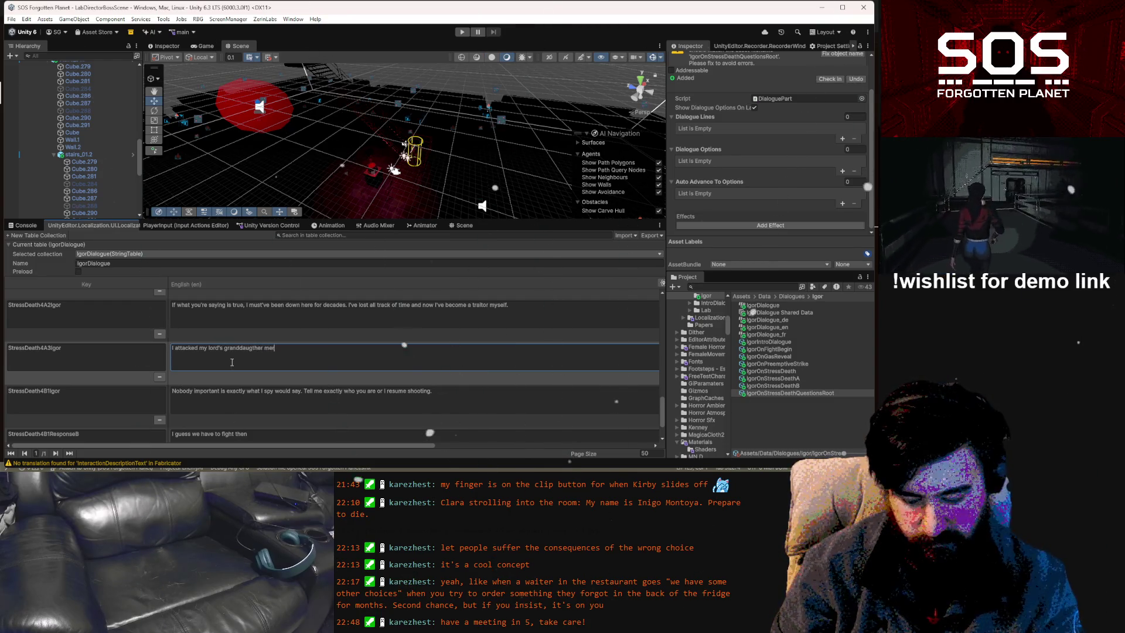
type("cilessly")
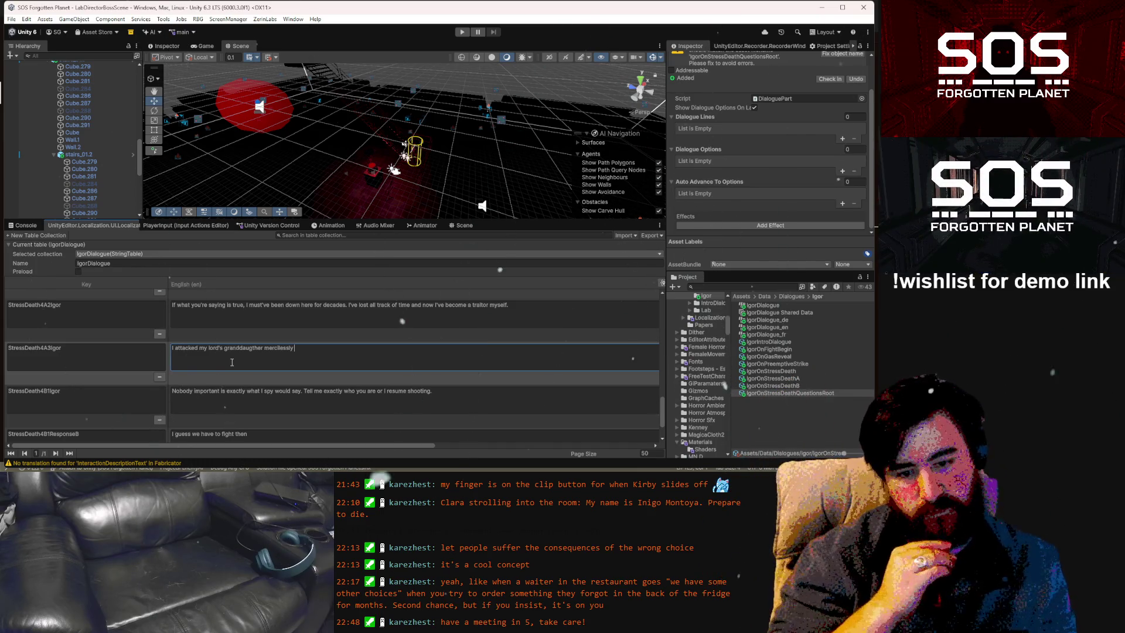
double_click(271, 351)
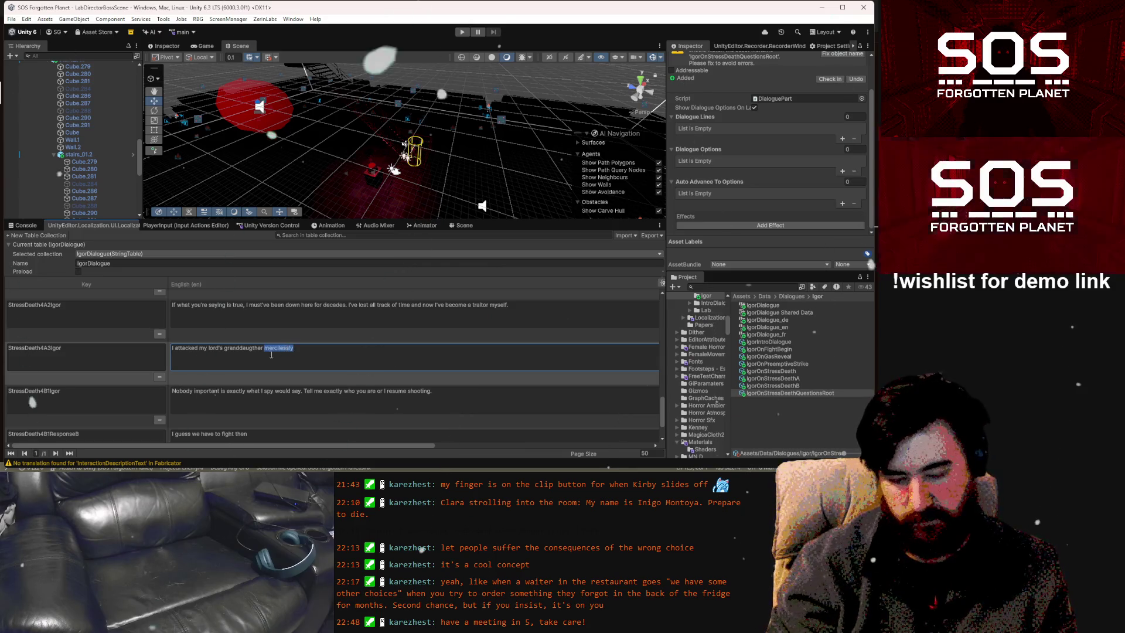
key("BackSpace")
key("ctrl+z")
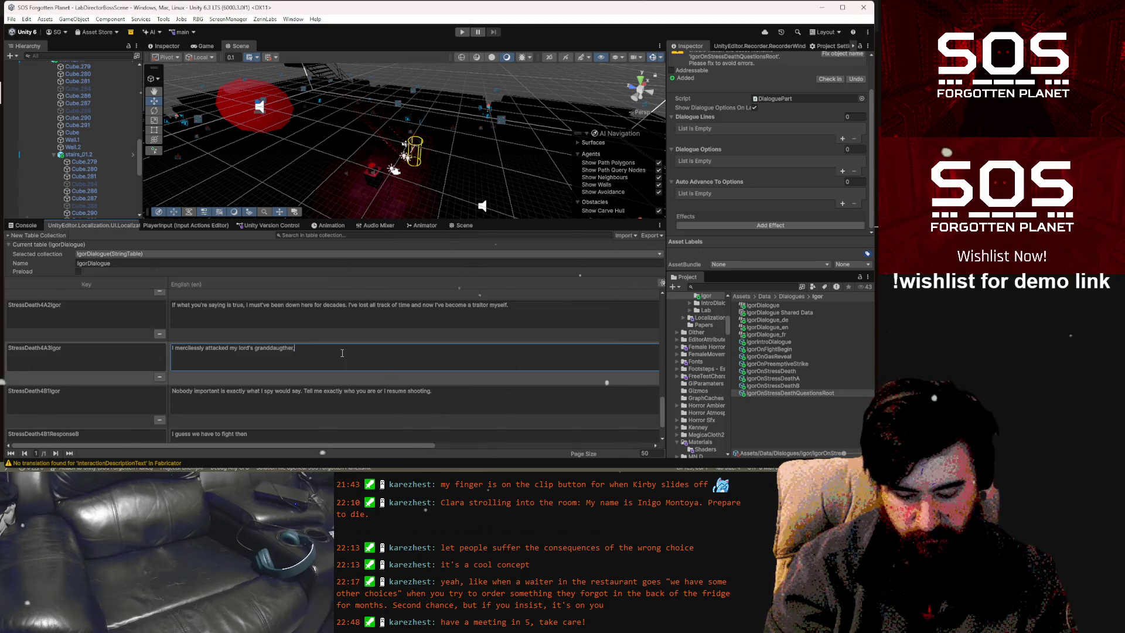
type("even when")
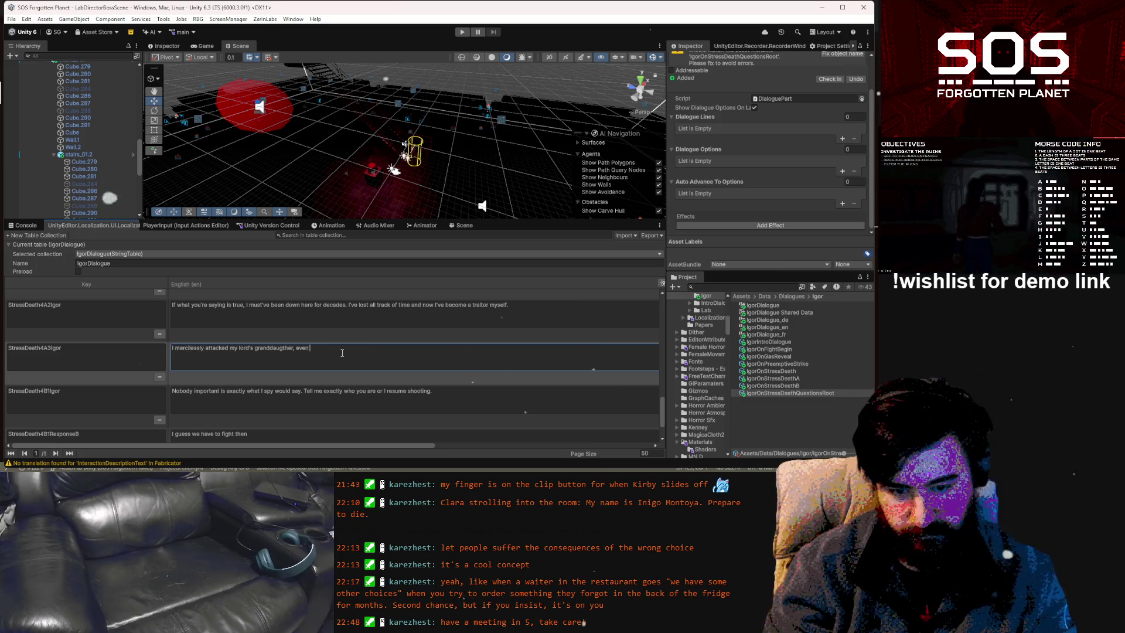
type(" s")
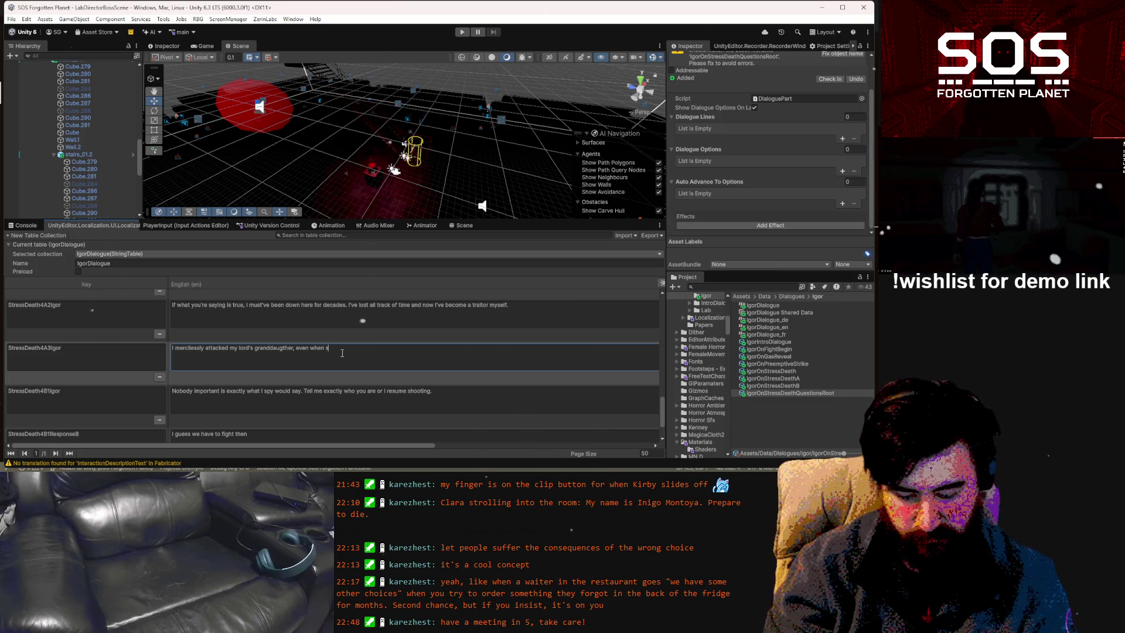
type("he didn")
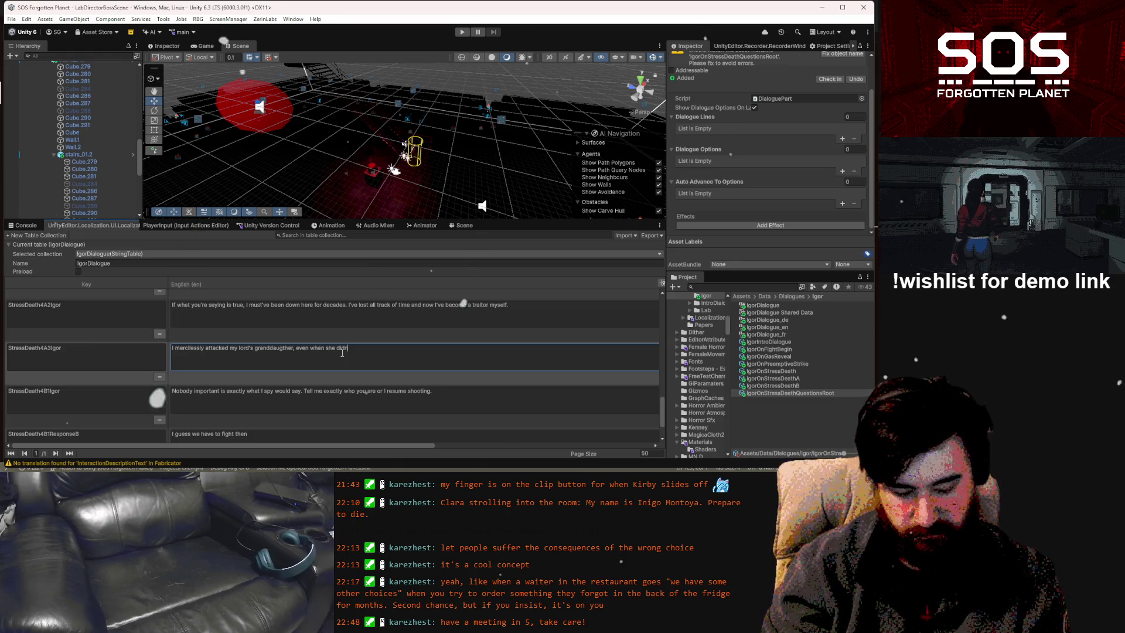
type("'t fight ")
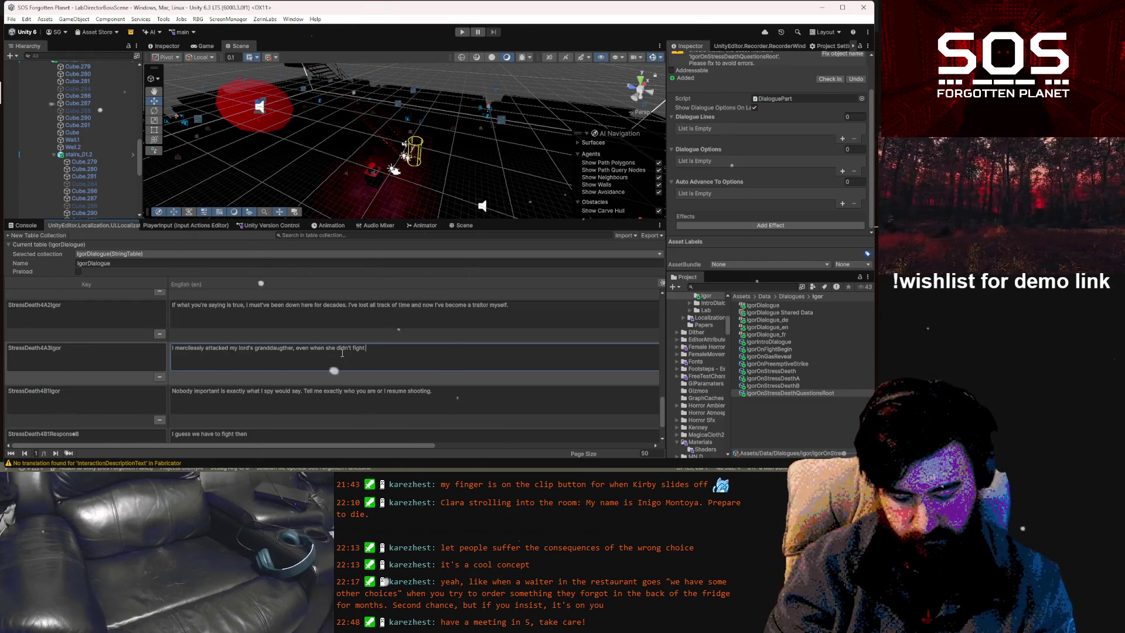
type("back. I")
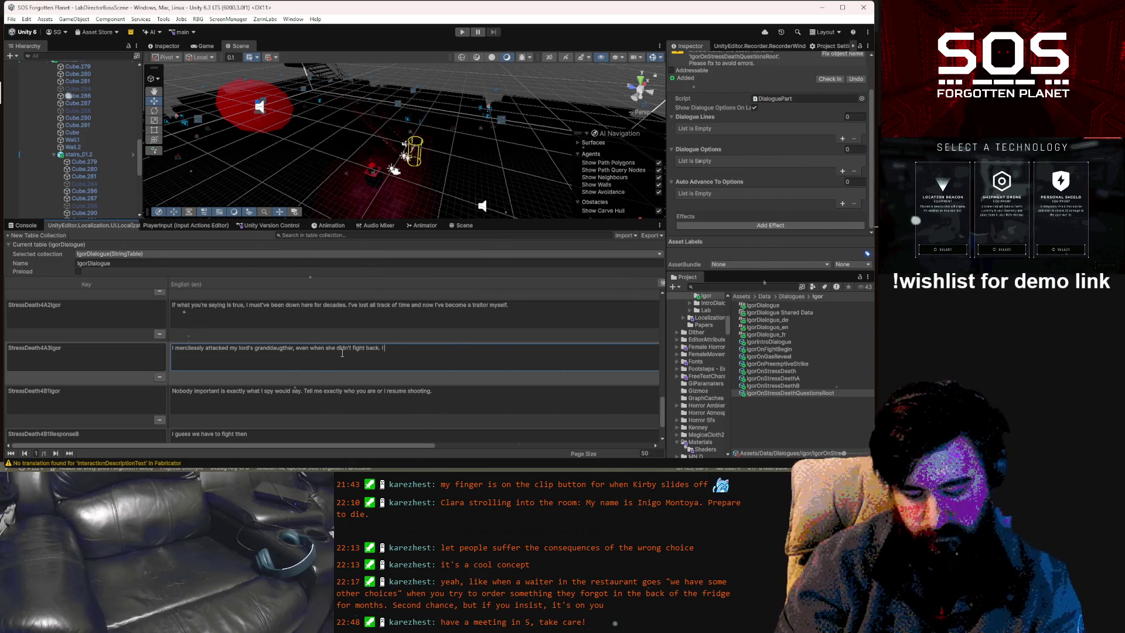
type(" can't think of")
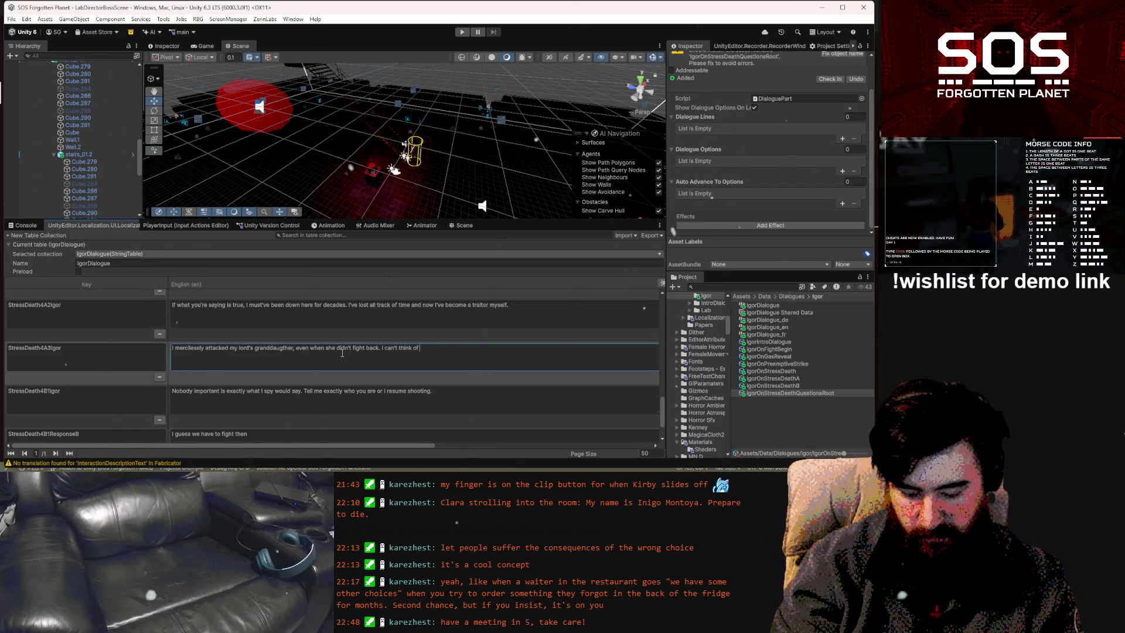
type(" a worse type ")
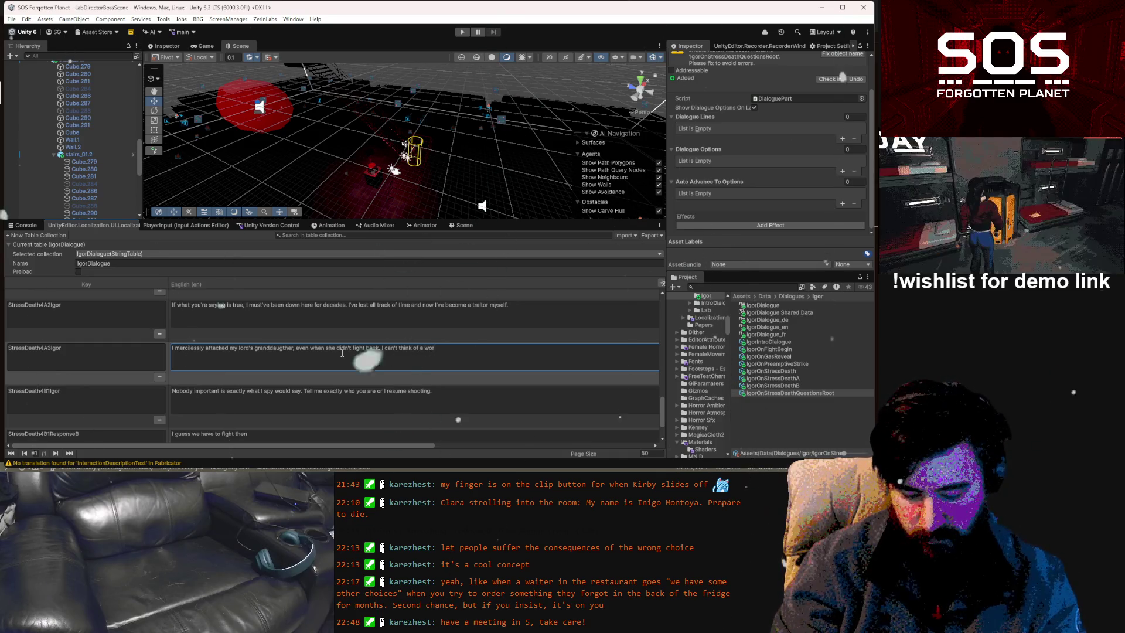
type("of treason")
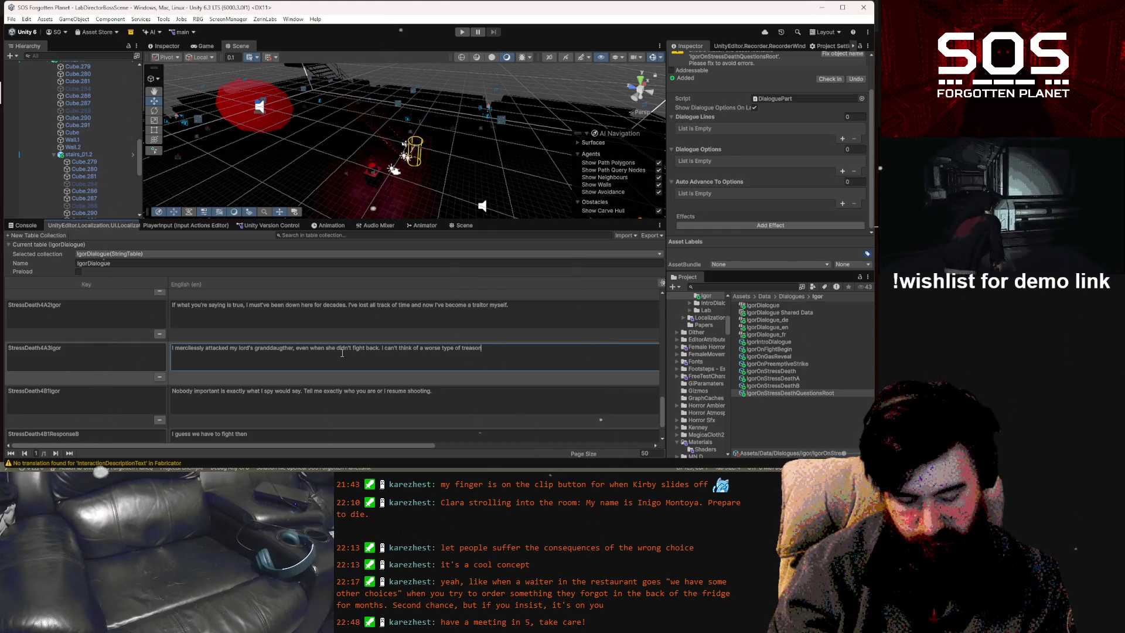
Continue the line with 'I can't think of a worse type of treason, a crime which has only one suitable punishment.'
type(", a crime ")
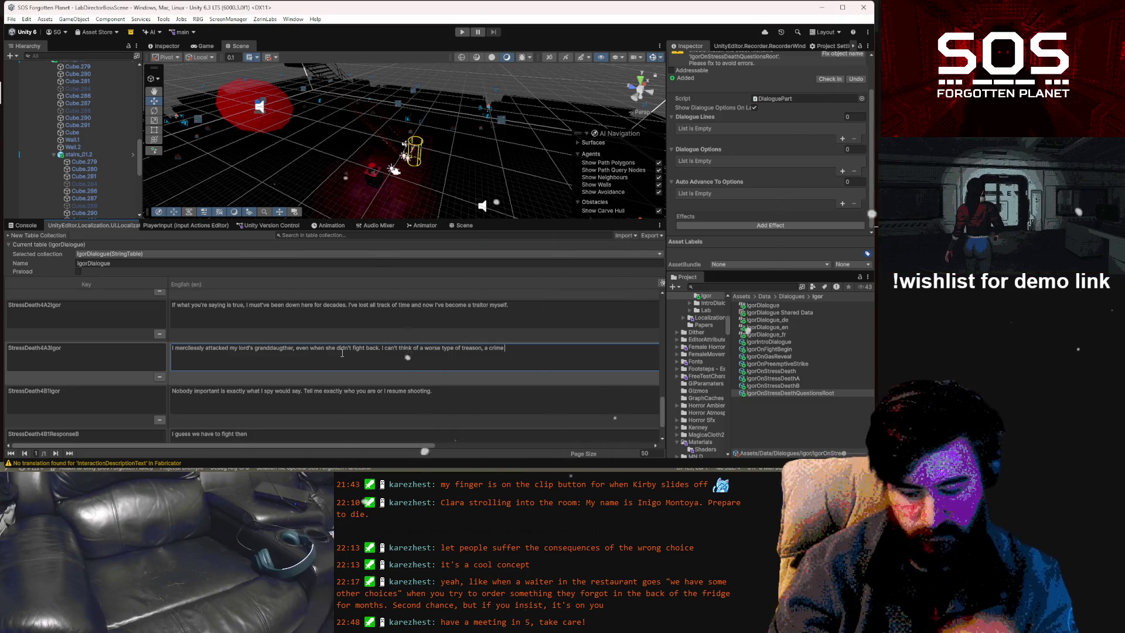
type("whi")
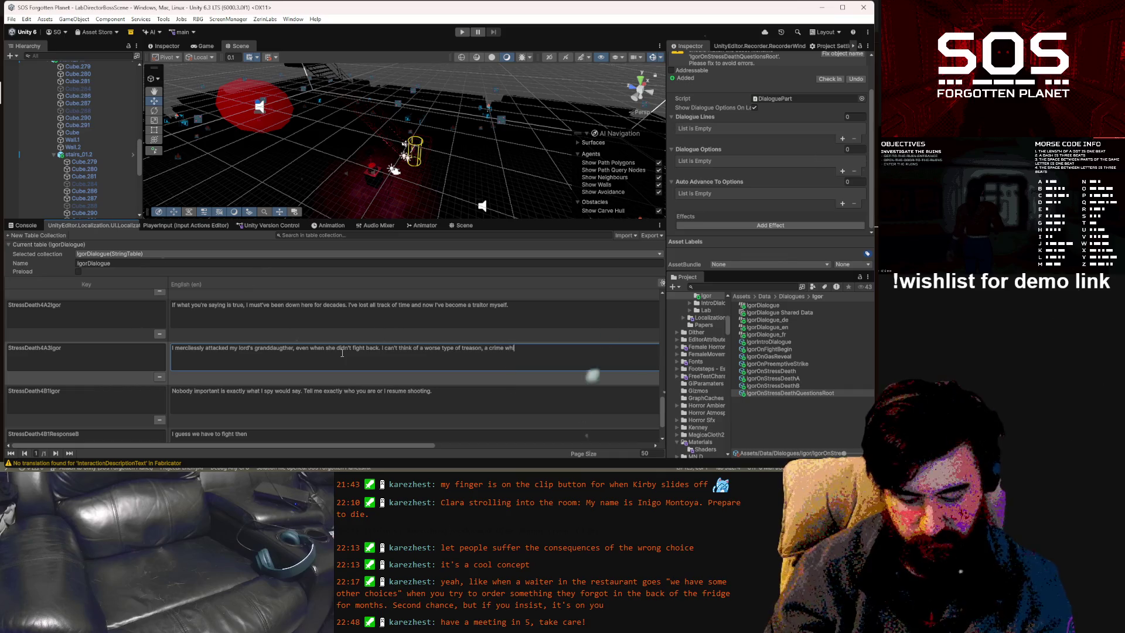
type("ch has only")
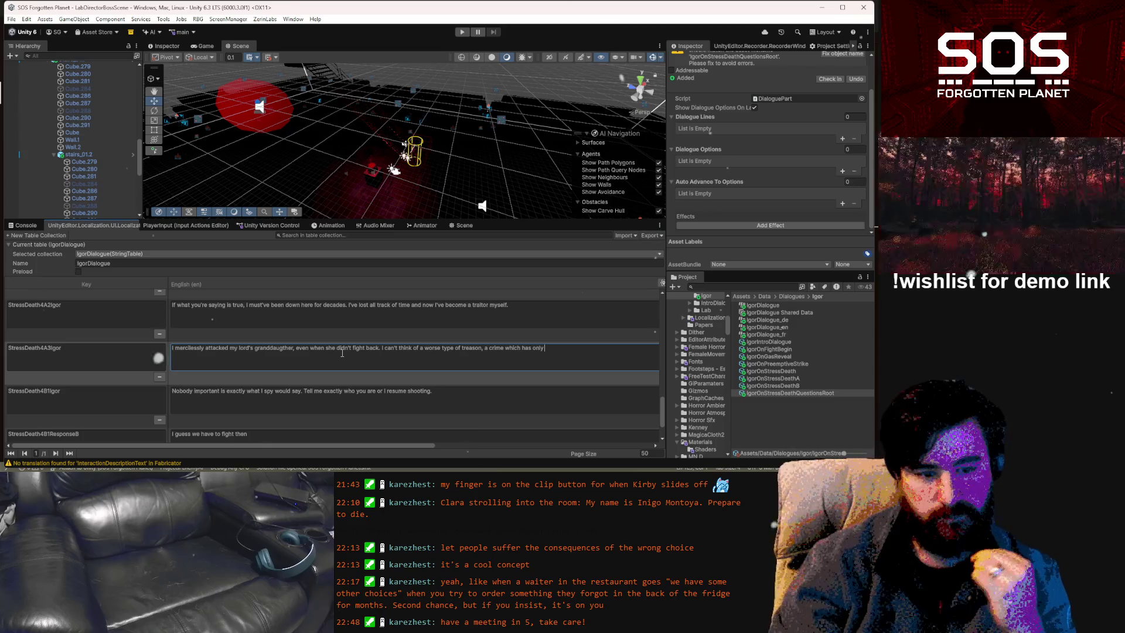
type(" one")
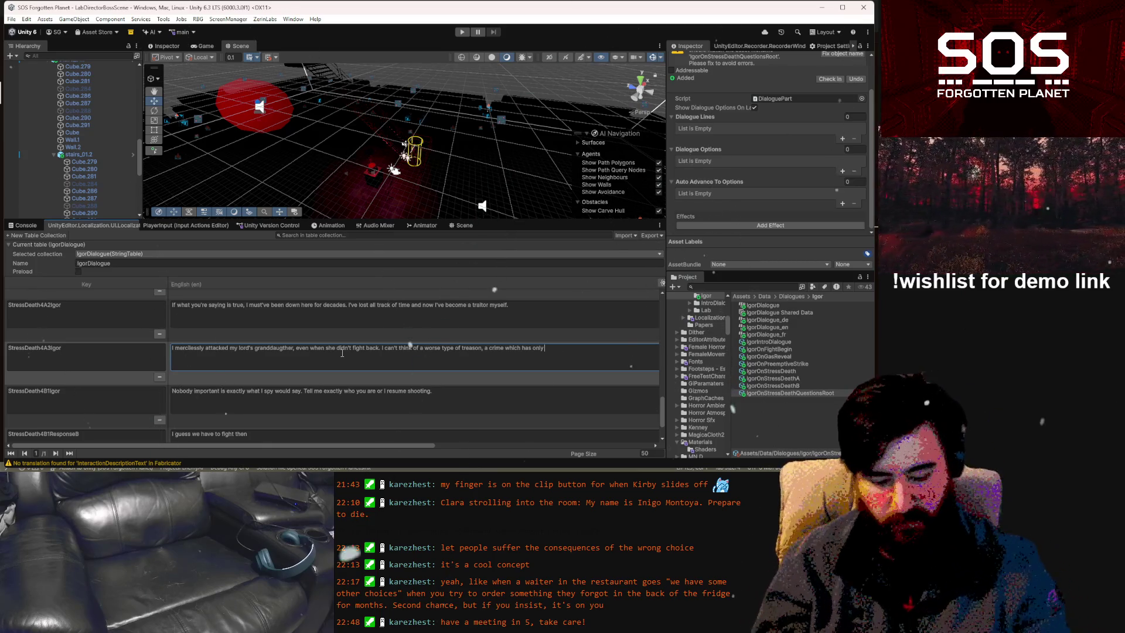
type(" sui")
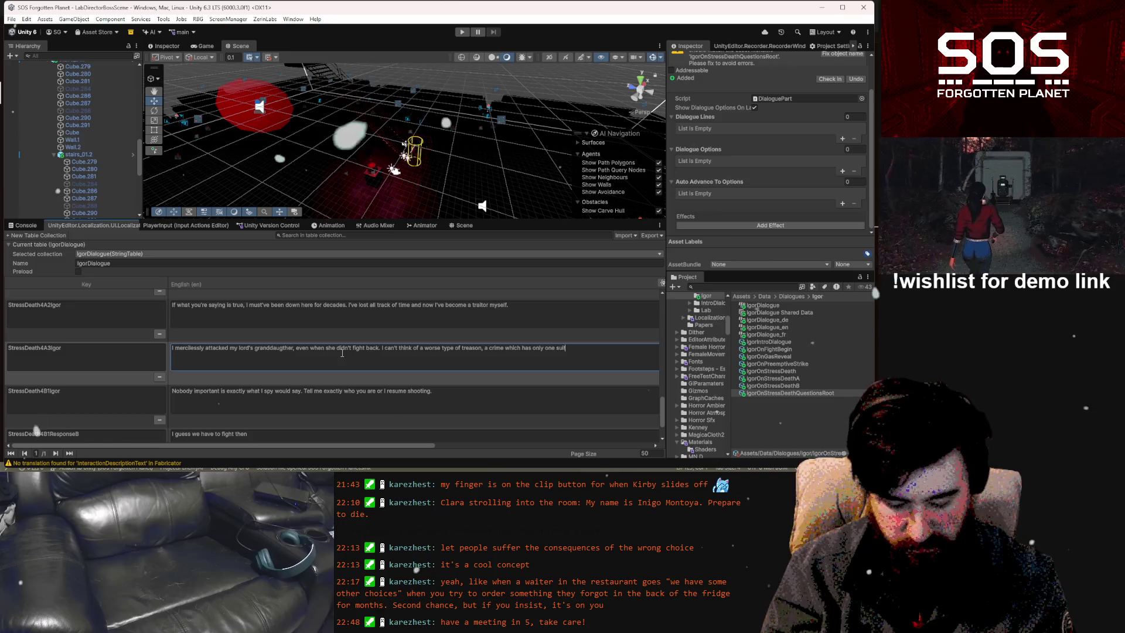
type("table p")
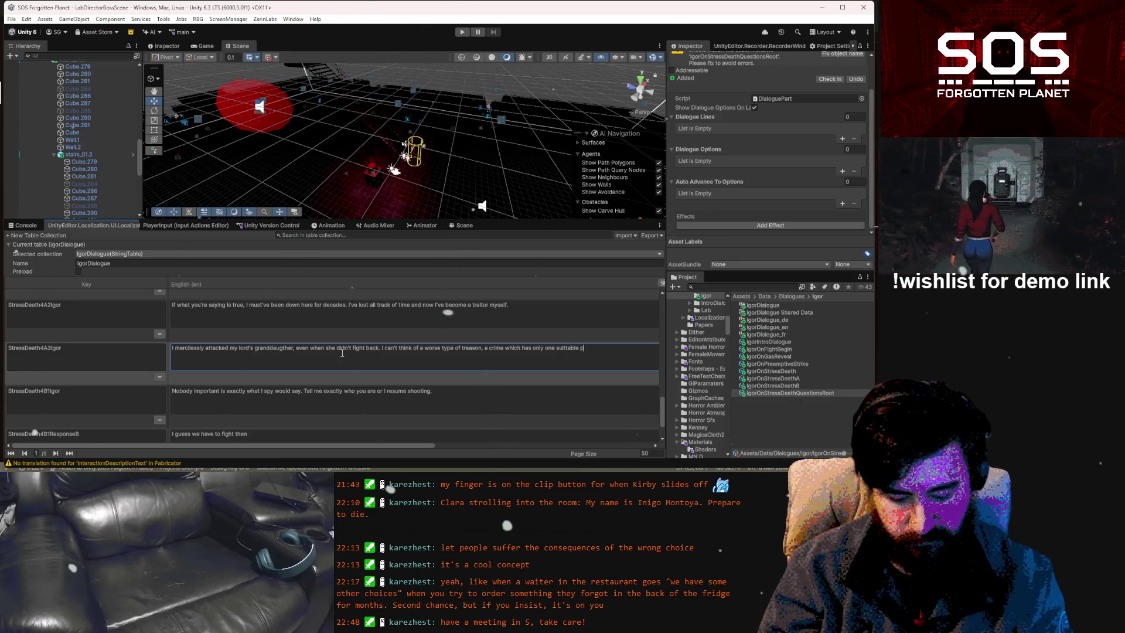
type("unishment.")
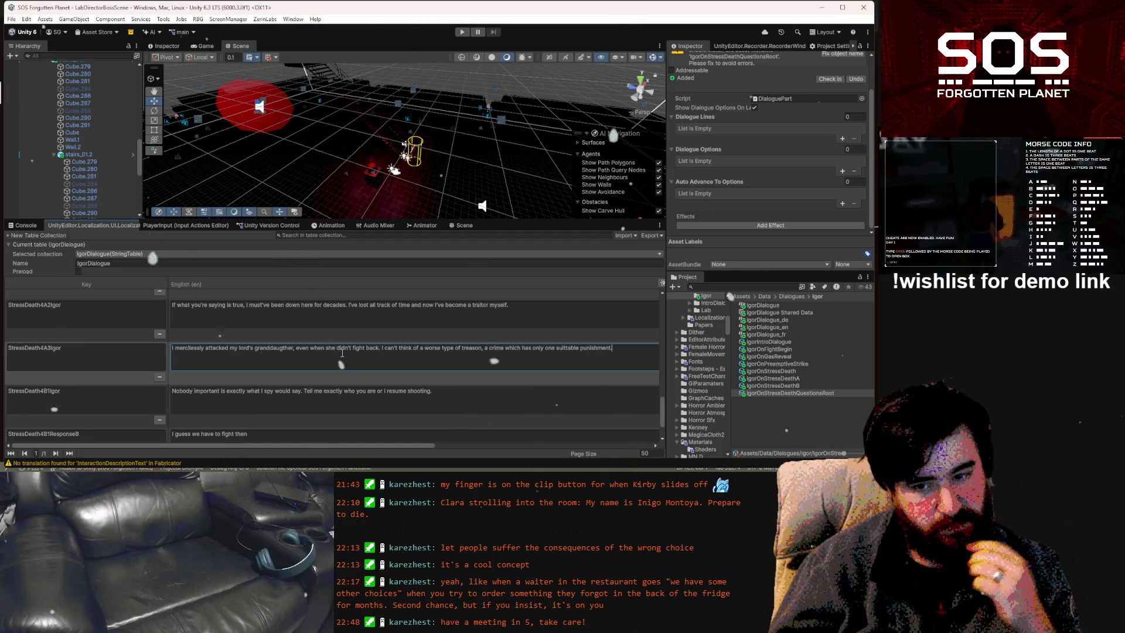
left_click(151, 346)
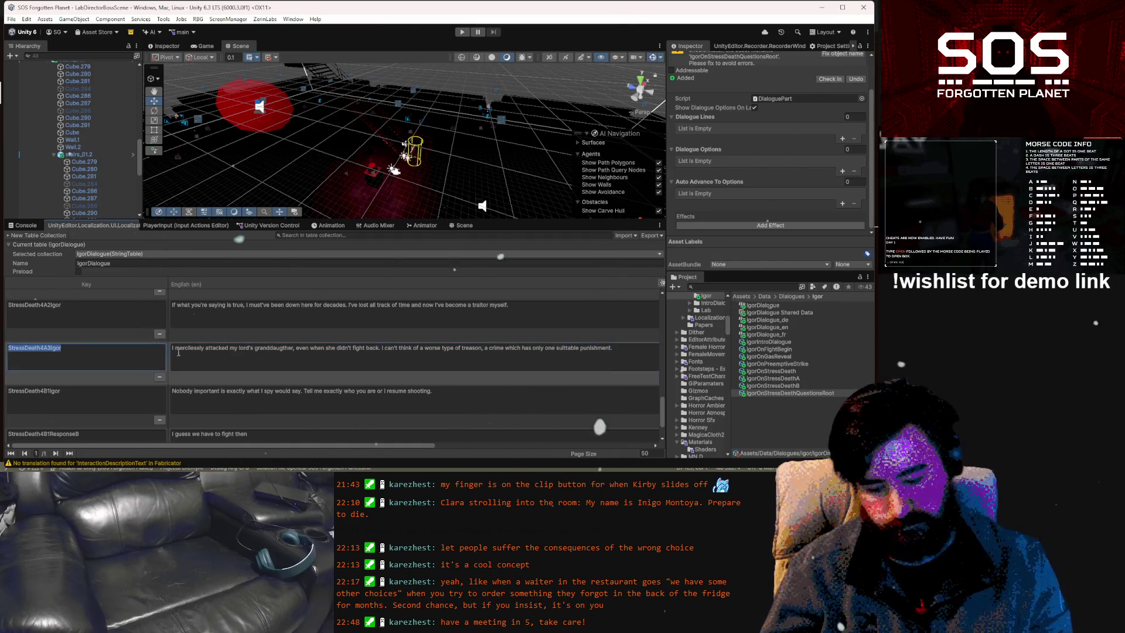
scroll(145, 410, "down", 3)
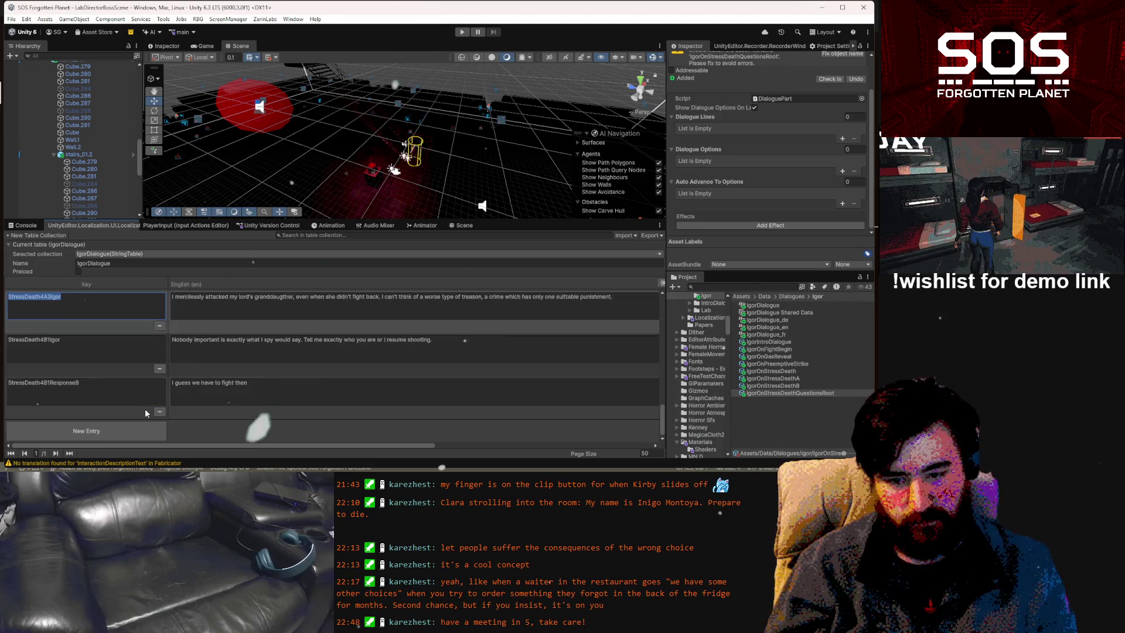
Add a new entry keyed StressDeath4A4Igor by pasting the copied key and changing 3 to 4
left_click(122, 429)
left_click(67, 384)
type("StressDeath4A3Igor")
left_click(51, 382)
key("BackSpace")
type("4")
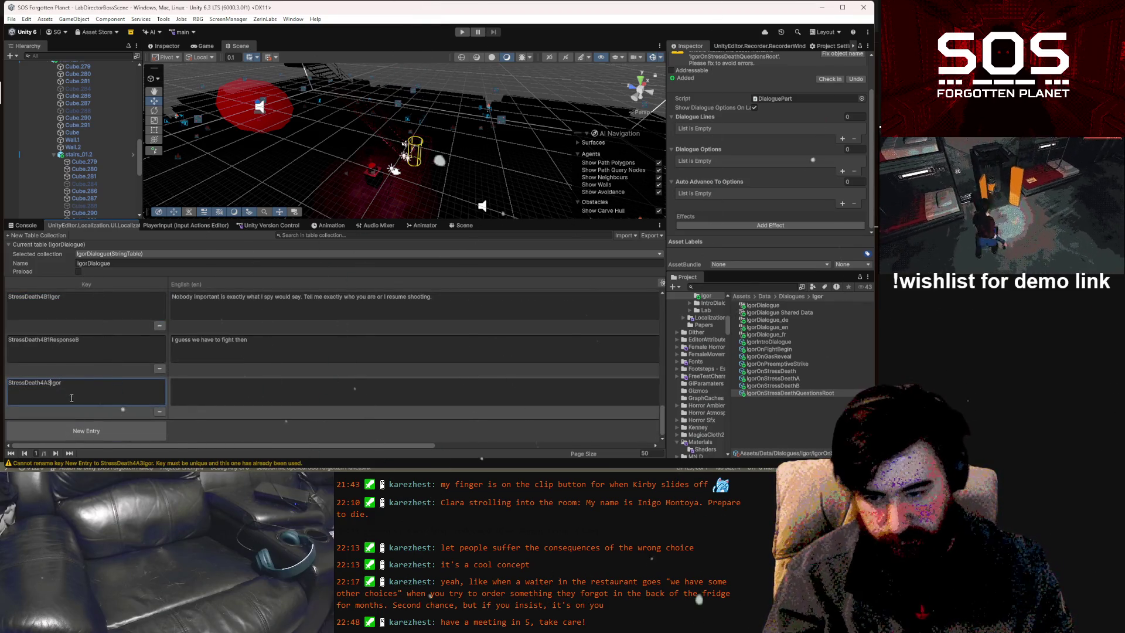
Select StressDeath4A4Igor's empty English field, scrolling the table to keep it in view
left_click(248, 384)
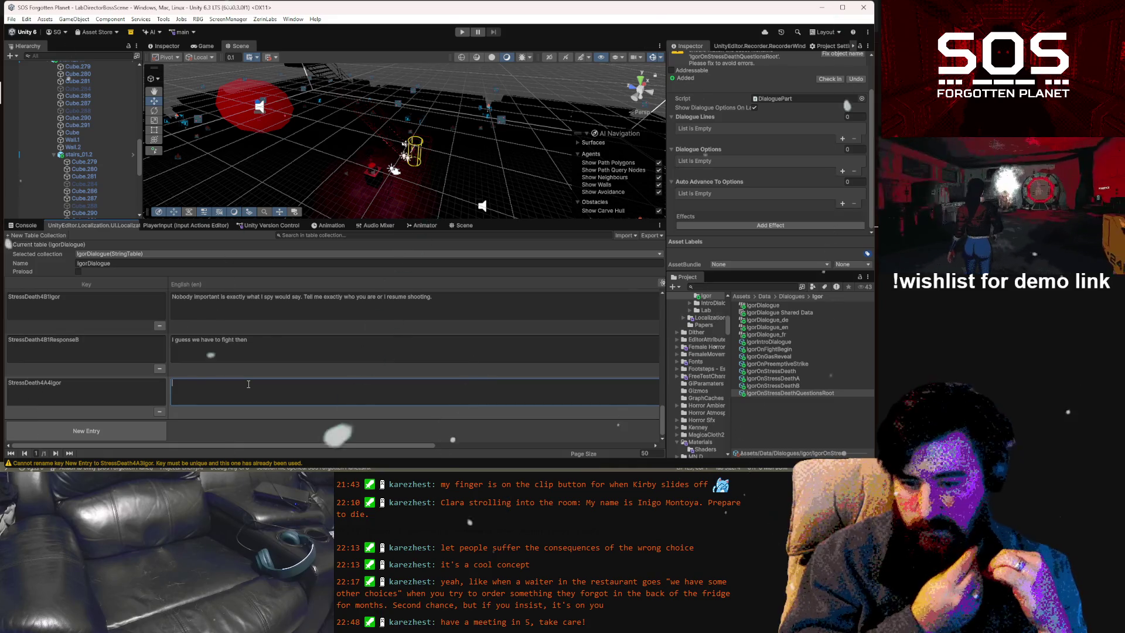
scroll(283, 375, "up", 3)
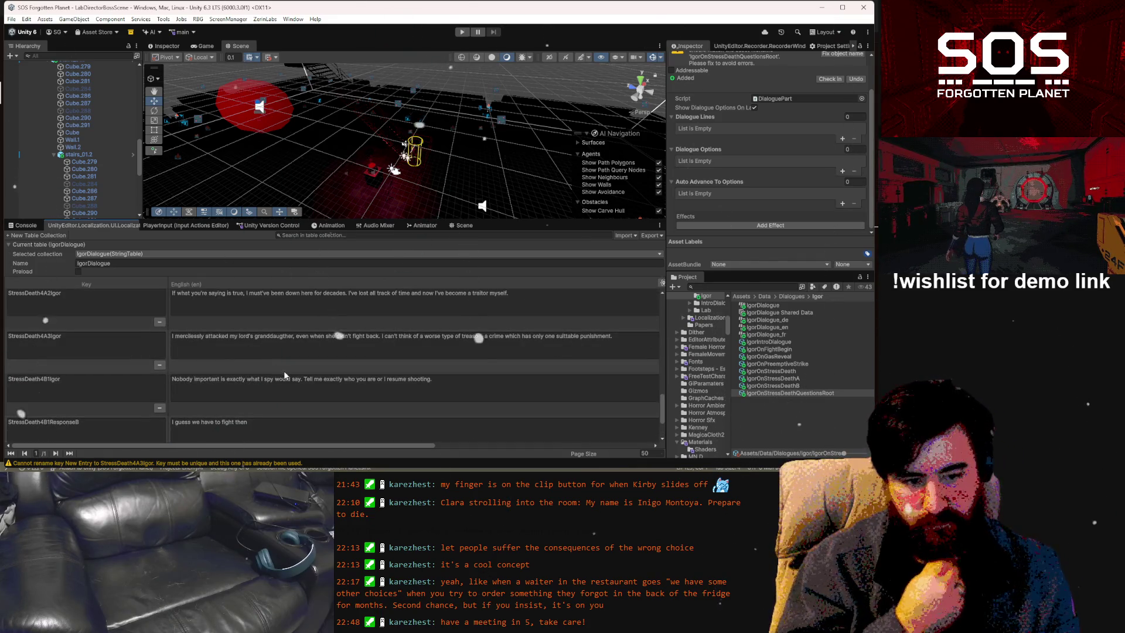
scroll(285, 375, "down", 3)
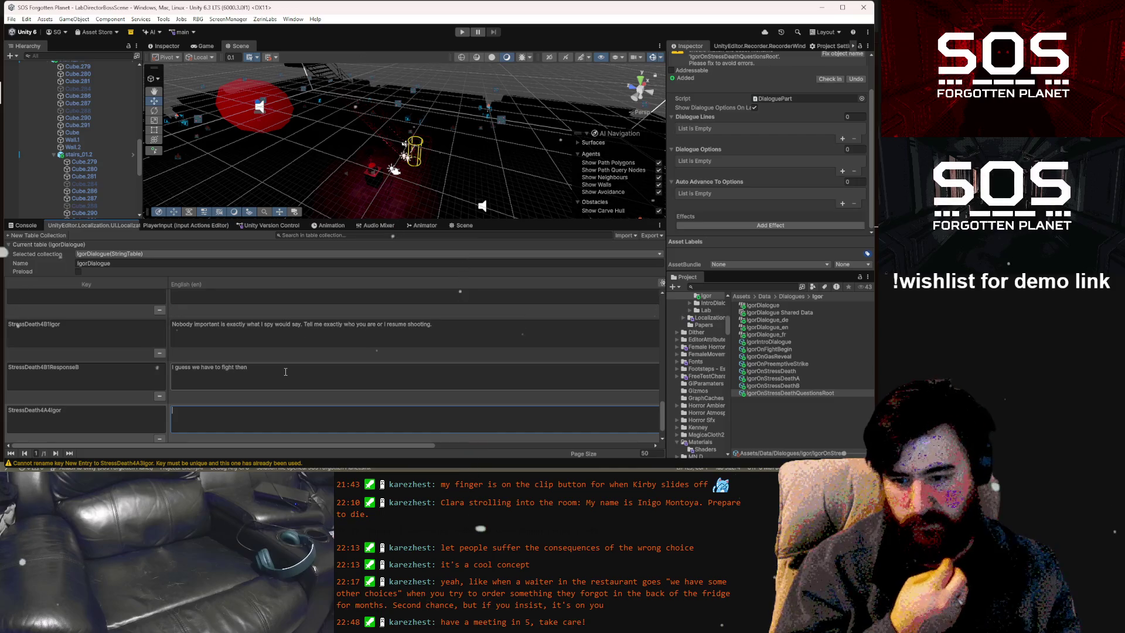
scroll(213, 389, "down", 2)
left_click(94, 393)
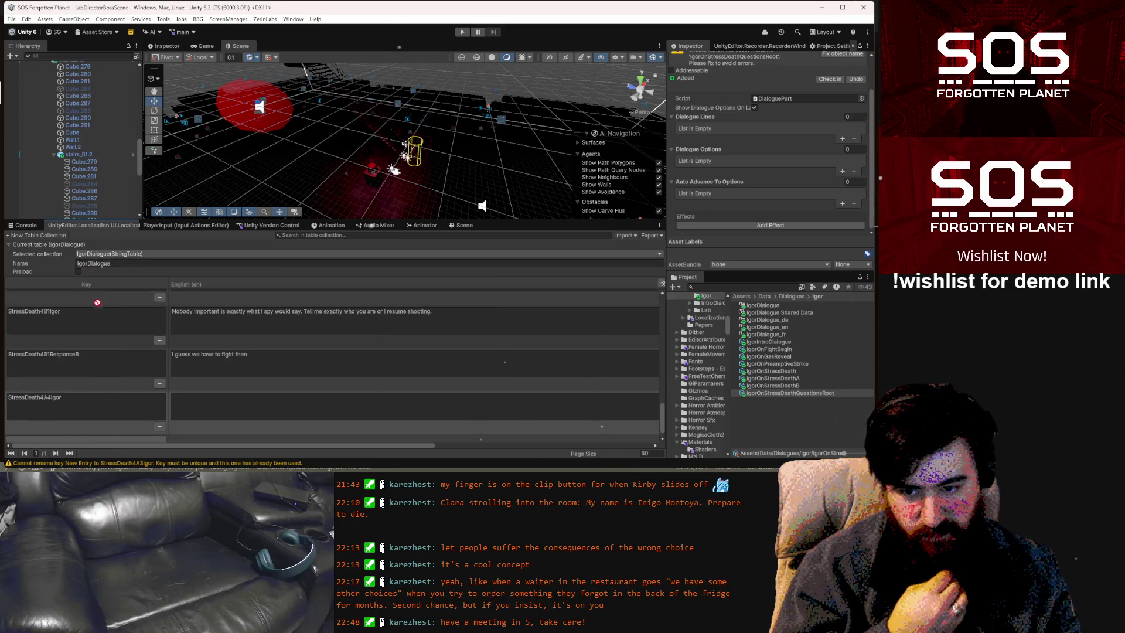
scroll(102, 306, "up", 2)
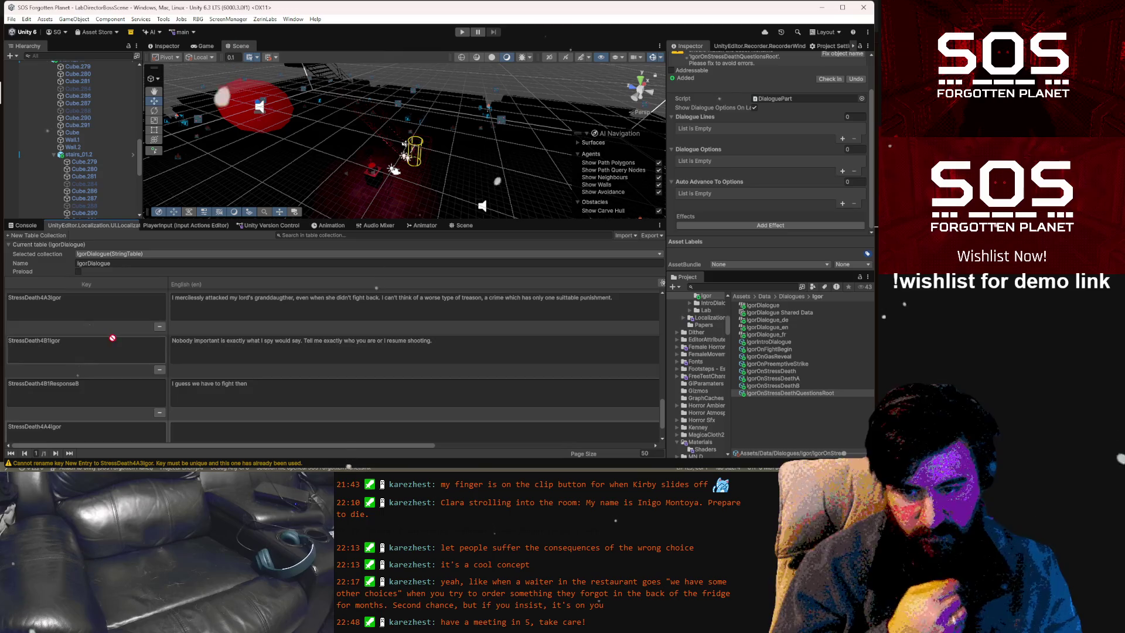
Enter 'To retain what little honor I have left' as StressDeath4A4Igor's English text
left_click(234, 350)
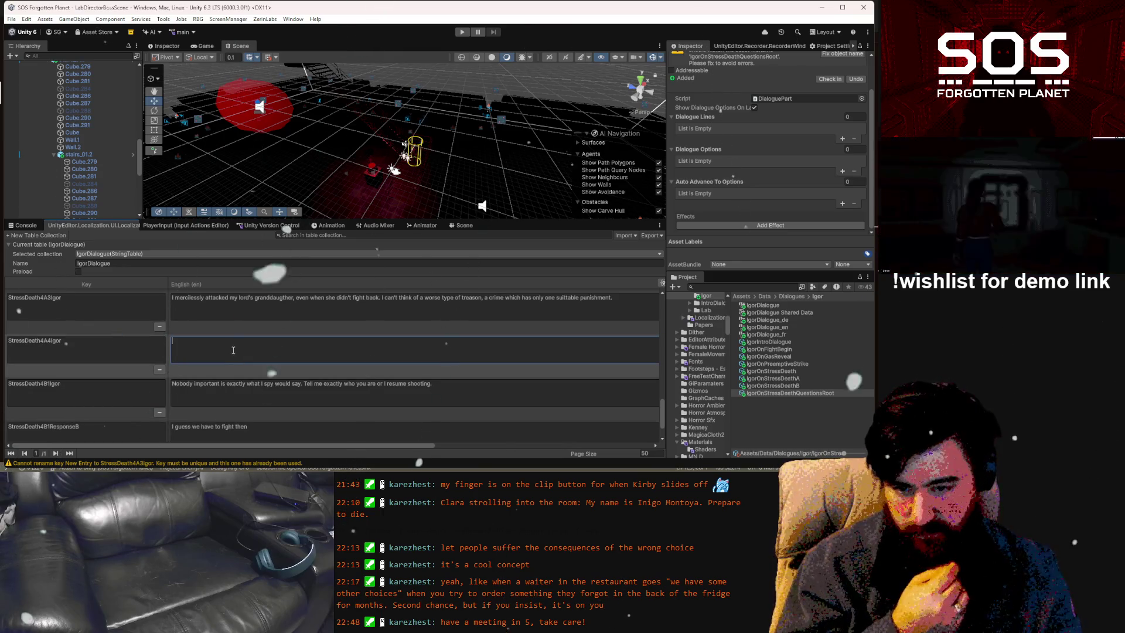
type("To reatin")
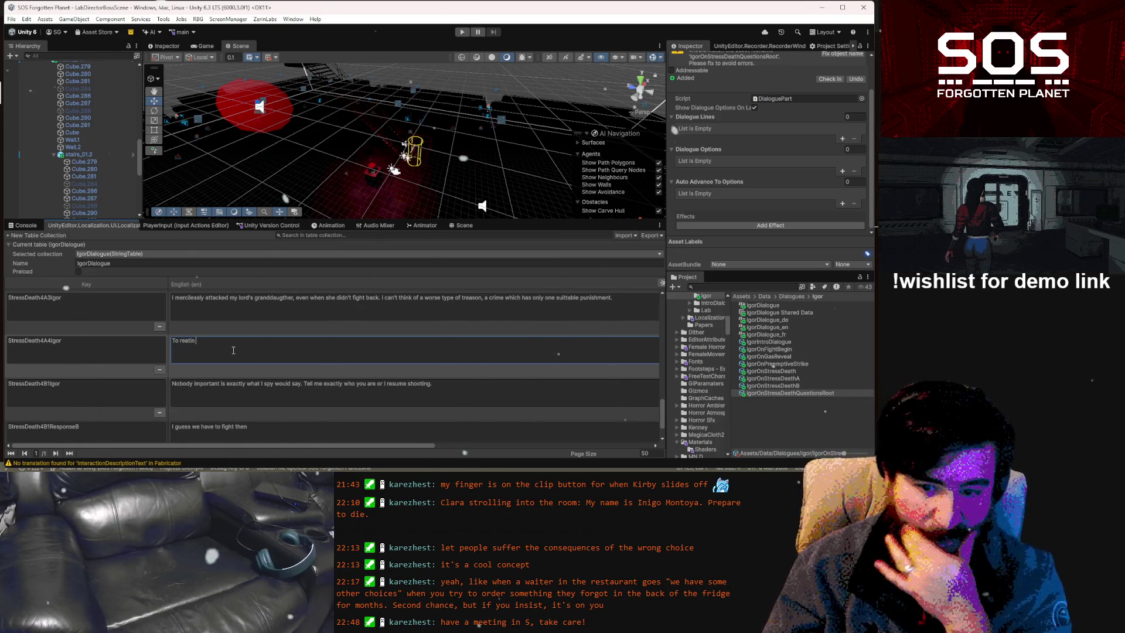
key("BackSpace")
key("BackSpace")
key("BackSpace")
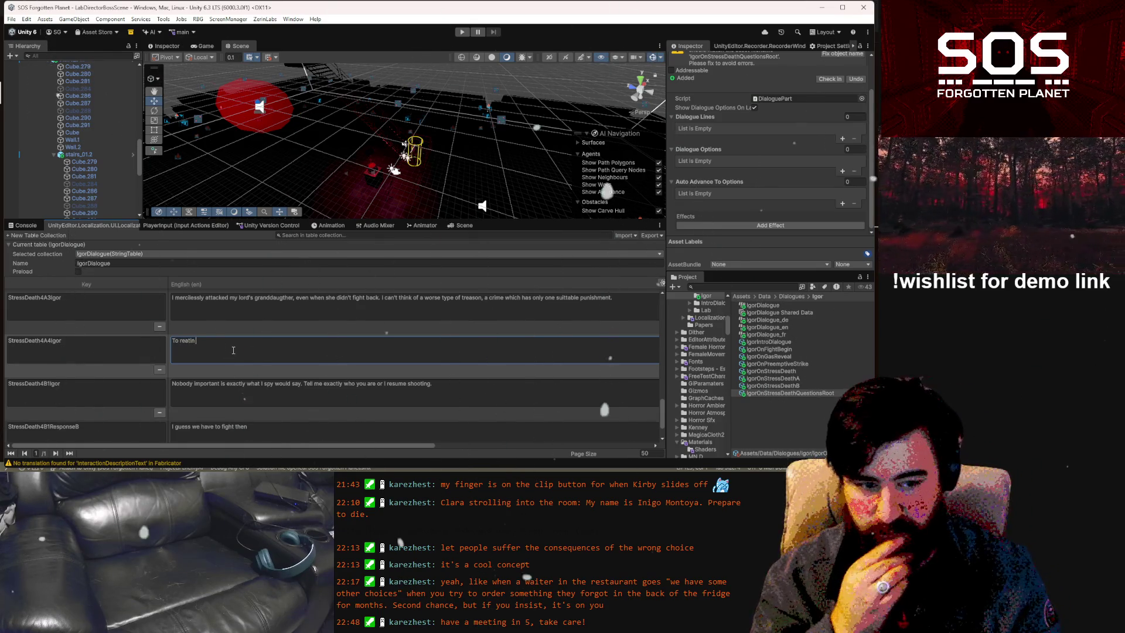
type("ta")
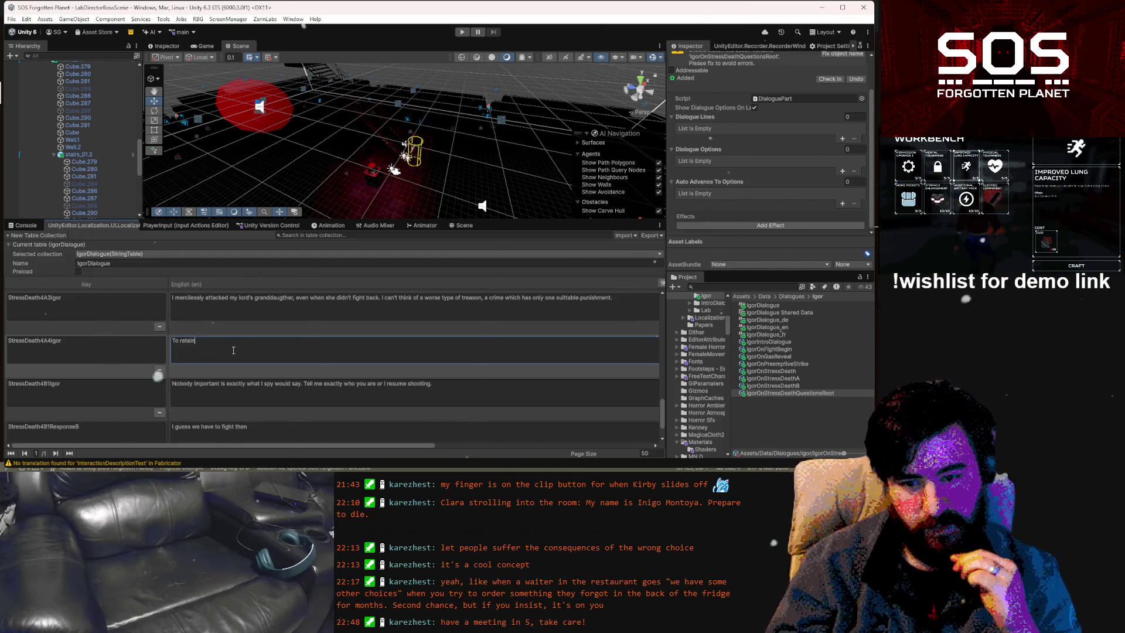
type("hat little I have left.")
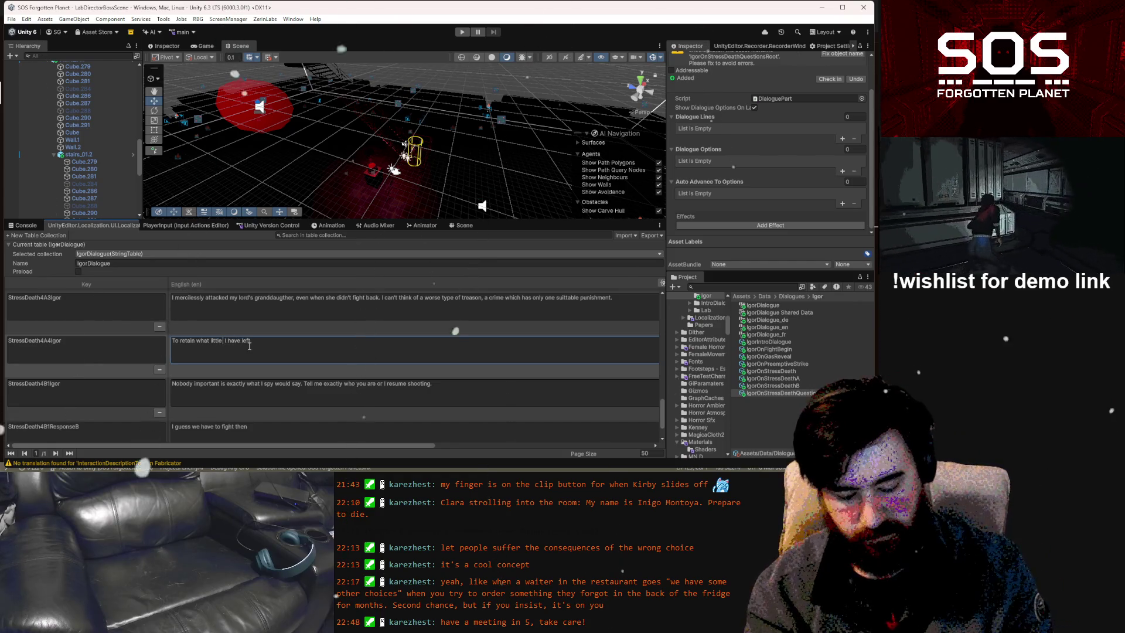
type("honor")
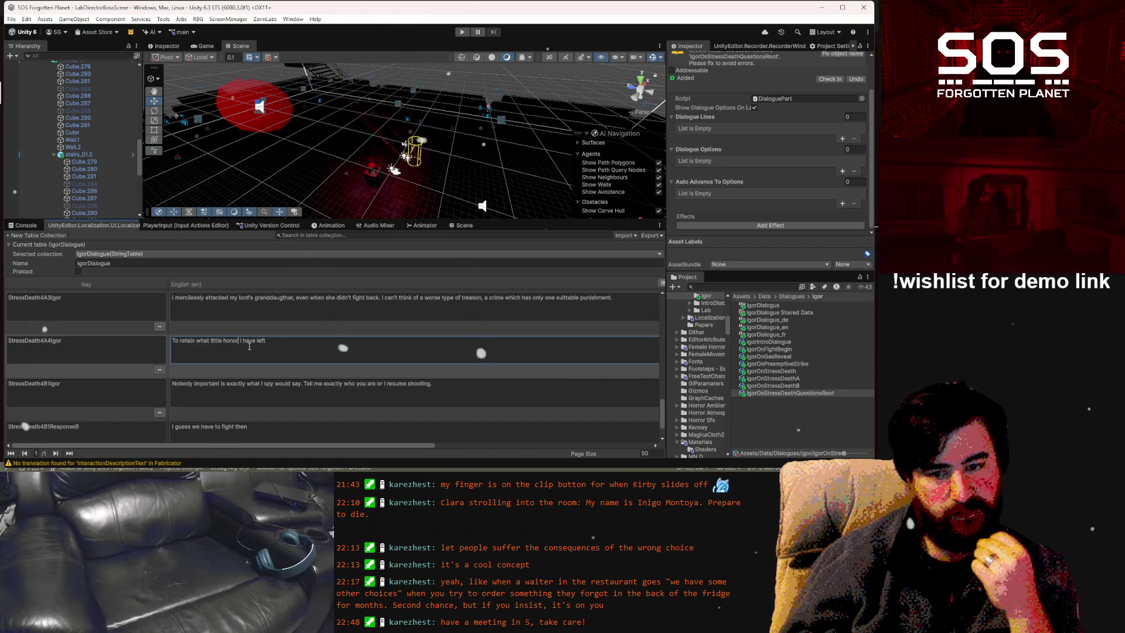
left_click(639, 297)
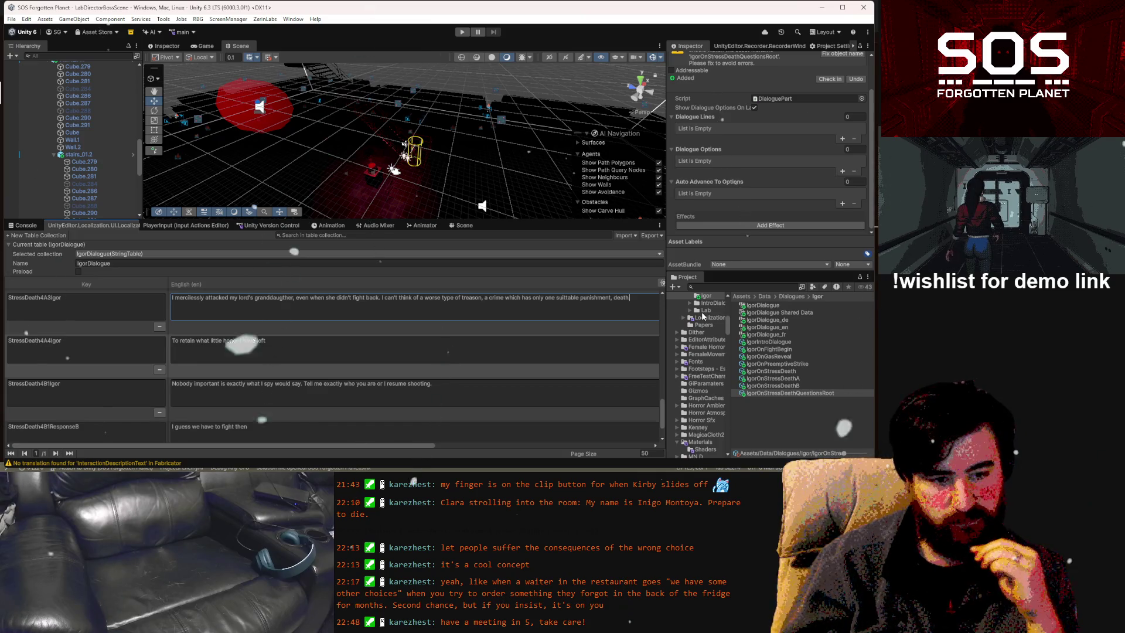
In StressDeath4A3Igor, end with a period, change 'which' to 'that', and put a semicolon after 'treason'
type(".")
double_click(517, 297)
type("that")
type("t")
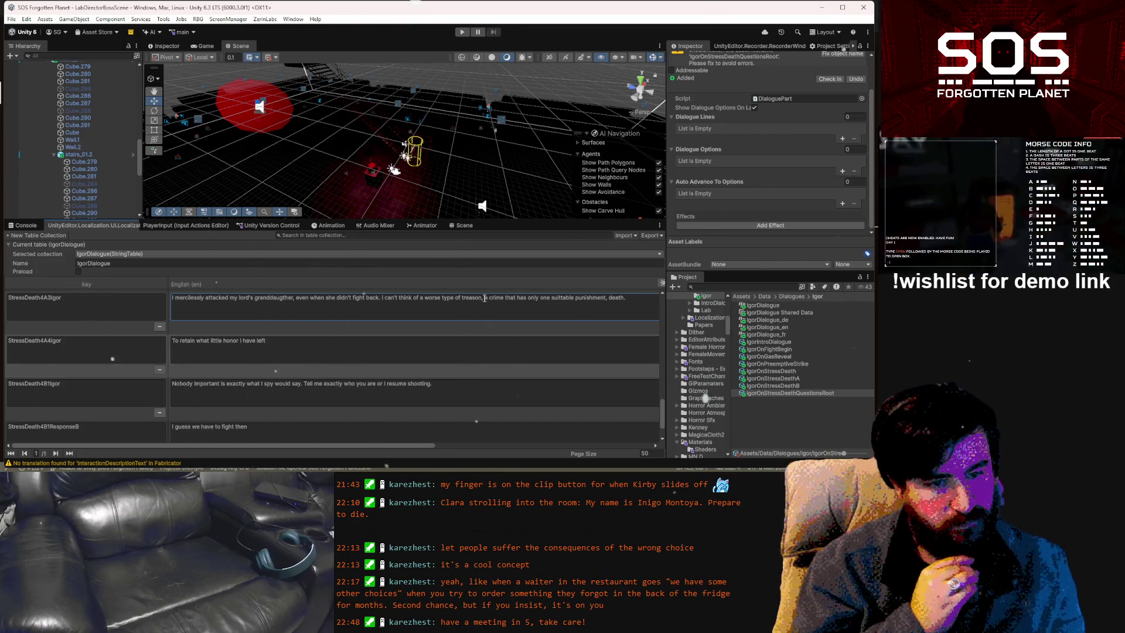
key("BackSpace")
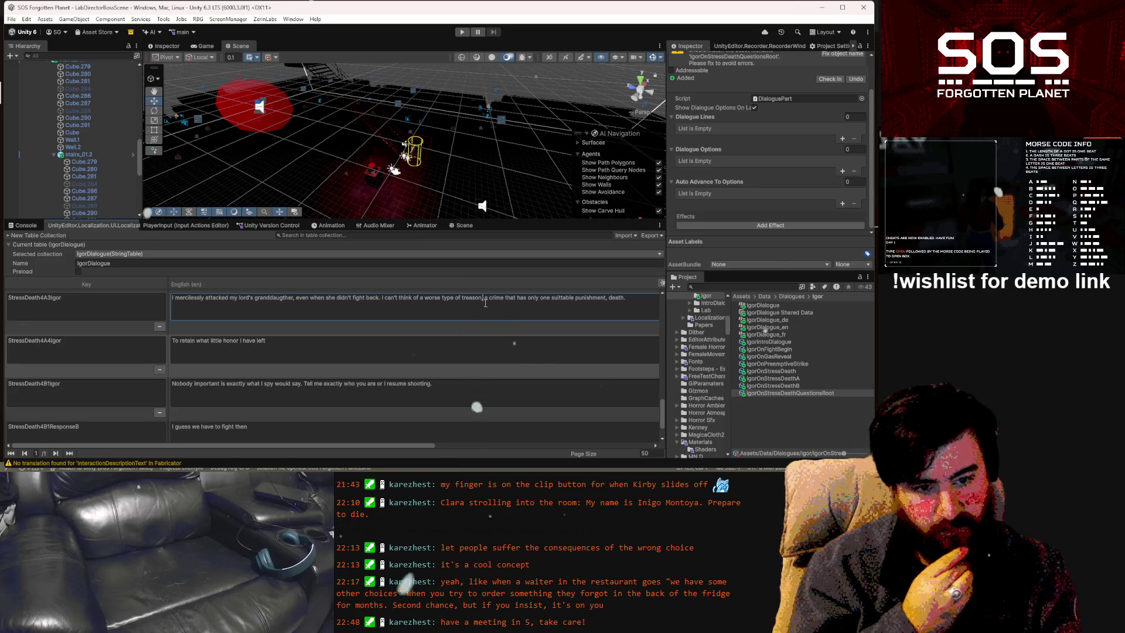
type(";")
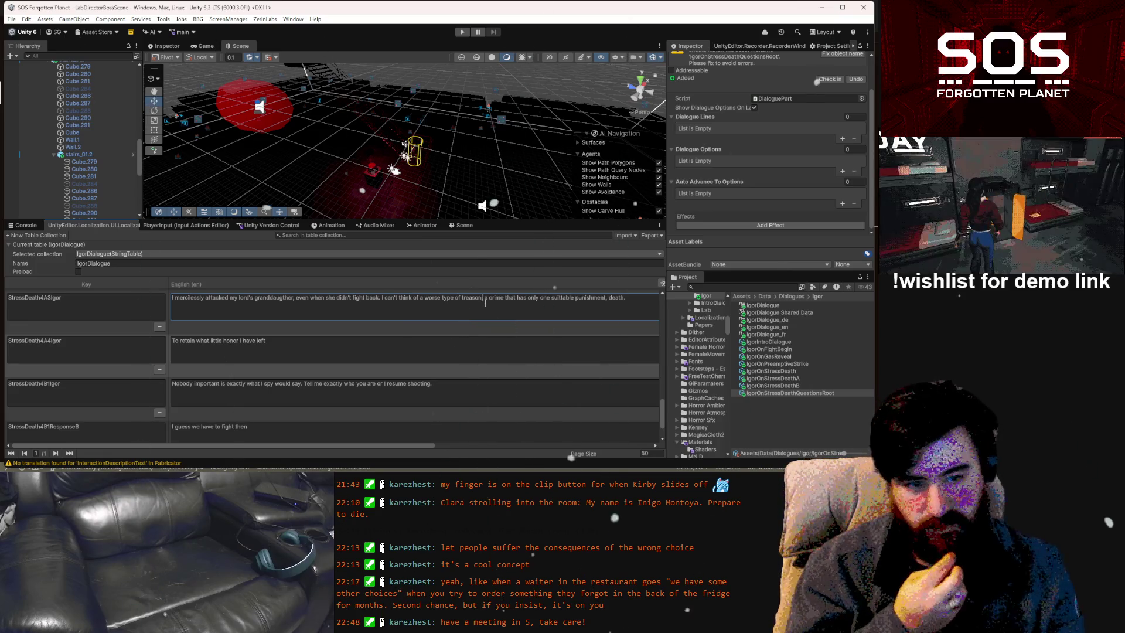
left_click(498, 349)
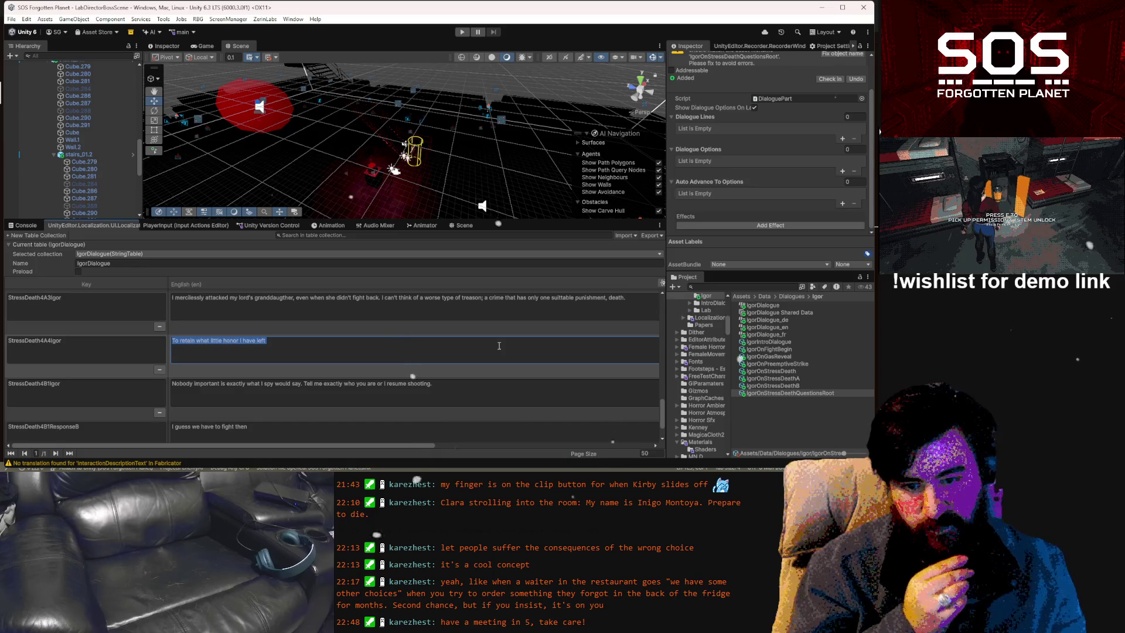
left_click(499, 346)
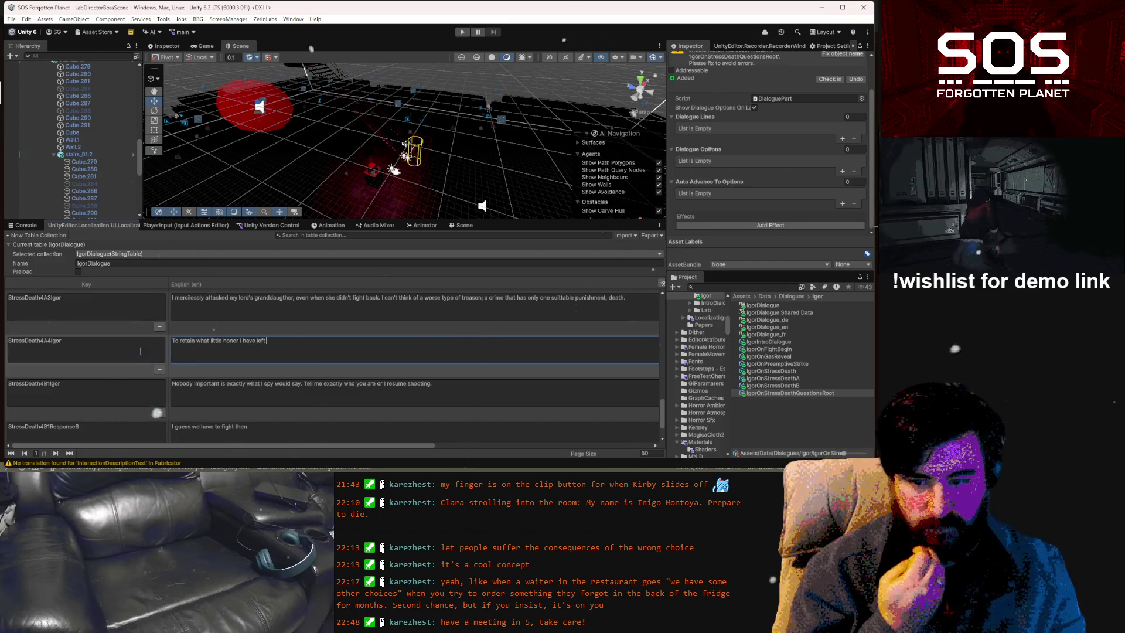
left_click(127, 346)
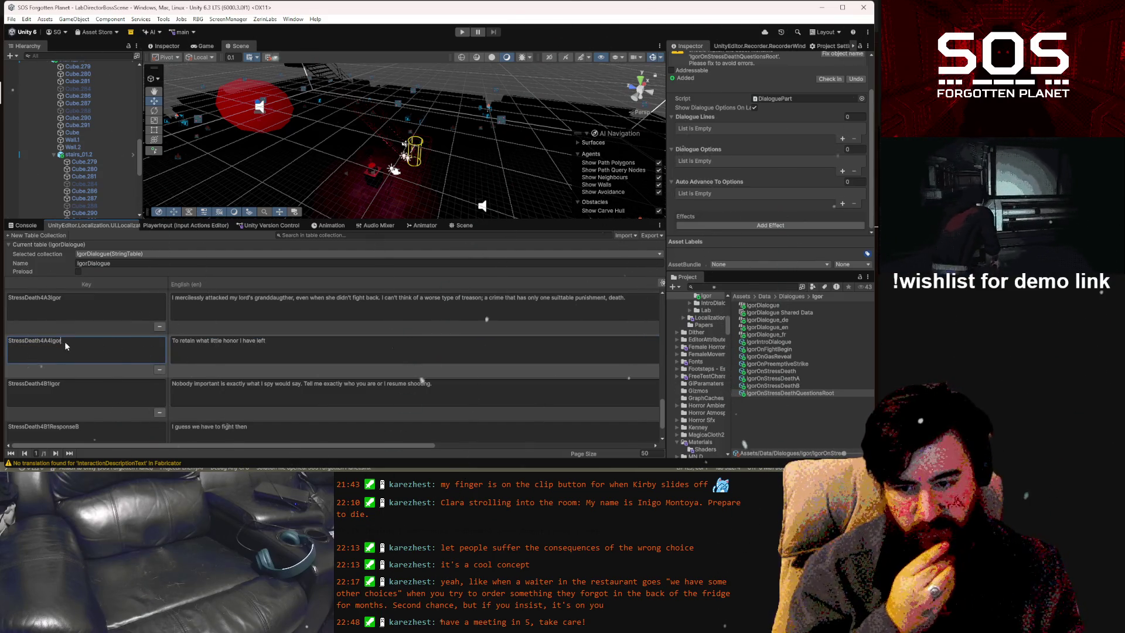
Rename the StressDeath4A4Igor key to StressDeath4A4Clara
left_click_drag(65, 341, 53, 344)
type("C")
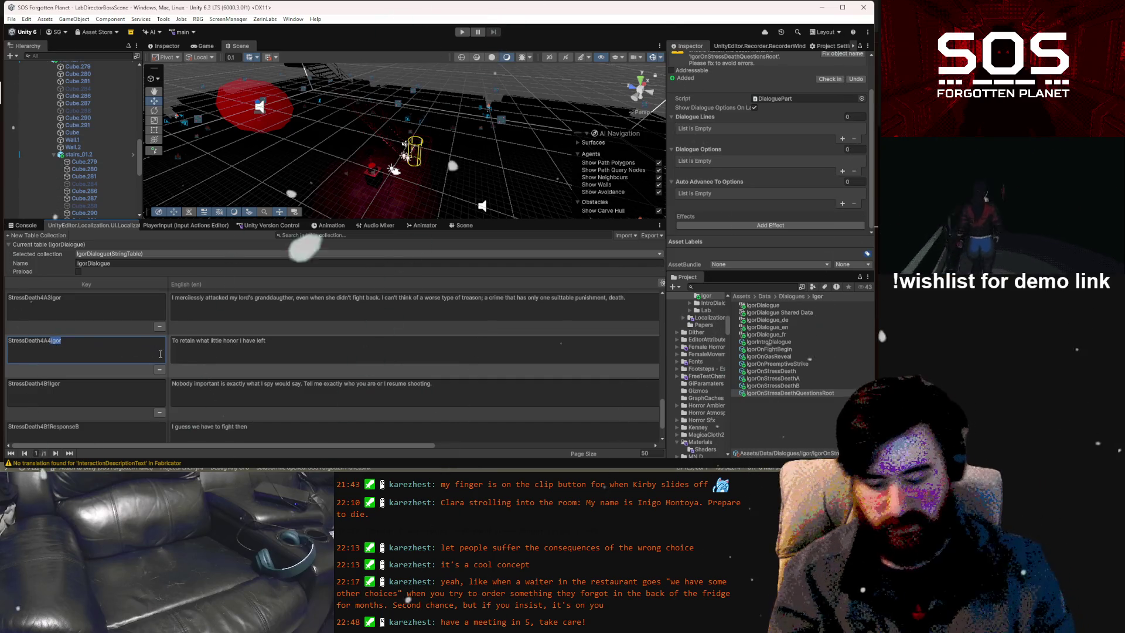
type("lara")
left_click(344, 349)
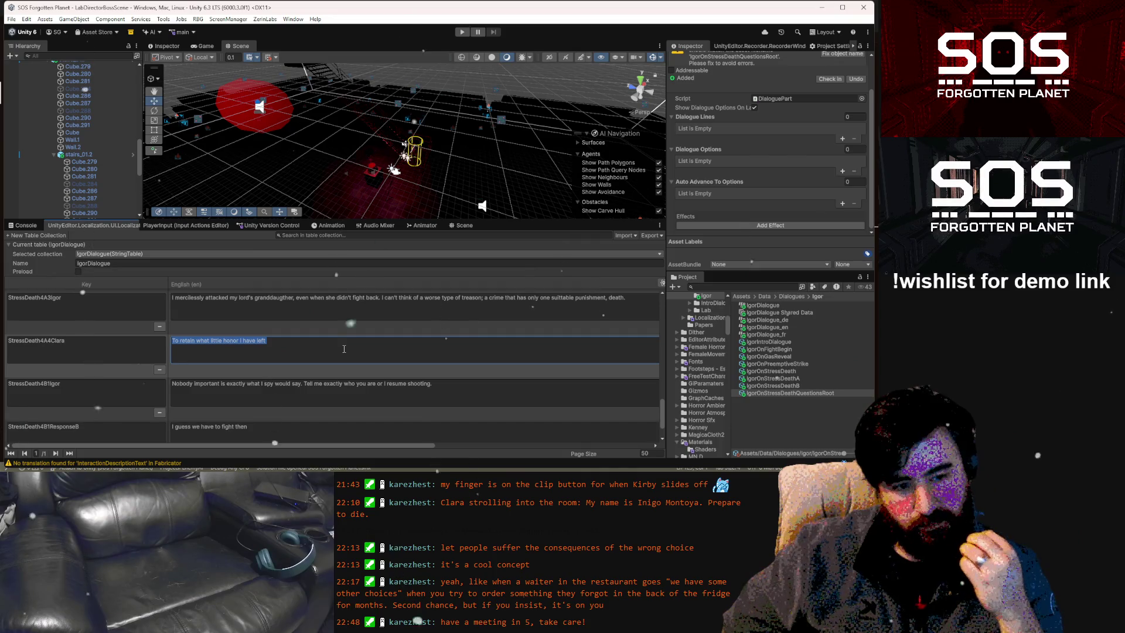
Rename the key again to StressDeath4A3ResponseA and select its English text
left_click(110, 341)
left_click(110, 341)
key("BackSpace")
key("BackSpace")
key("BackSpace")
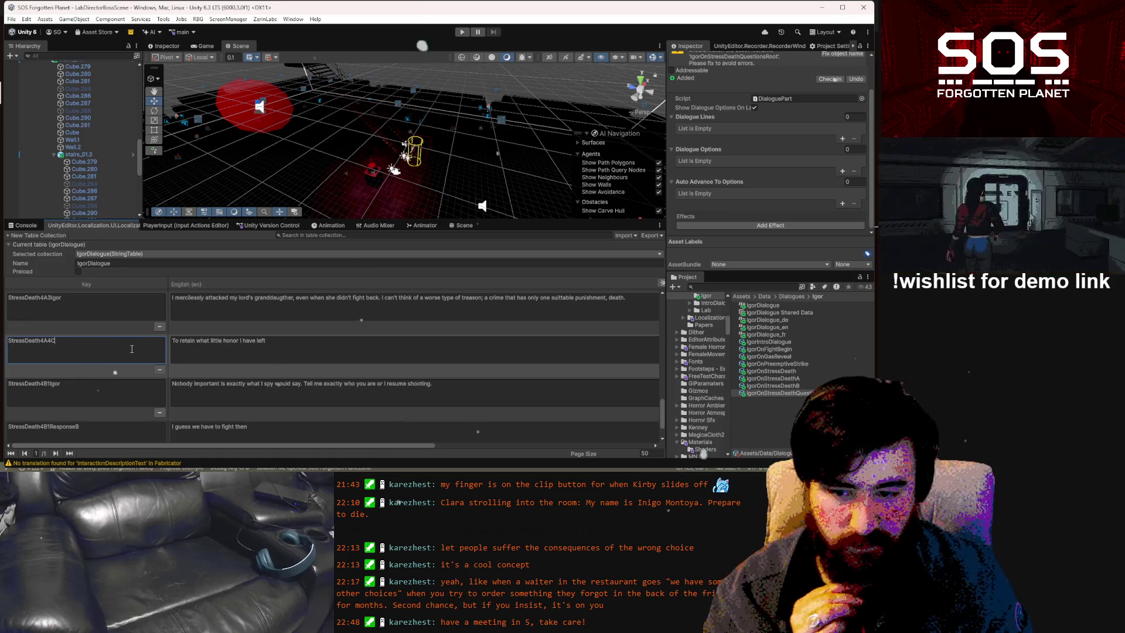
type("3")
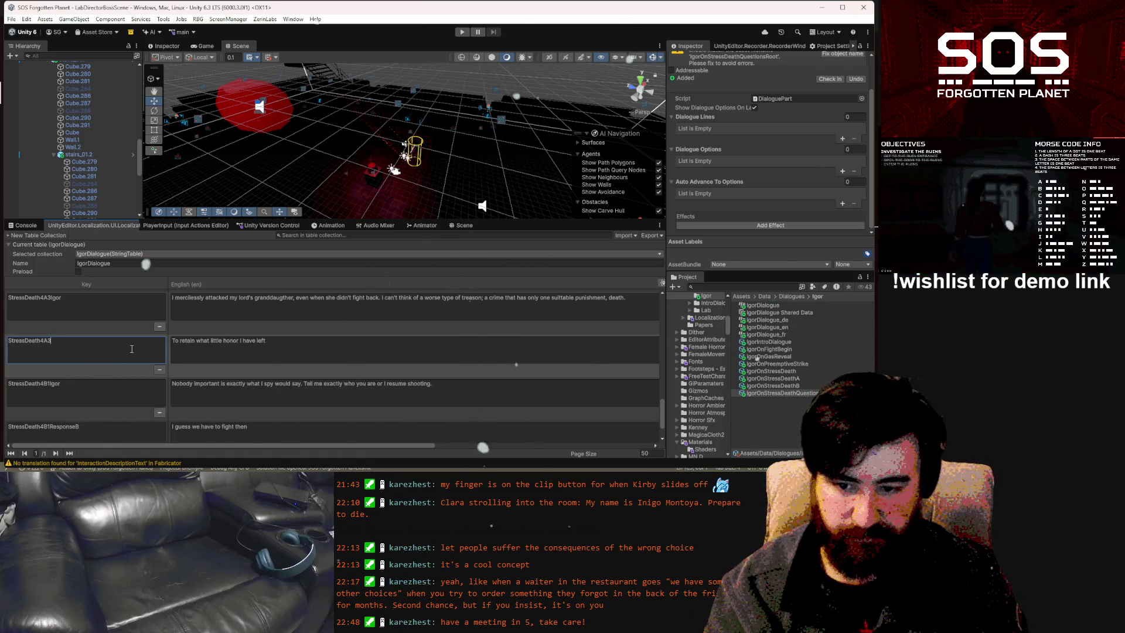
type("Rep")
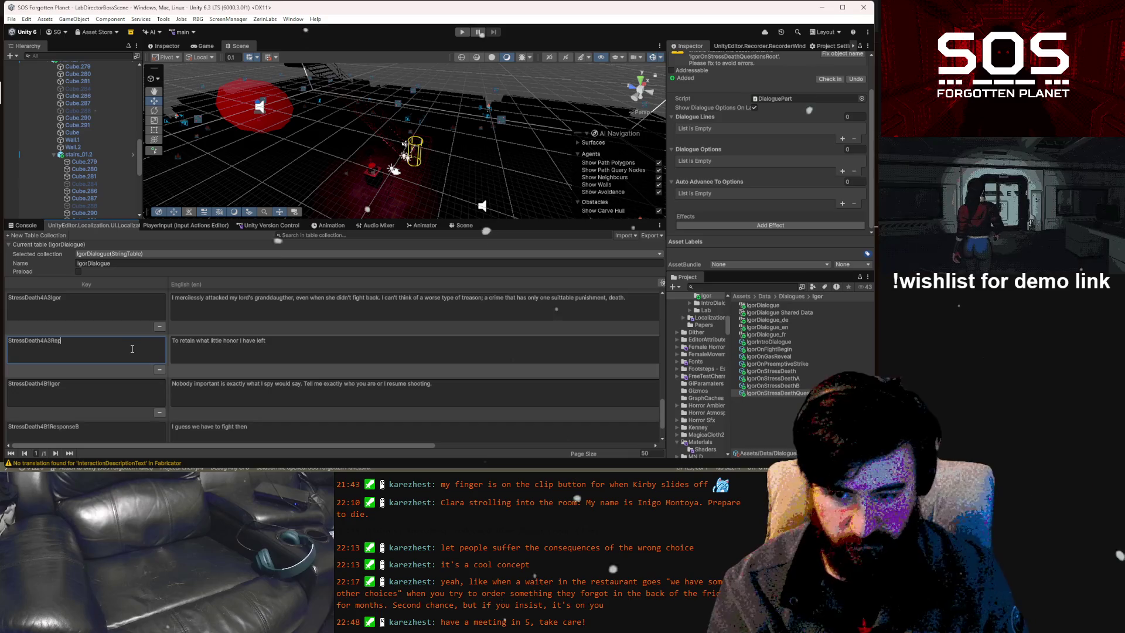
key("BackSpace")
type("sponse")
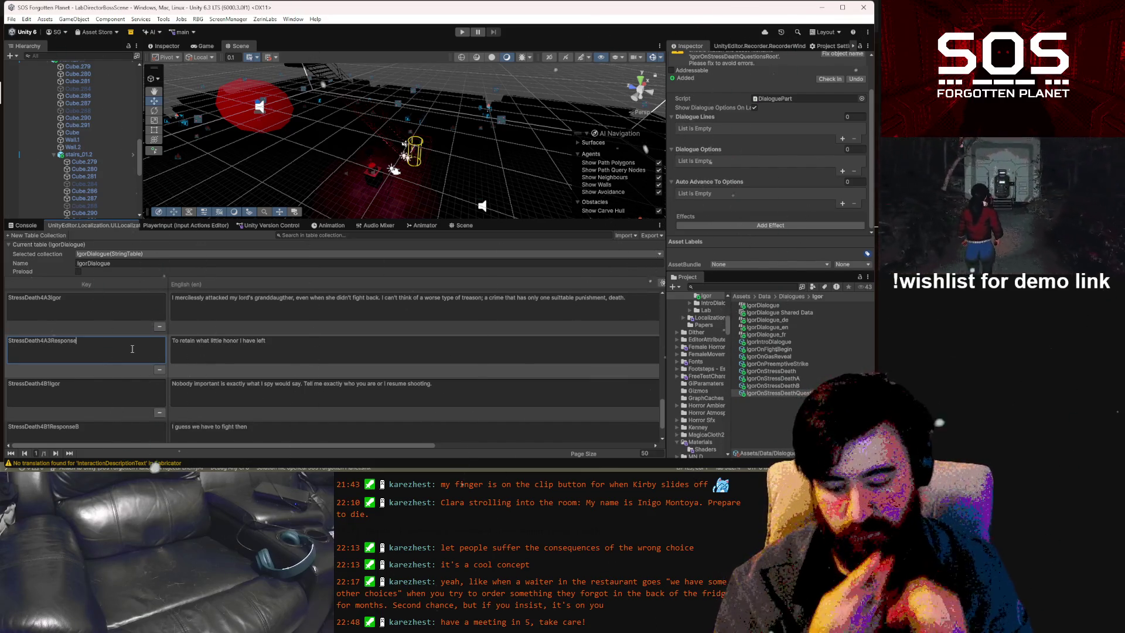
type("A")
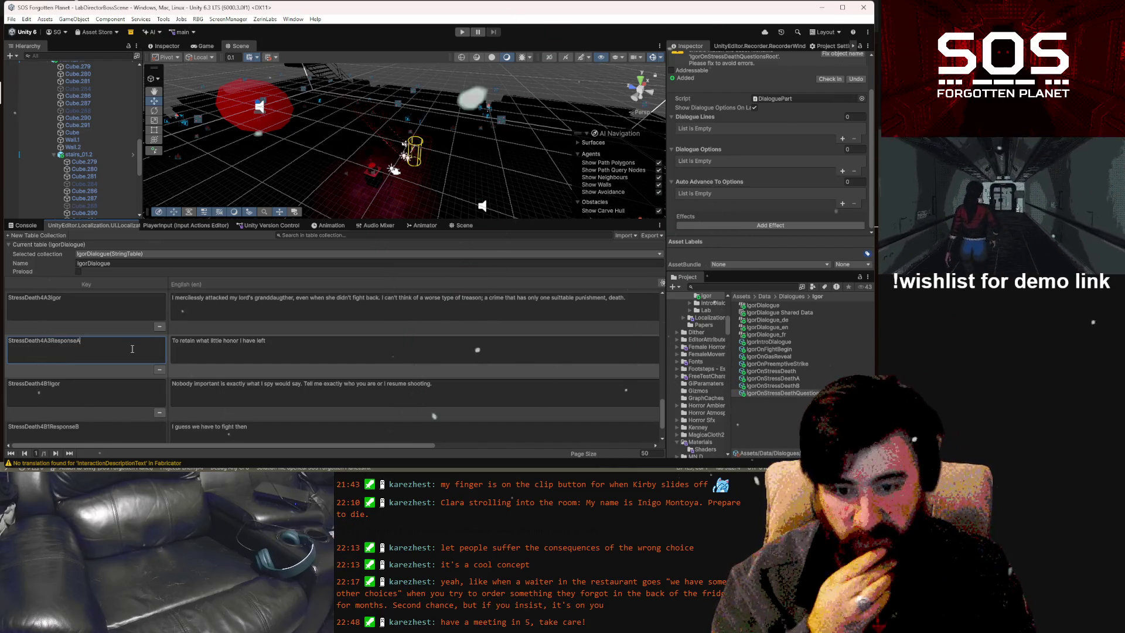
left_click(316, 344)
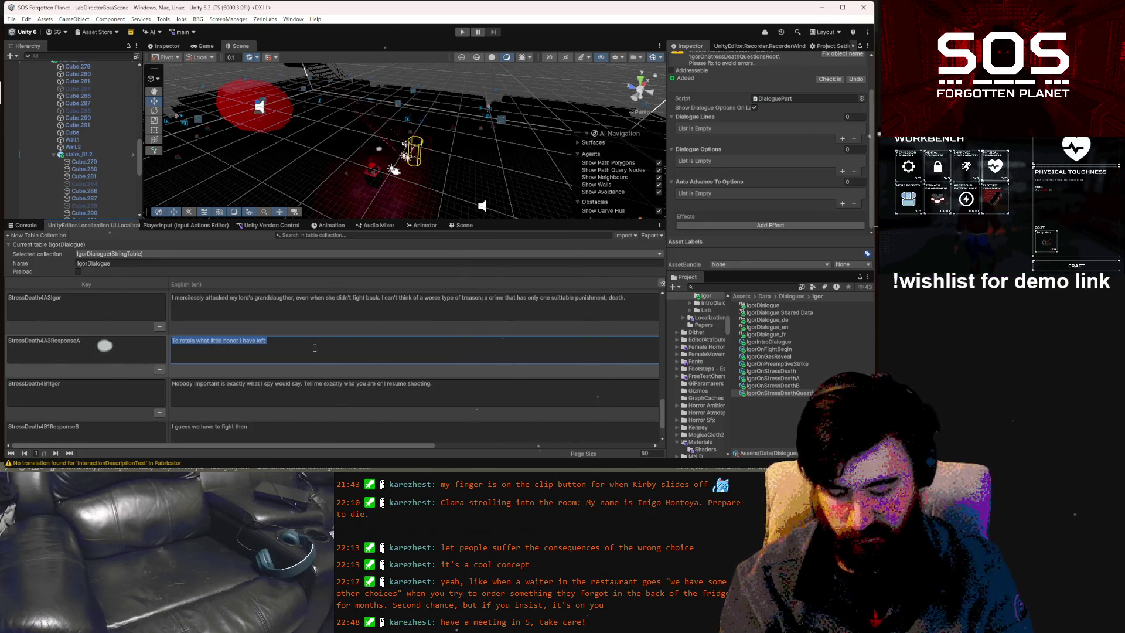
Replace the English text with 'If that's the case, I'll carry outthe sentence myself'
type("If that's")
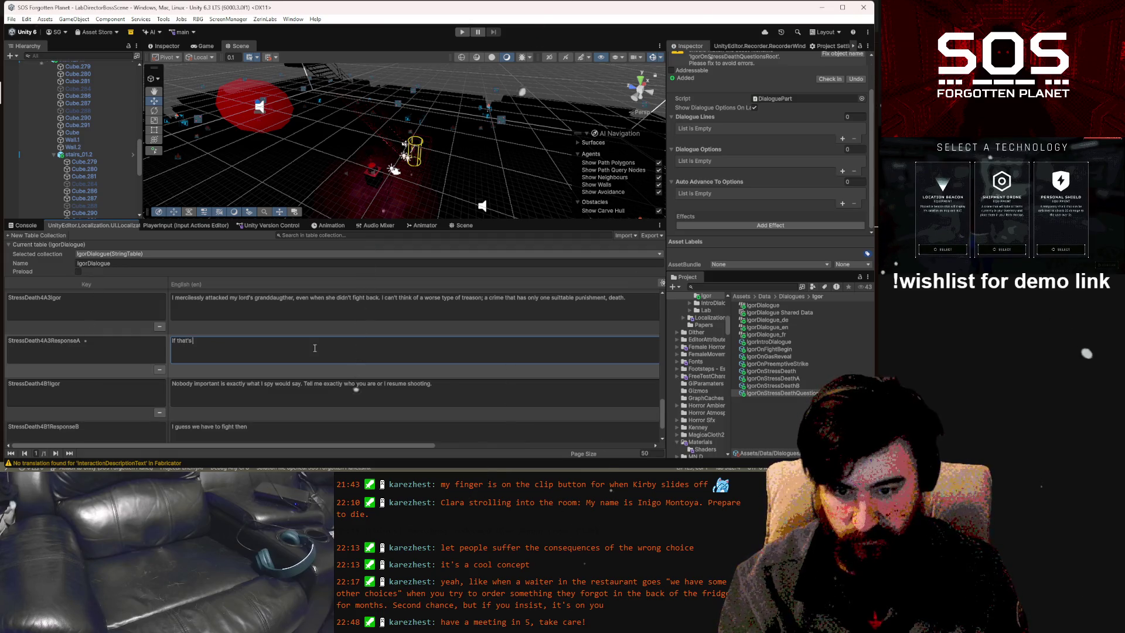
type(" the case")
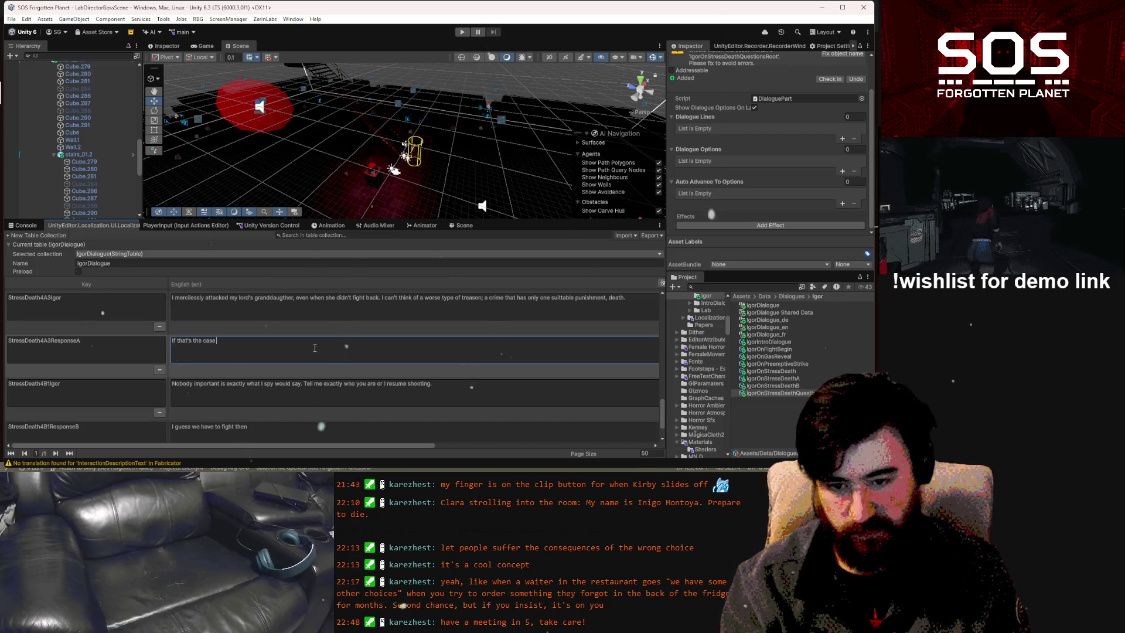
key("BackSpace")
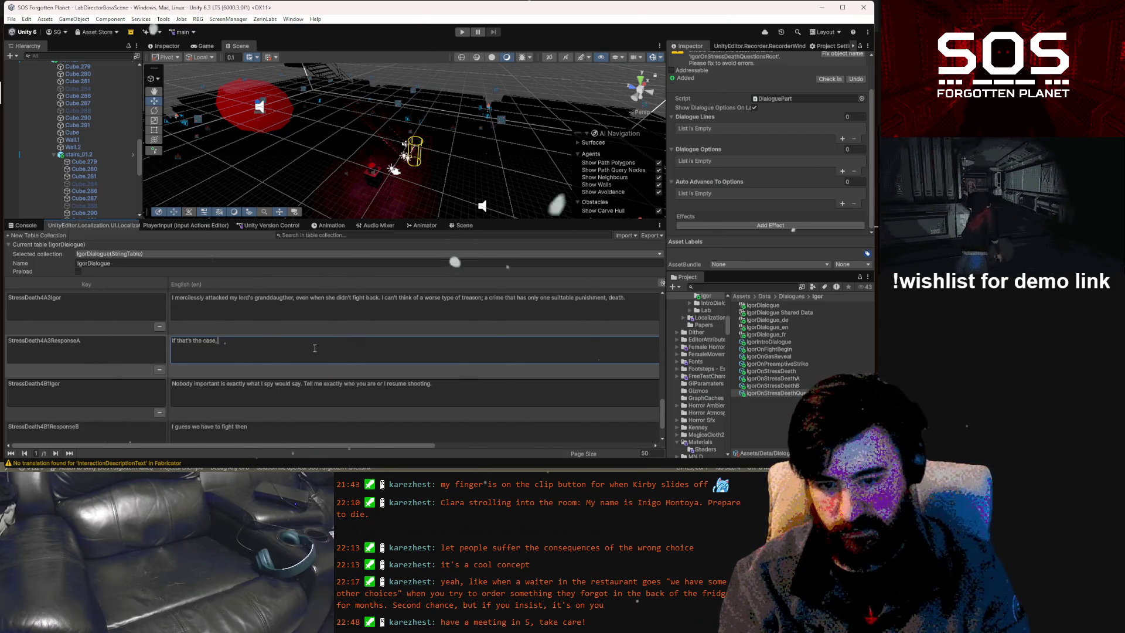
type("I")
type("'ll")
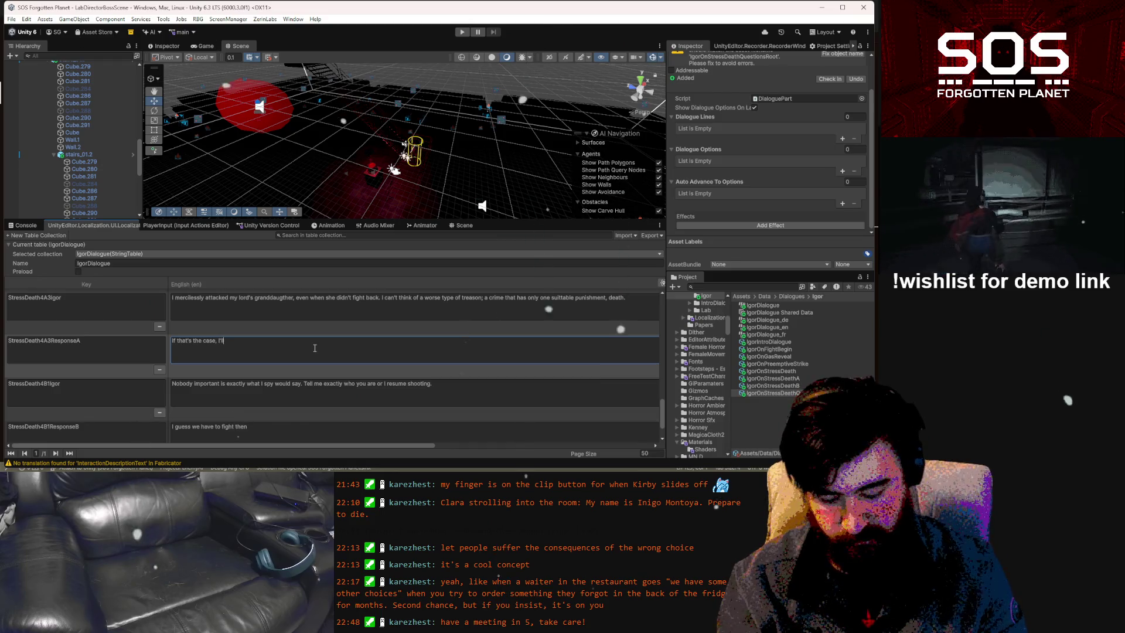
type(" carry outt")
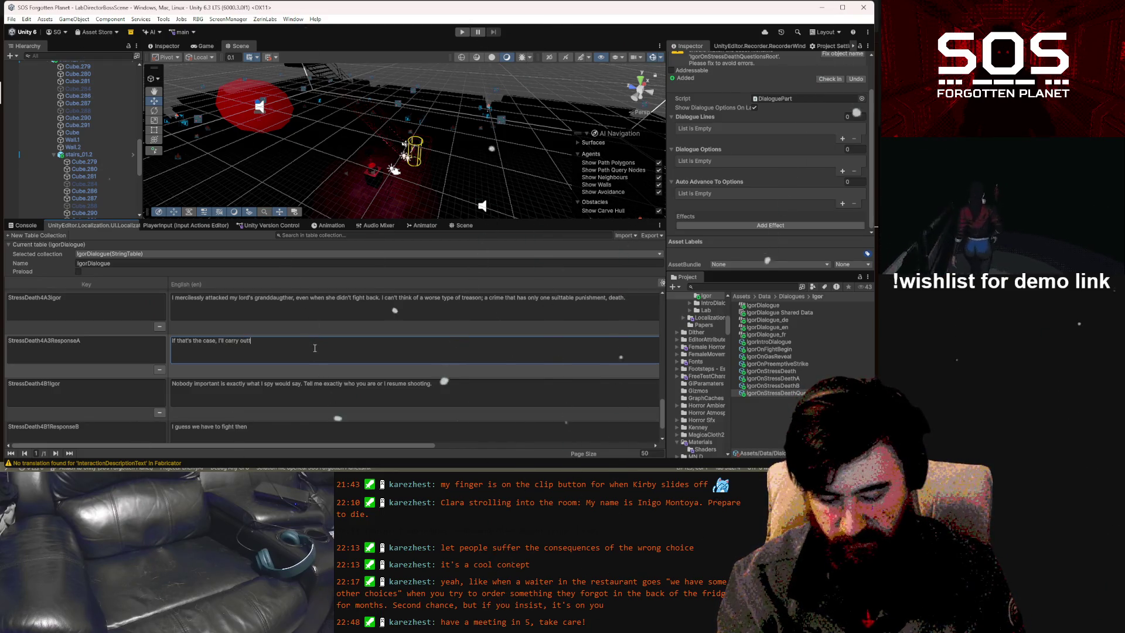
type("he sente")
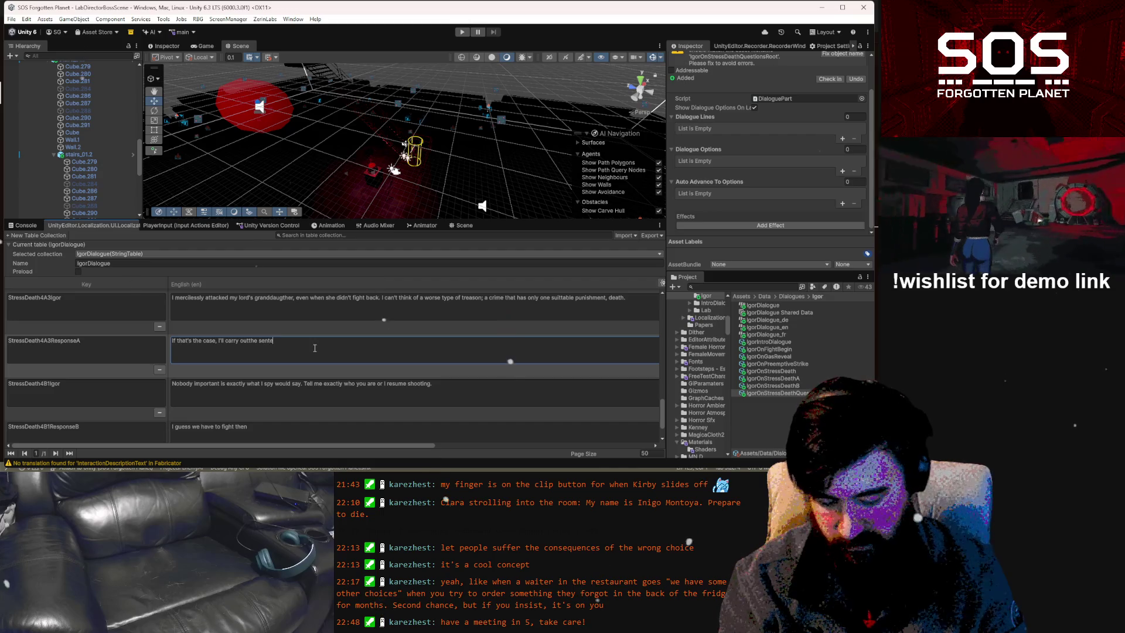
type("nce myself.")
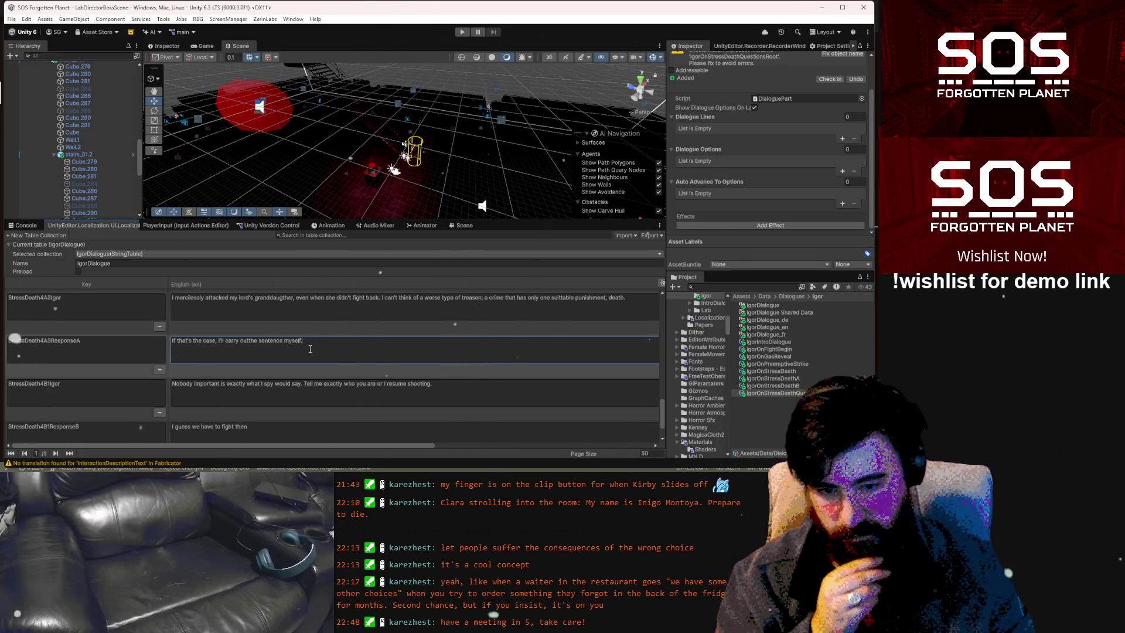
scroll(103, 368, "down", 2)
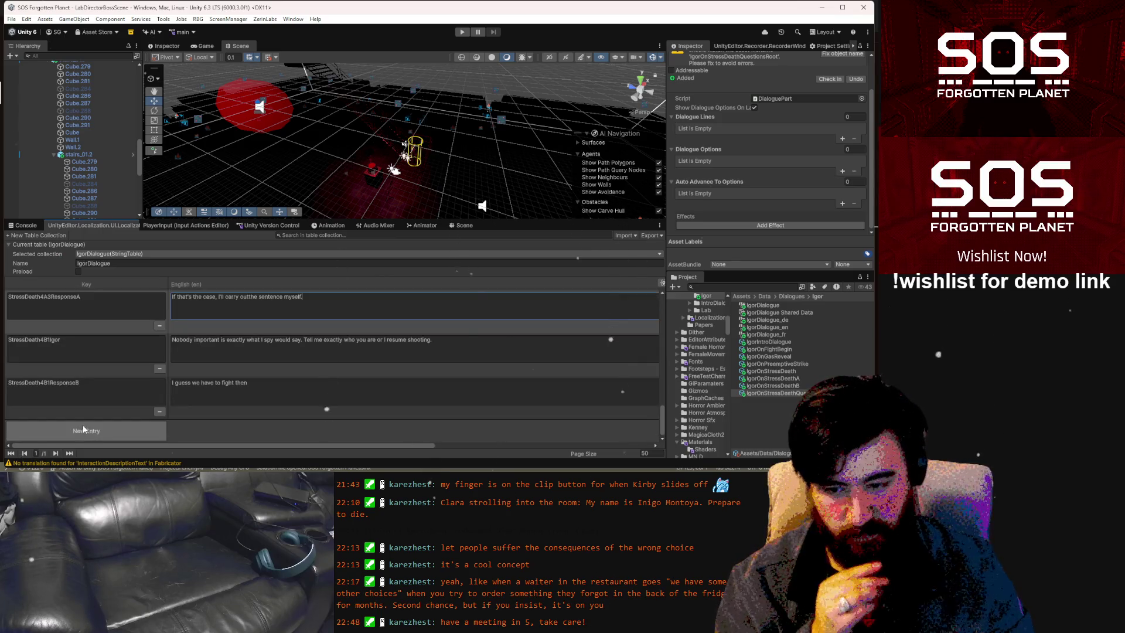
Add a new entry keyed StressDeath4A3ResponseB by pasting the copied key and changing A to B
scroll(95, 424, "up", 2)
left_click(99, 340)
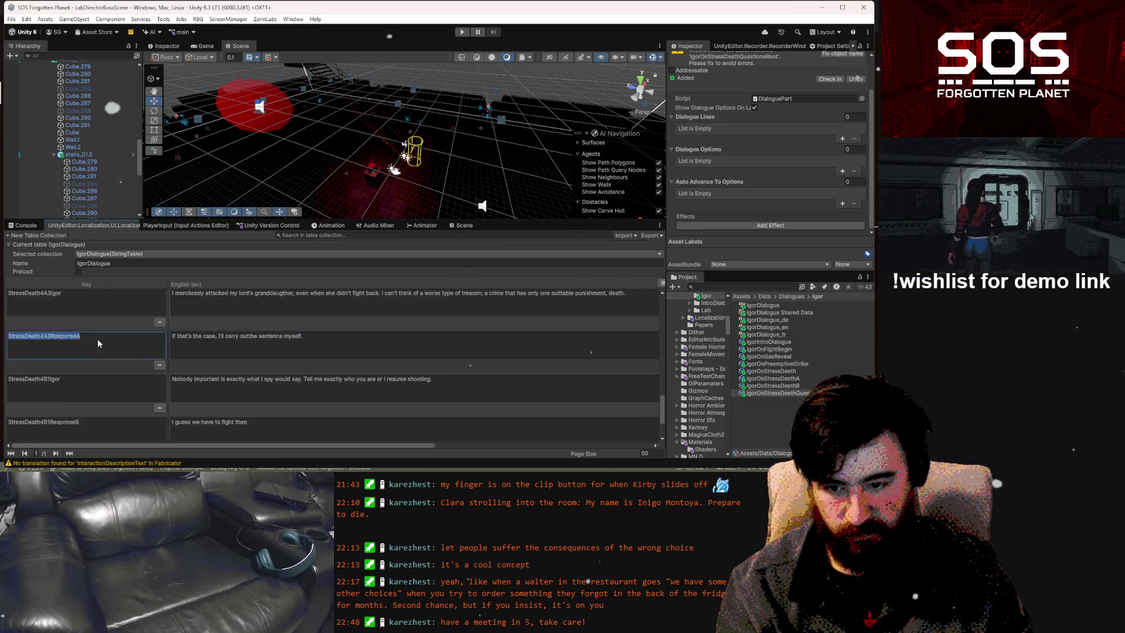
scroll(103, 375, "down", 3)
left_click(104, 402)
type("StressDeath4A3ResponseA")
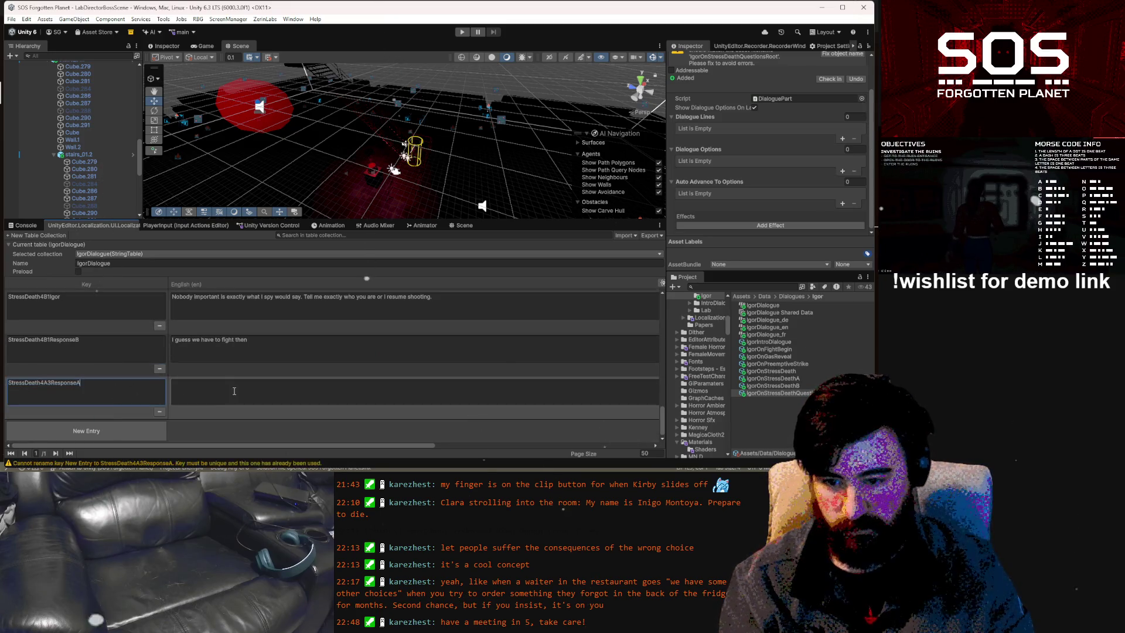
key("Return")
scroll(132, 388, "up", 3)
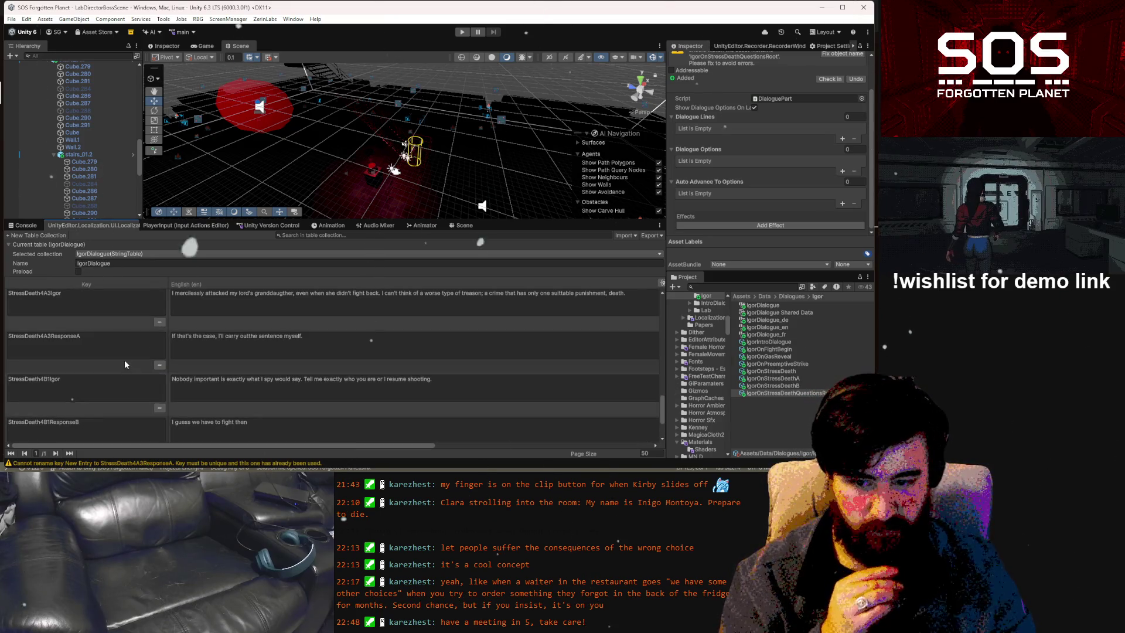
scroll(120, 369, "down", 3)
key("BackSpace")
type("B")
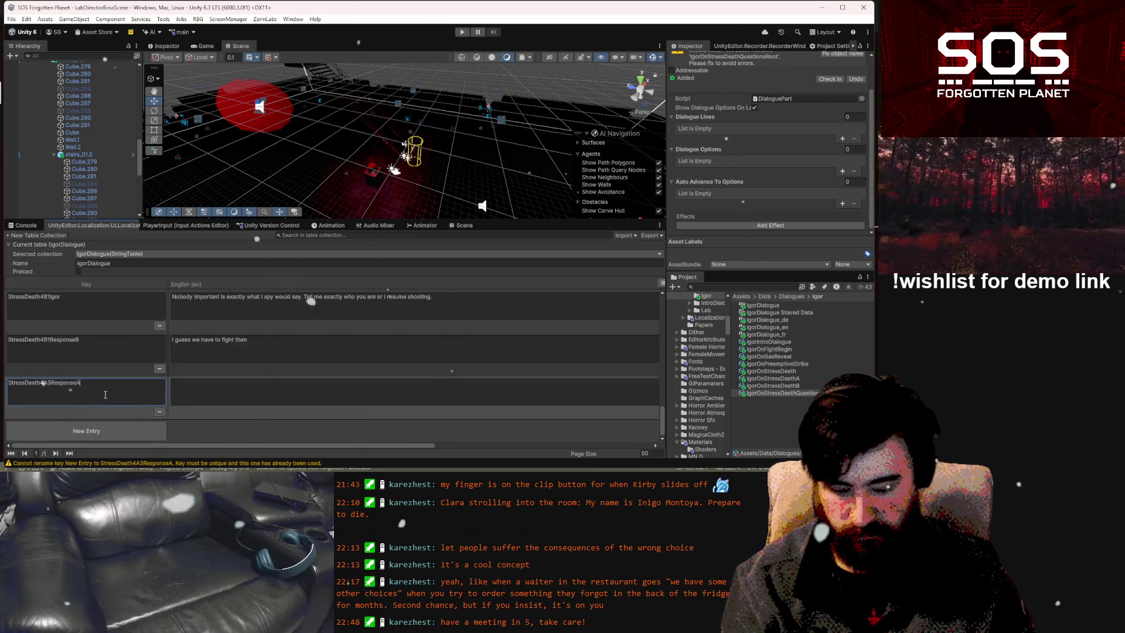
Type 'Wait! You didn't know. I forgive you.' as StressDeath4A3ResponseB's English line
left_click(196, 390)
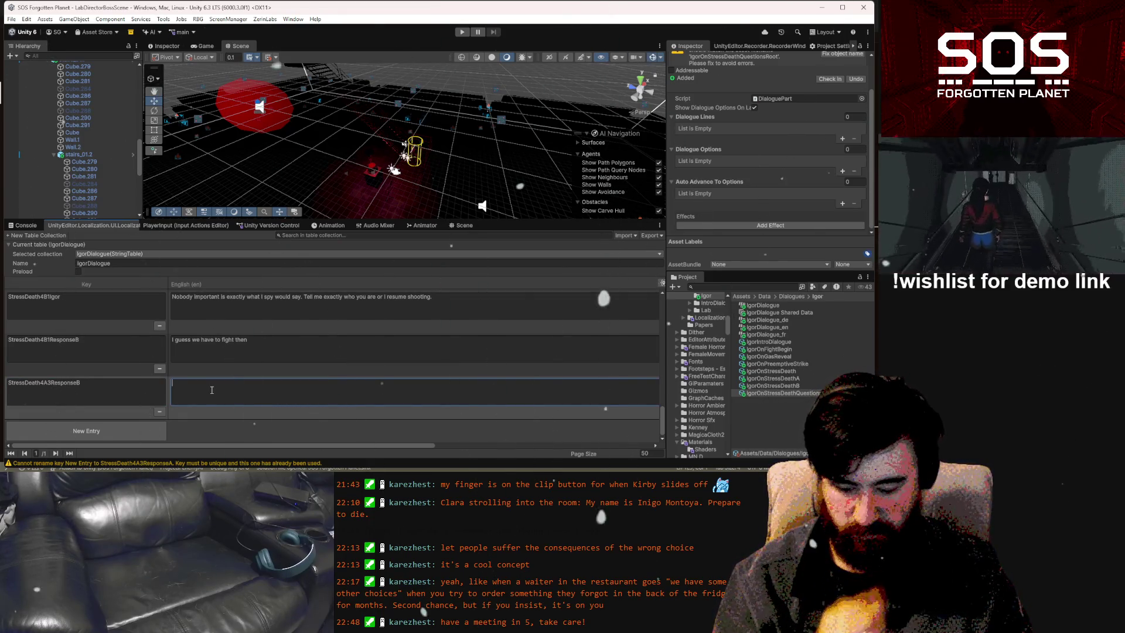
type("Wait!")
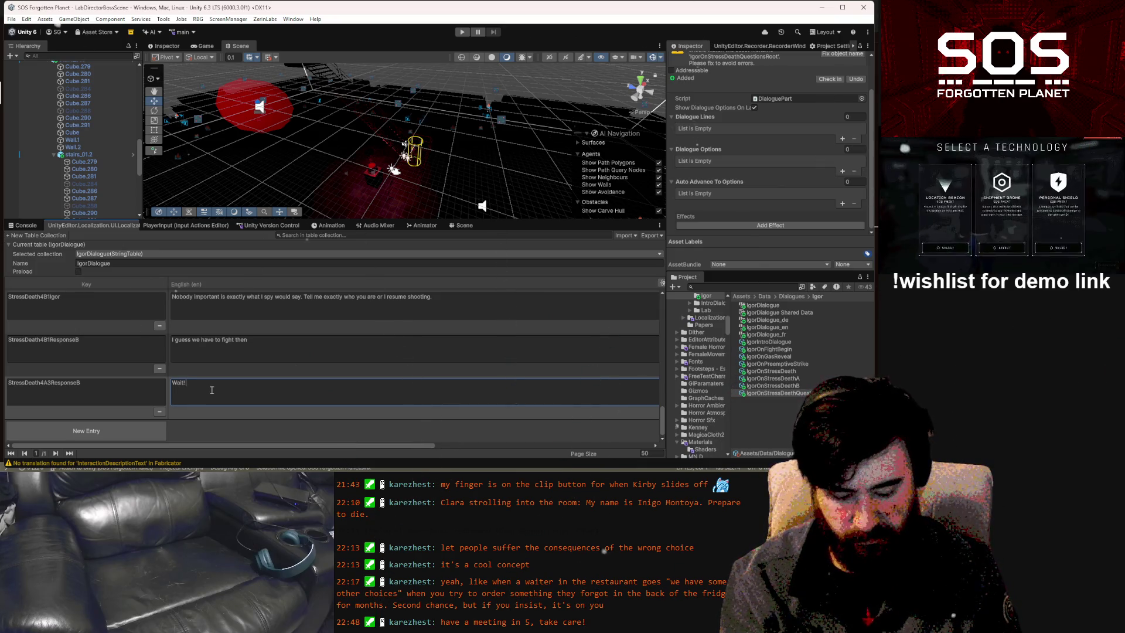
type("'t know. I forgive you.")
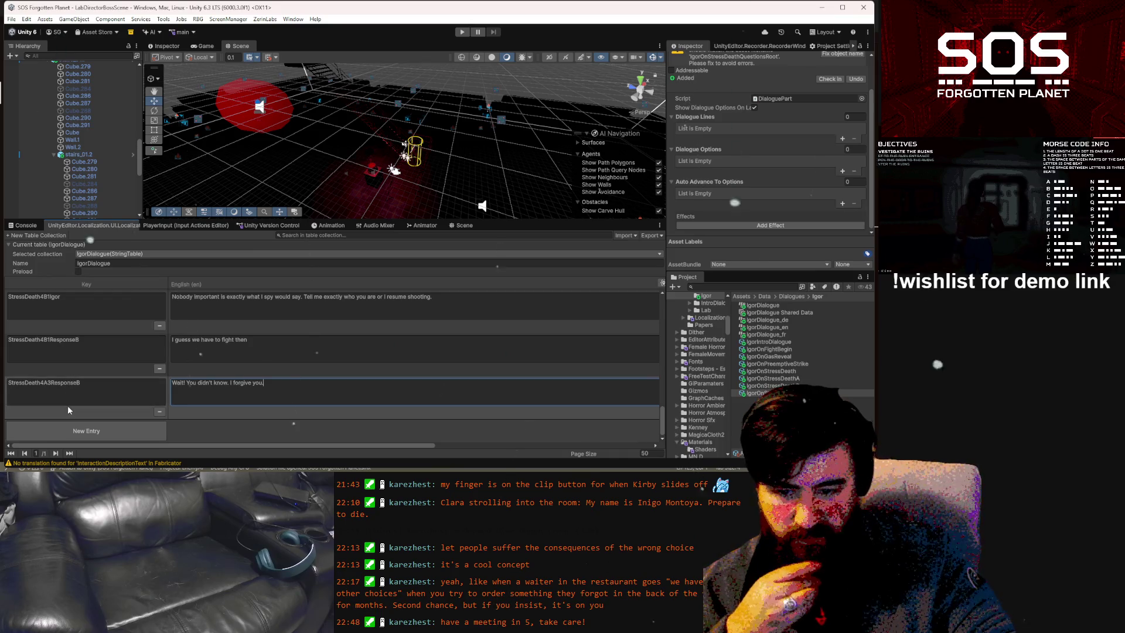
scroll(88, 292, "up", 1)
scroll(88, 292, "up", 3)
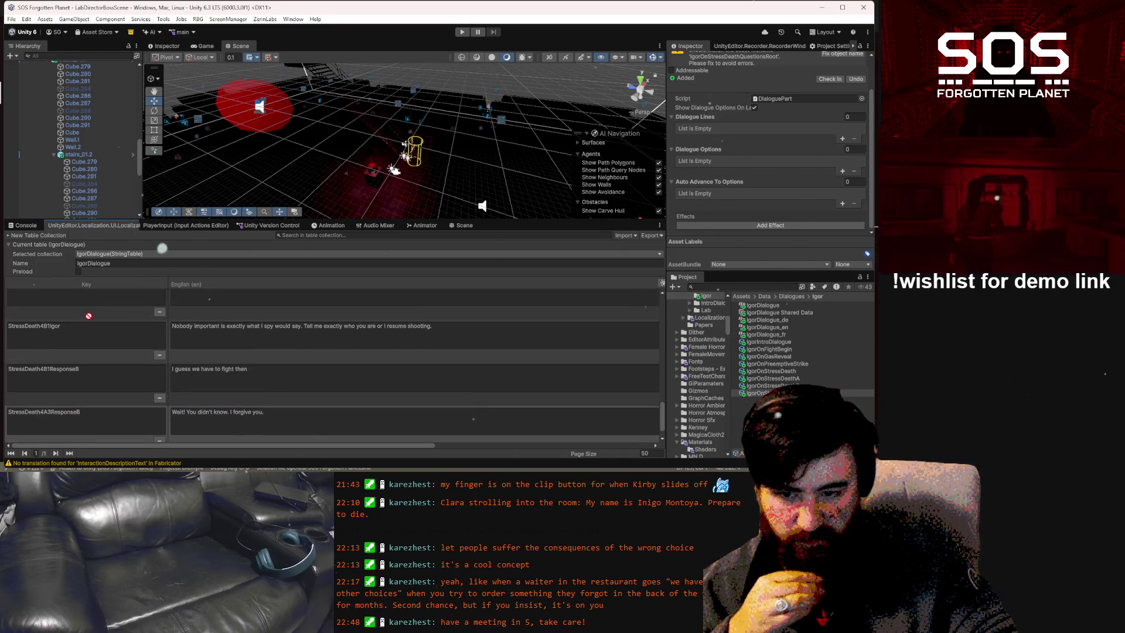
Move the StressDeath4A3ResponseB row up beside the other 4A3 lines
left_click_drag(91, 311, 89, 318)
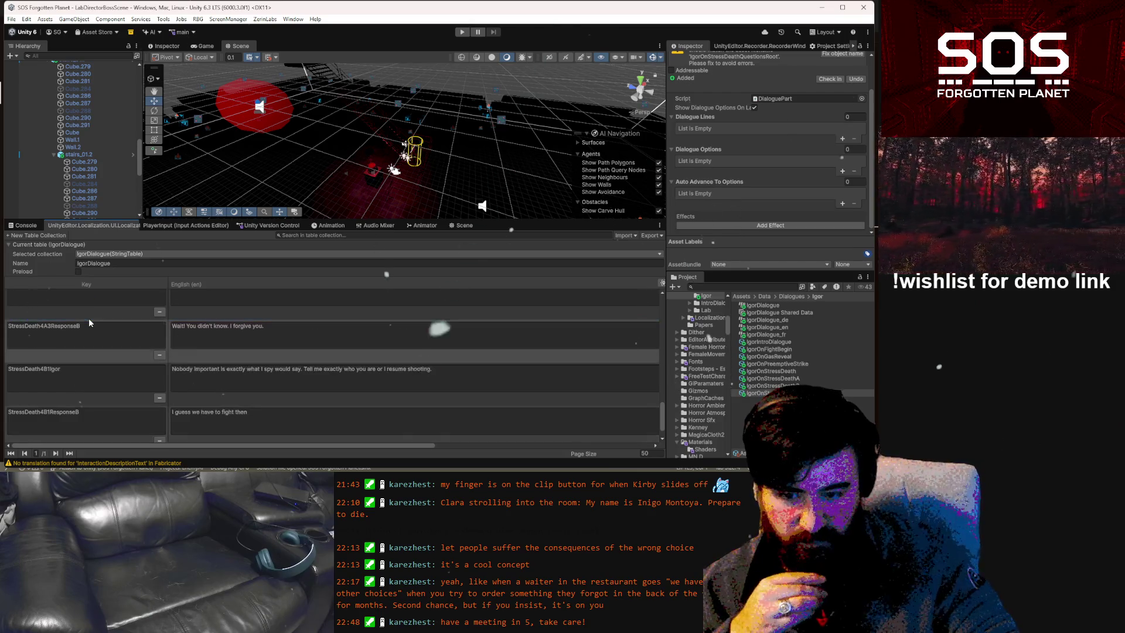
scroll(123, 343, "up", 5)
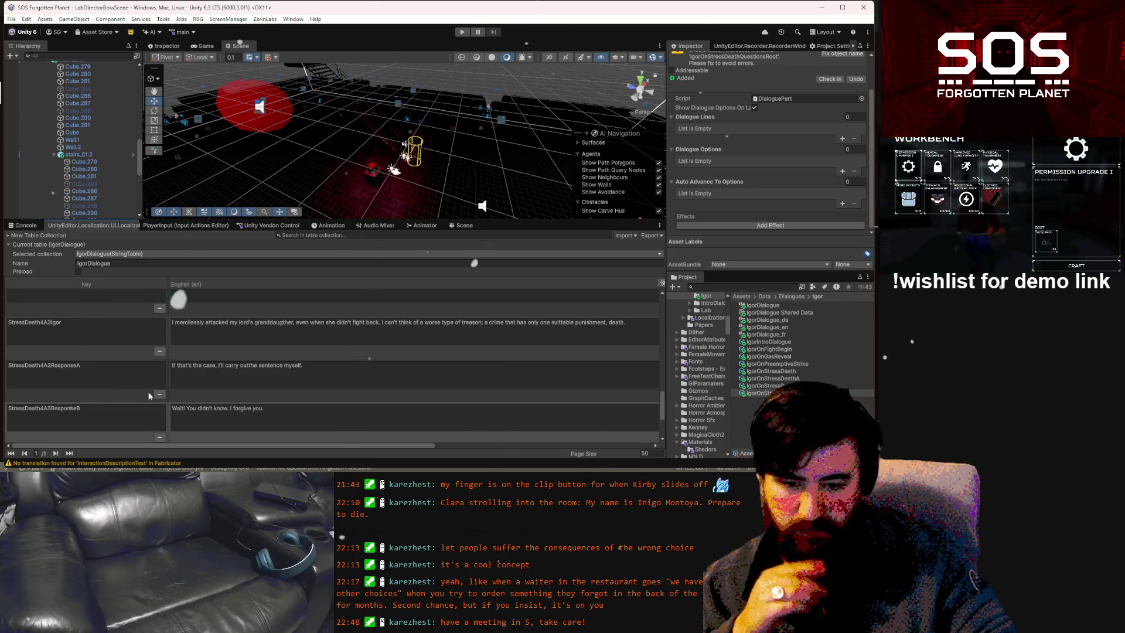
left_click(251, 367)
left_click(249, 367)
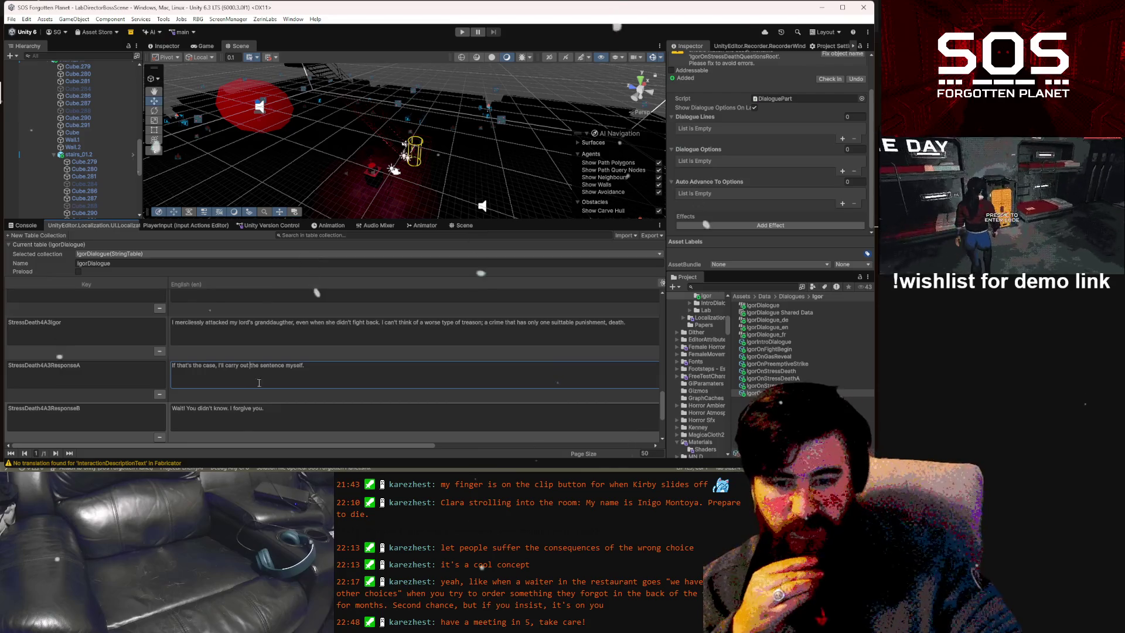
left_click(305, 409)
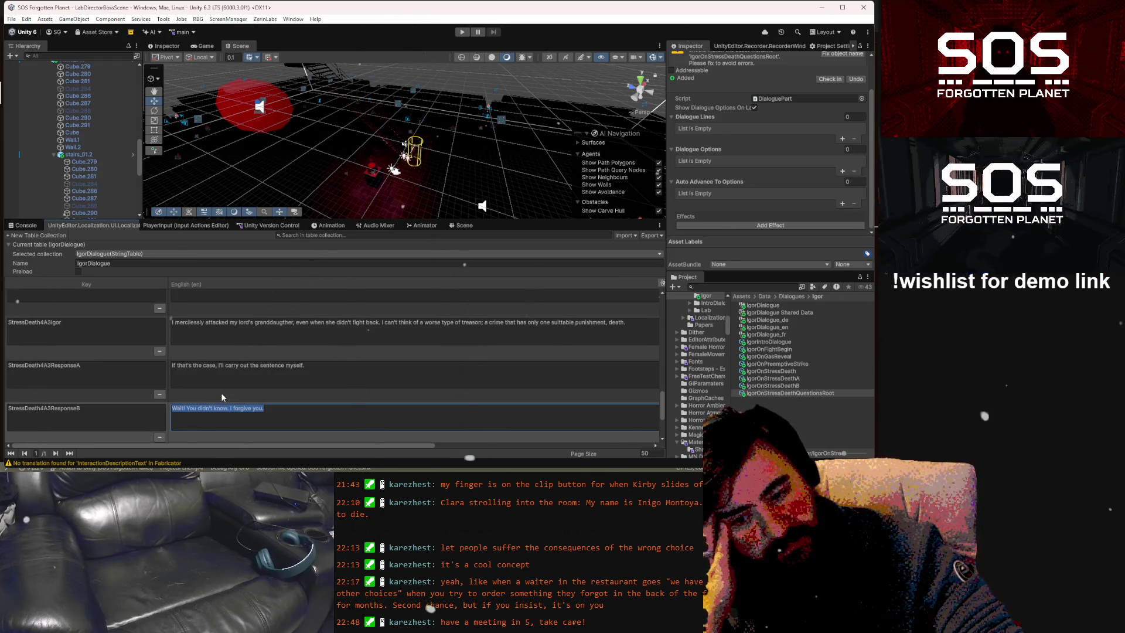
left_click(221, 396)
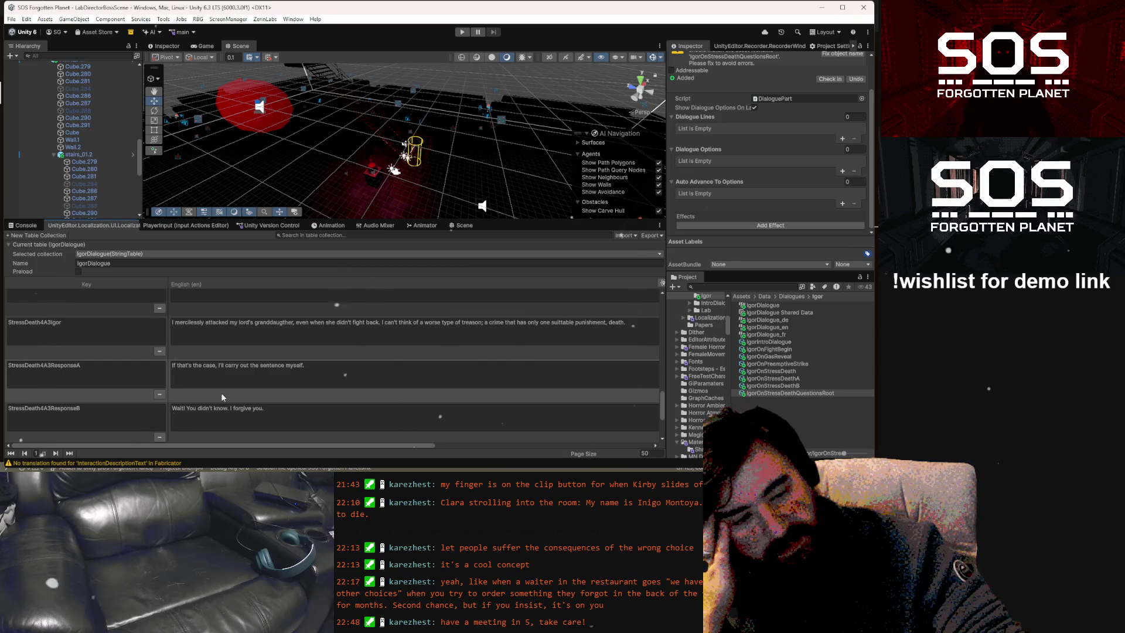
Delete the StressDeath4A3ResponseA entry and select the 'ResponseB' part of the remaining key
left_click(159, 394)
left_click(116, 363)
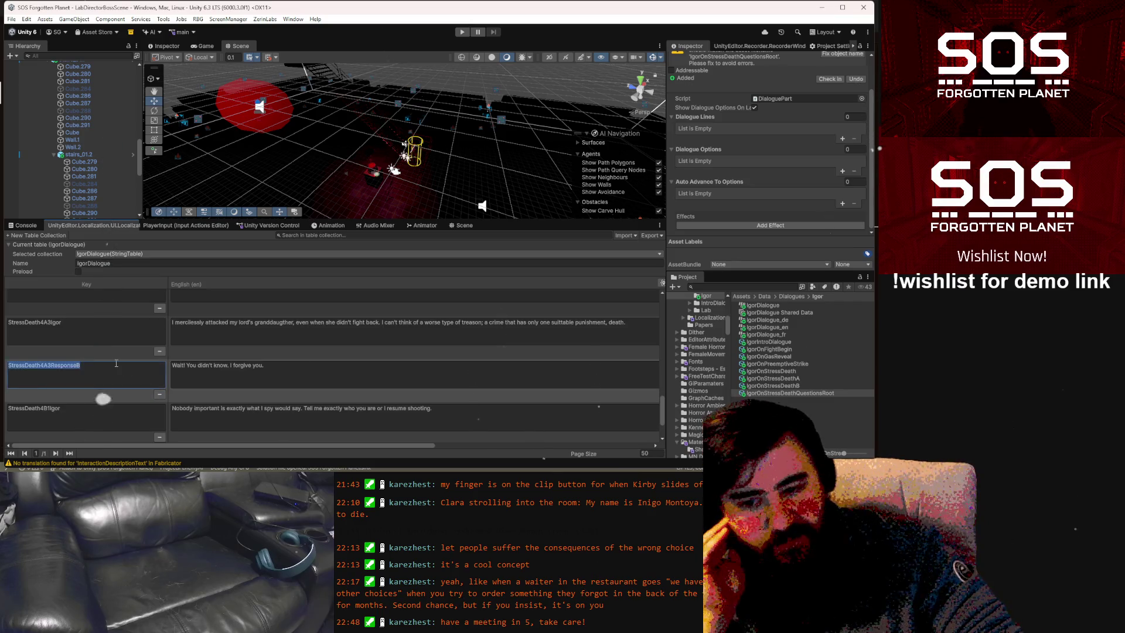
left_click(109, 364)
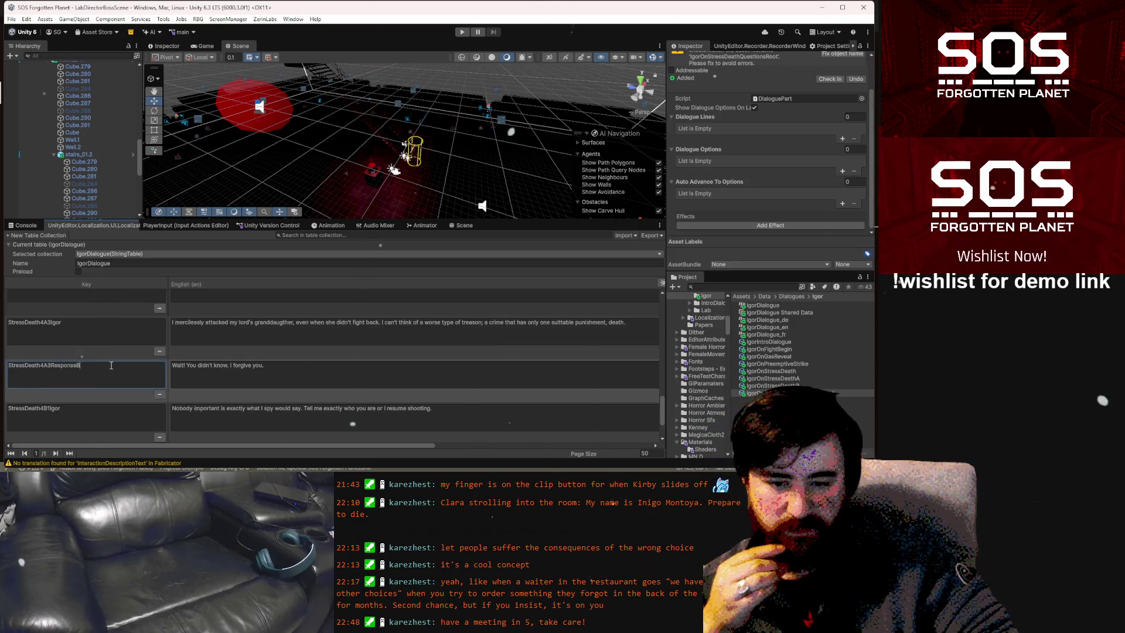
left_click_drag(105, 365, 51, 368)
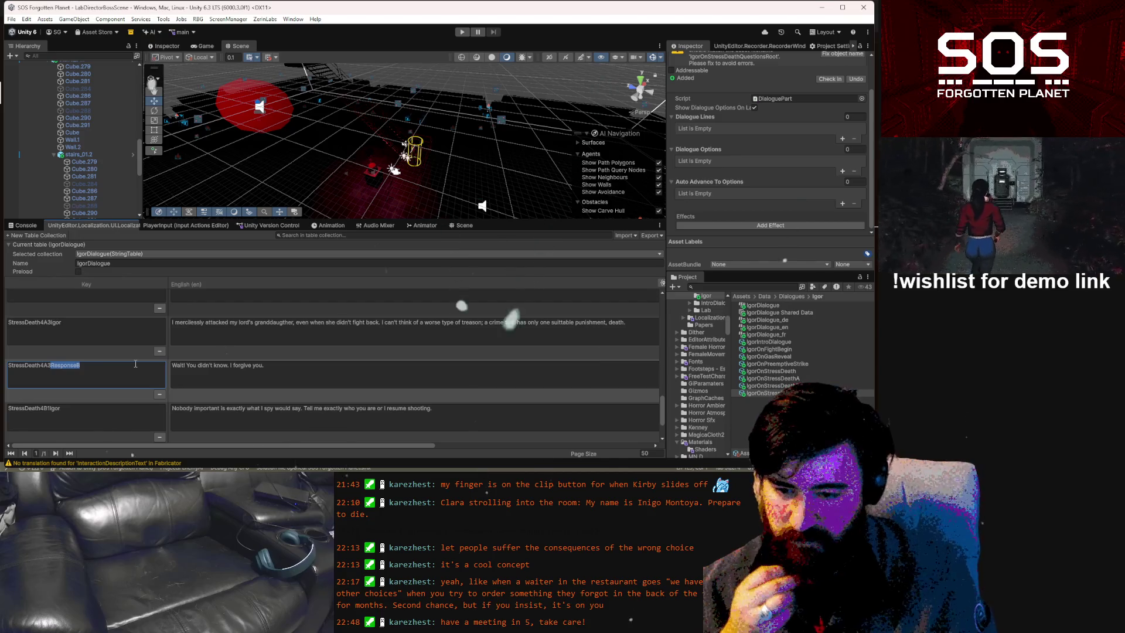
Rename the StressDeath4A3ResponseB key to StressDeath4A4Clara
key("BackSpace")
key("BackSpace")
type("4")
type("Clara")
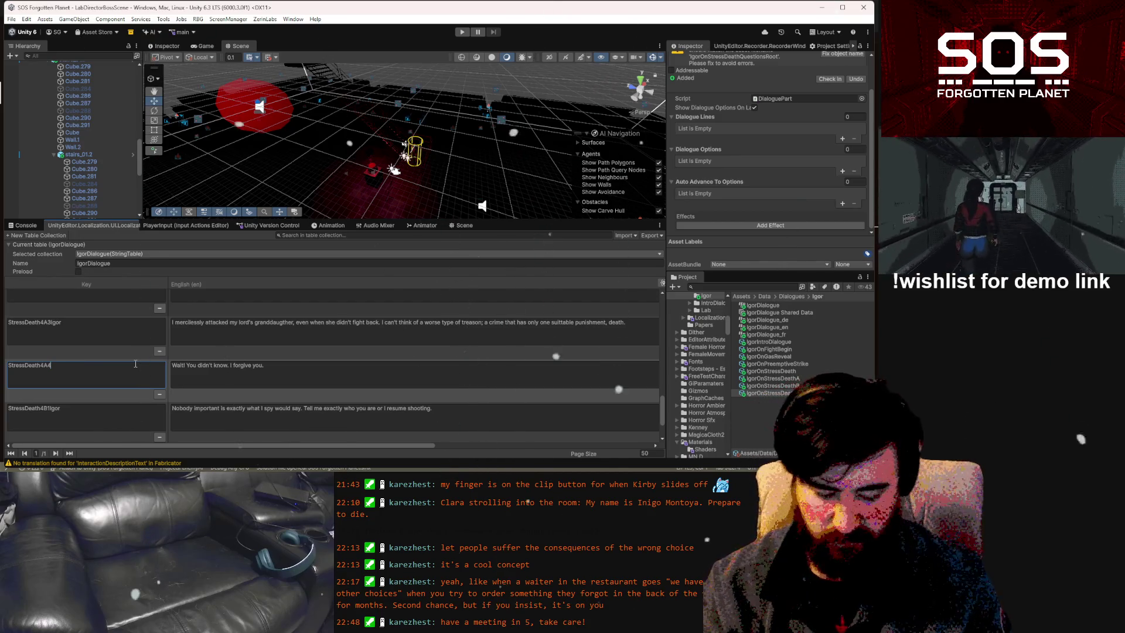
left_click(288, 375)
left_click(273, 365)
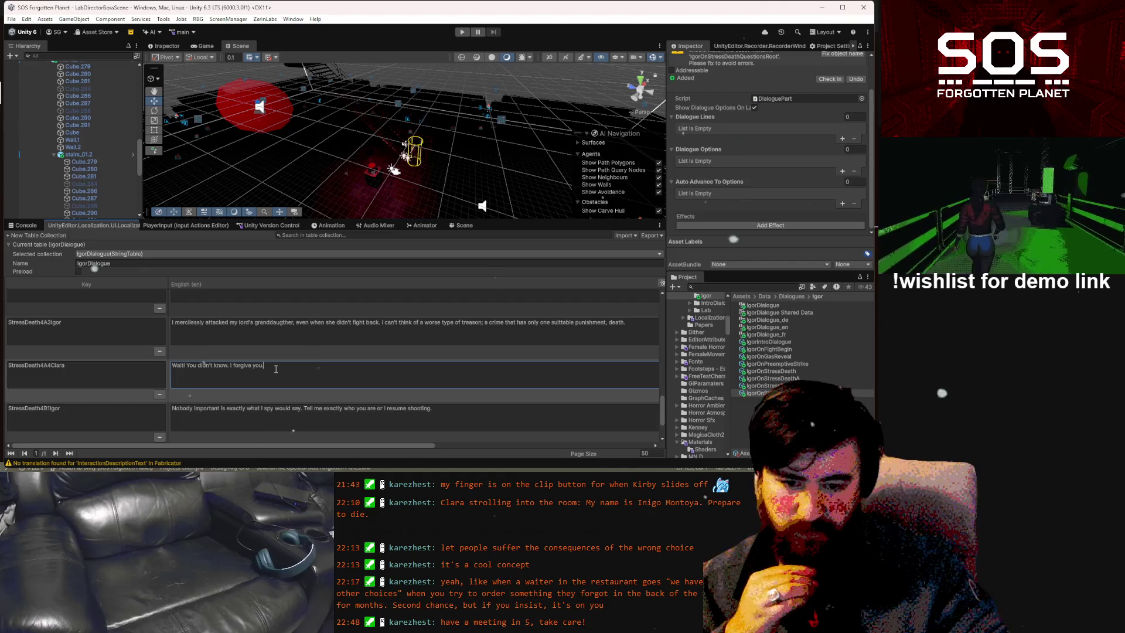
Append "I'll carry out the sentence myself." to the StressDeath4A3Igor English line
left_click(645, 326)
left_click(646, 322)
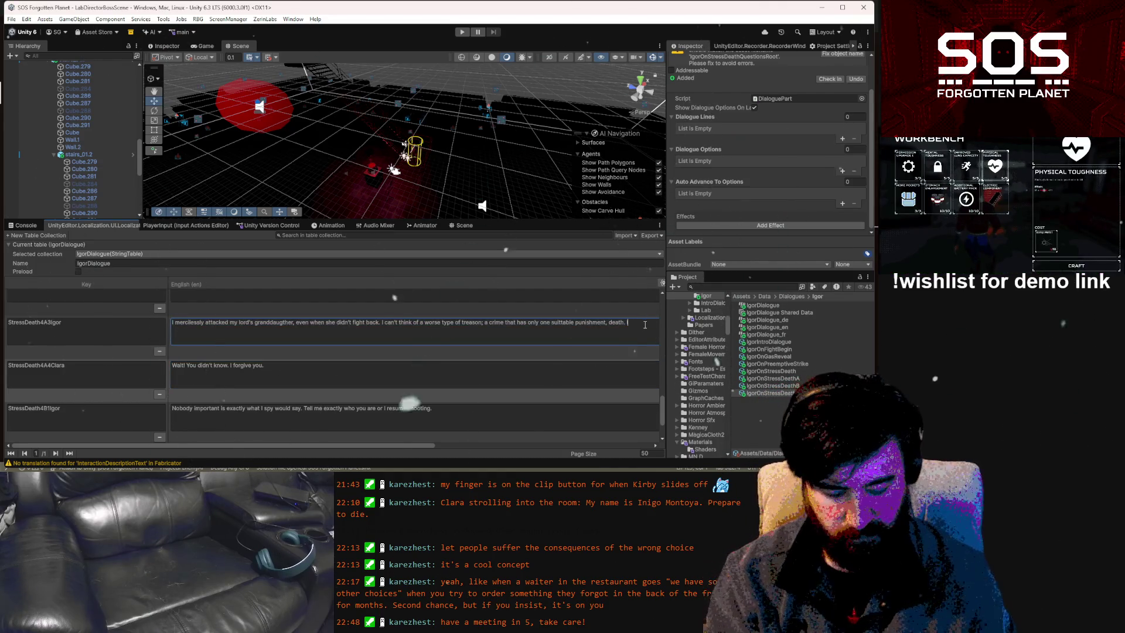
type("I'll carry out the sentence mys")
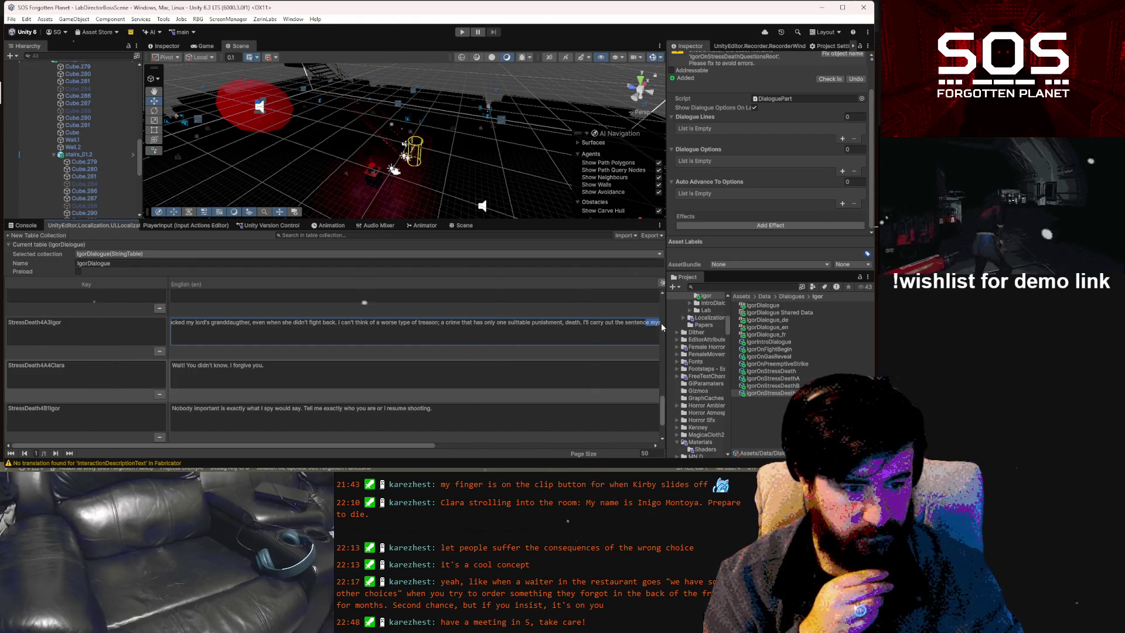
Narrow the English column of the IgorDialogue table
mouse_move(441, 445)
left_mouse_down()
mouse_move(490, 447)
mouse_move(425, 447)
left_mouse_up()
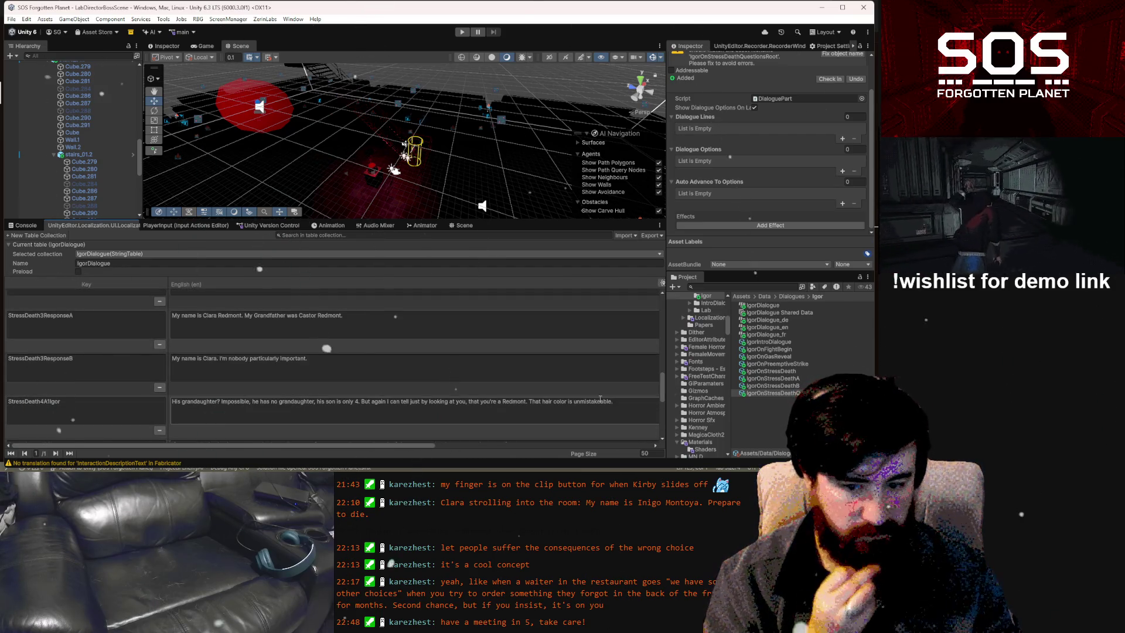
scroll(603, 401, "down", 2)
left_click(603, 404)
mouse_move(389, 445)
left_mouse_down()
mouse_move(444, 445)
mouse_move(435, 450)
left_mouse_up()
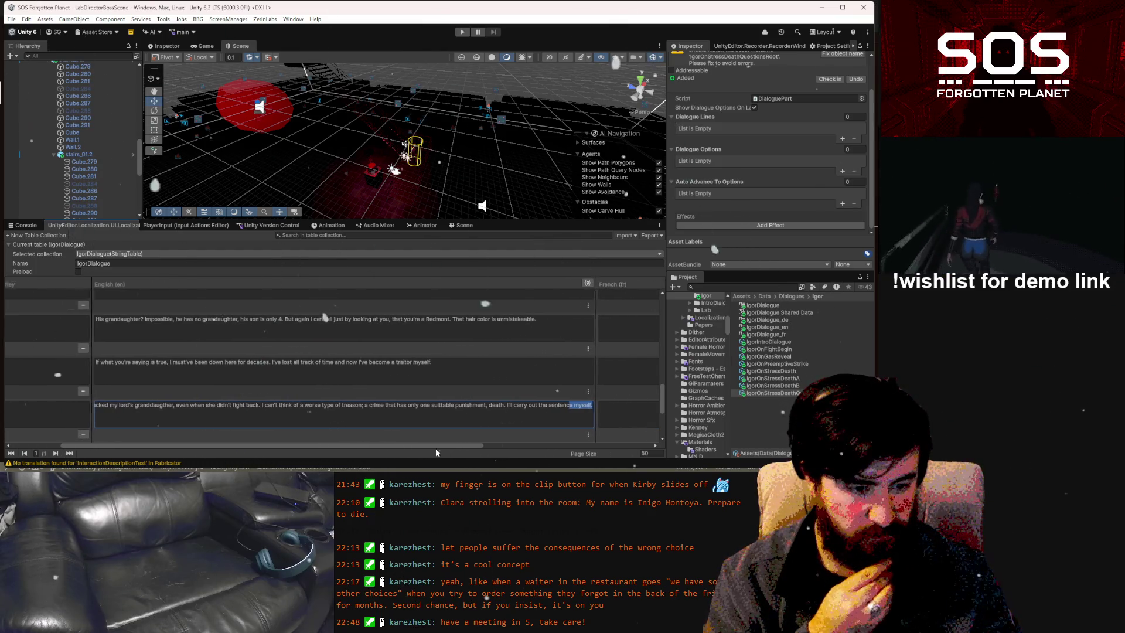
scroll(614, 324, "up", 1)
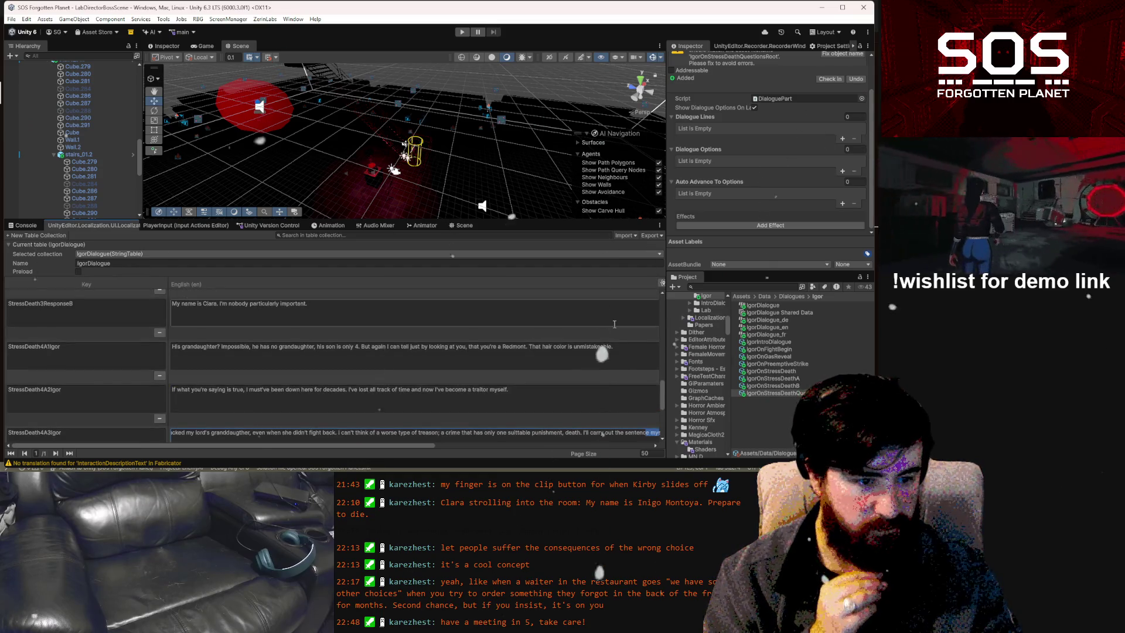
scroll(614, 324, "down", 1)
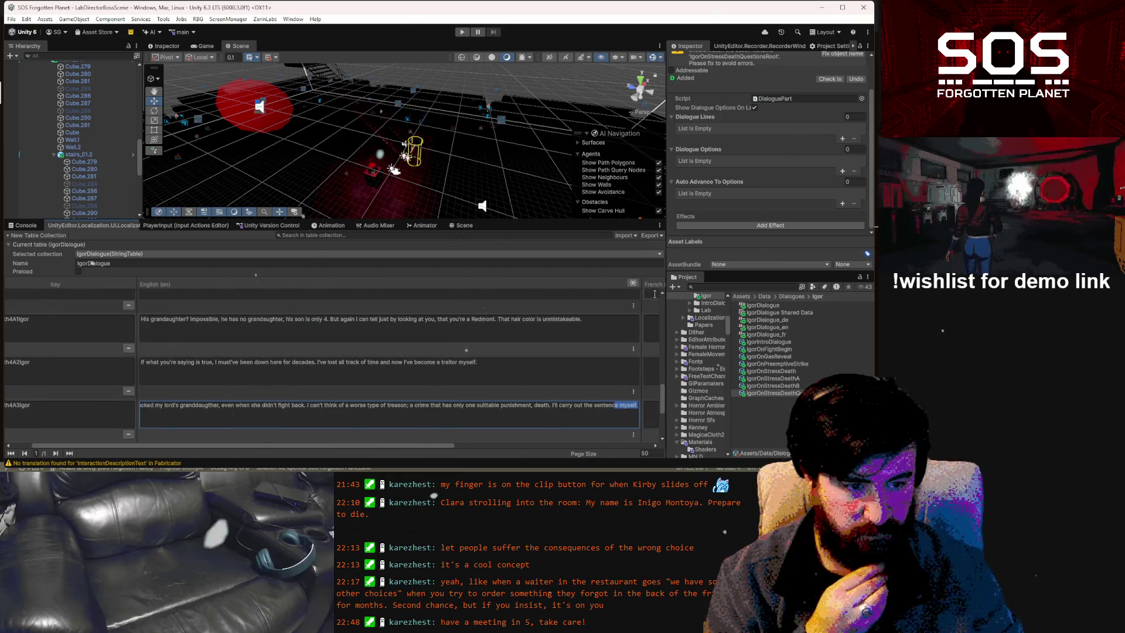
left_click_drag(643, 285, 597, 285)
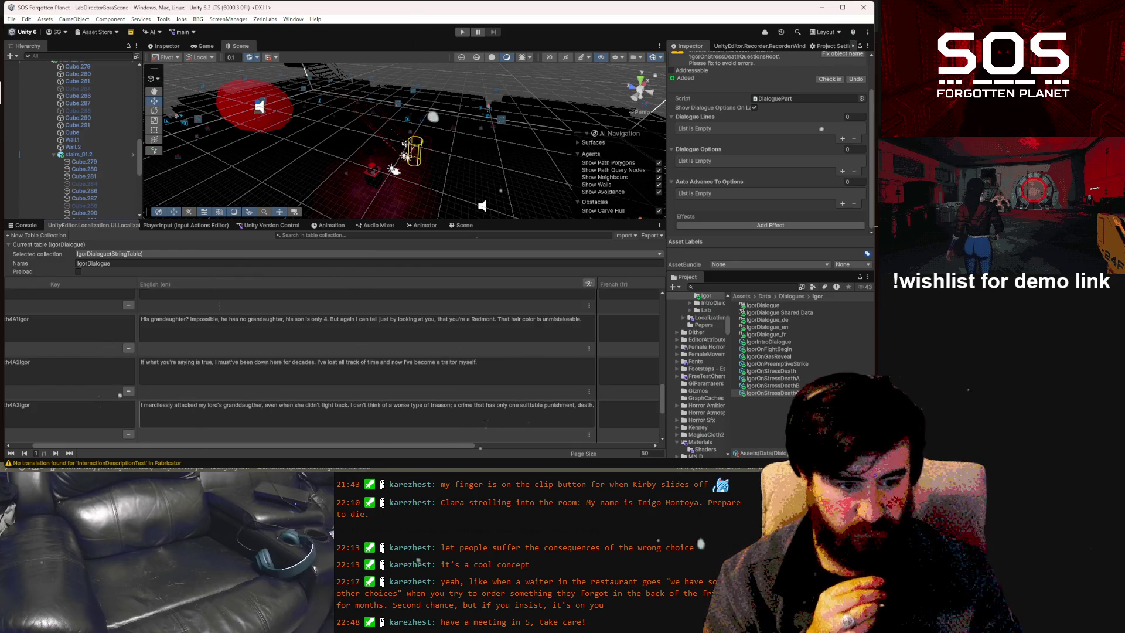
Enable Wordwrap on the StressDeath4A3Igor row so its full English line shows
left_click(589, 392)
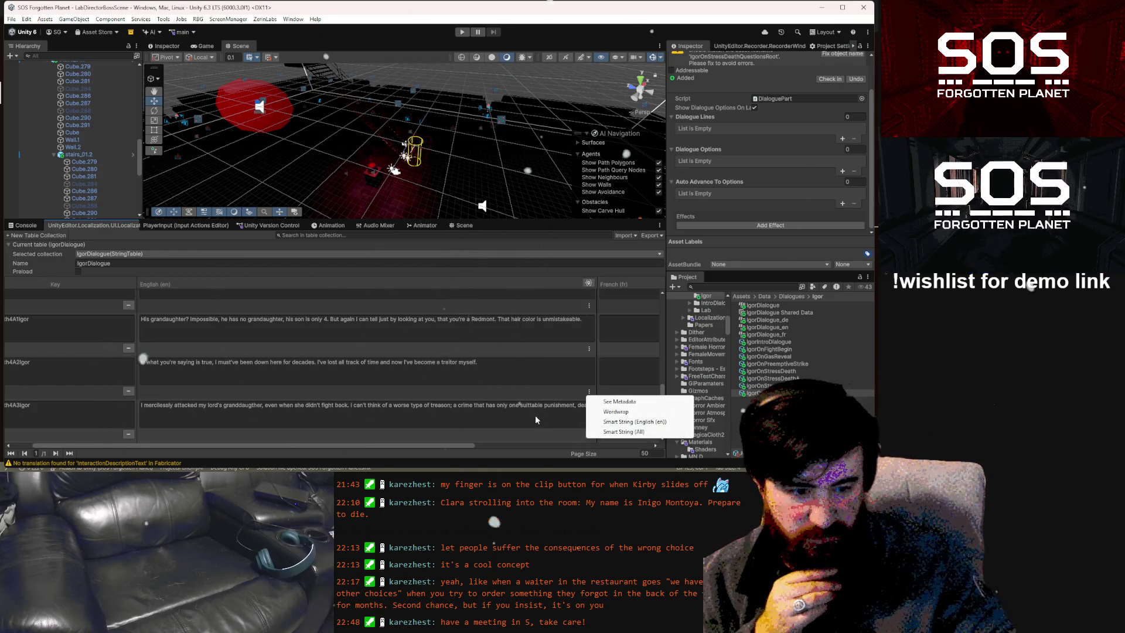
left_click(612, 413)
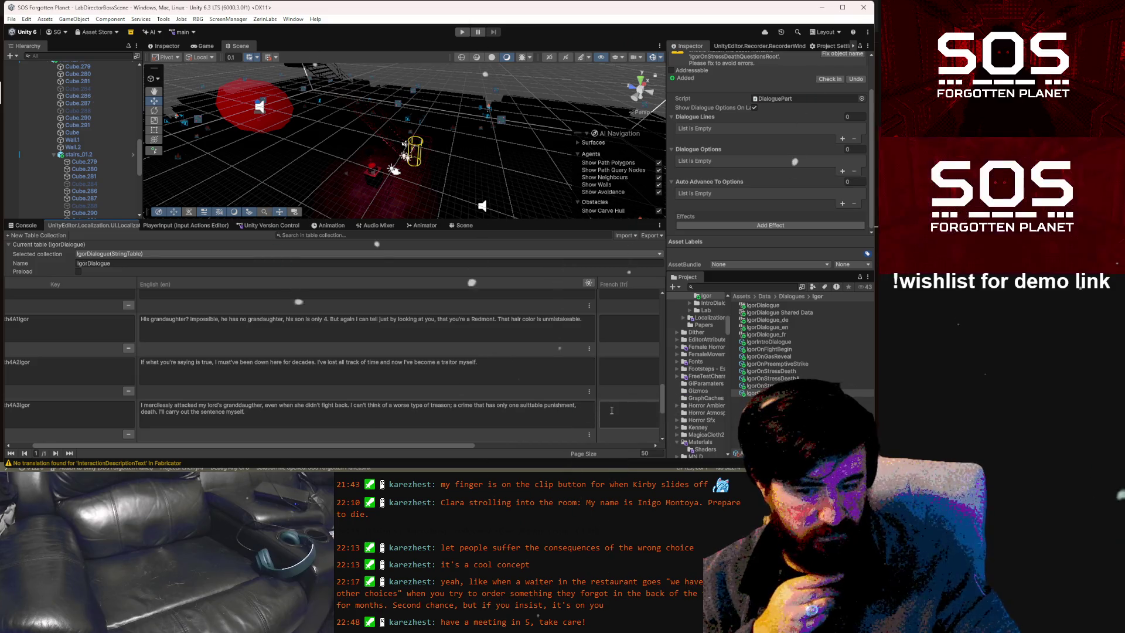
left_click(589, 434)
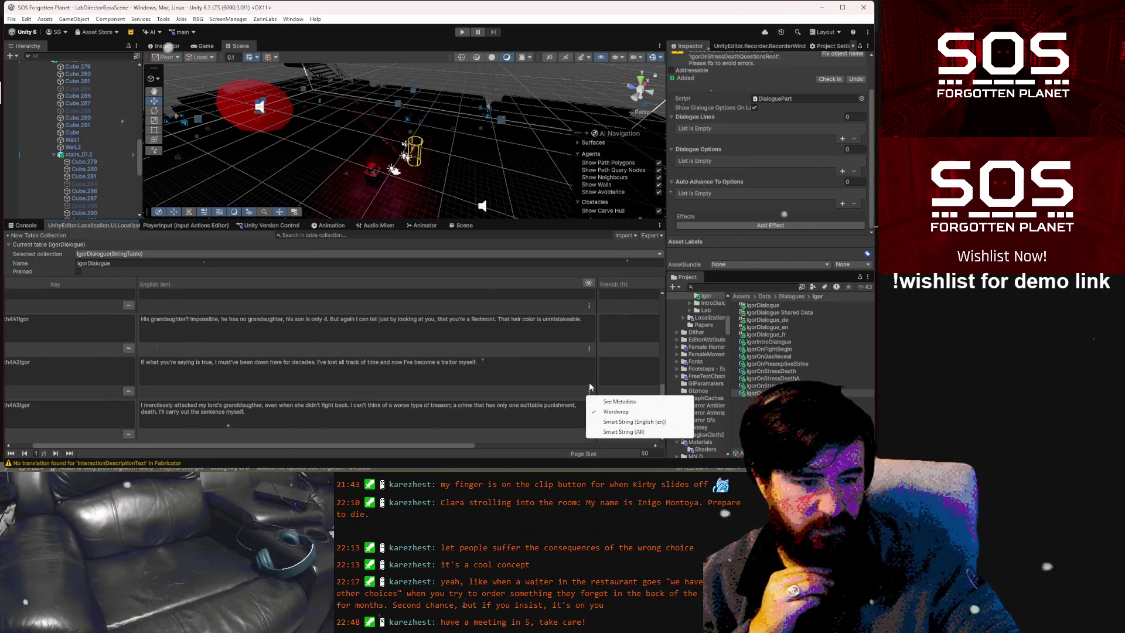
left_click(468, 444)
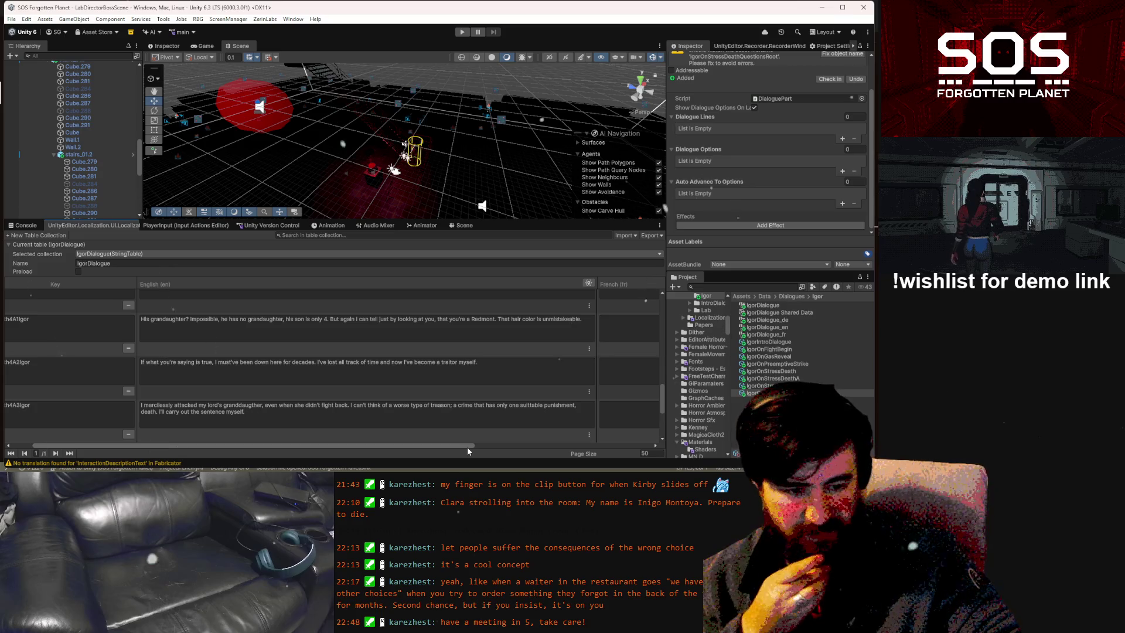